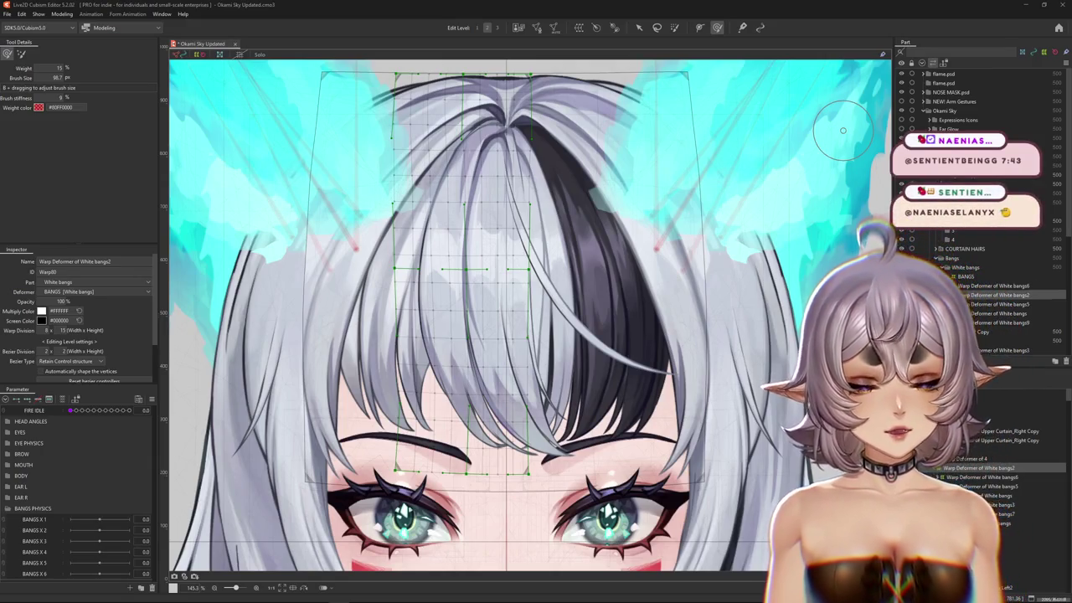
# - Preview the FIRE IDLE animation on the ears, then reset that parameter to default
pyautogui.scroll(-5, 443, 388)
pyautogui.scroll(4, 586, 308)
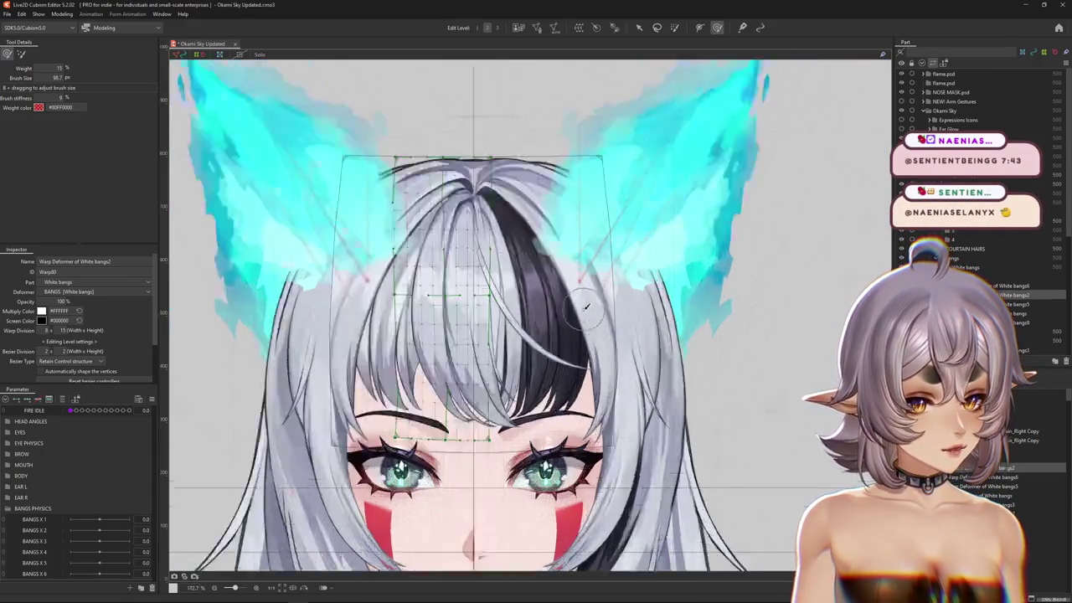
pyautogui.scroll(2, 586, 307)
pyautogui.scroll(-3, 586, 307)
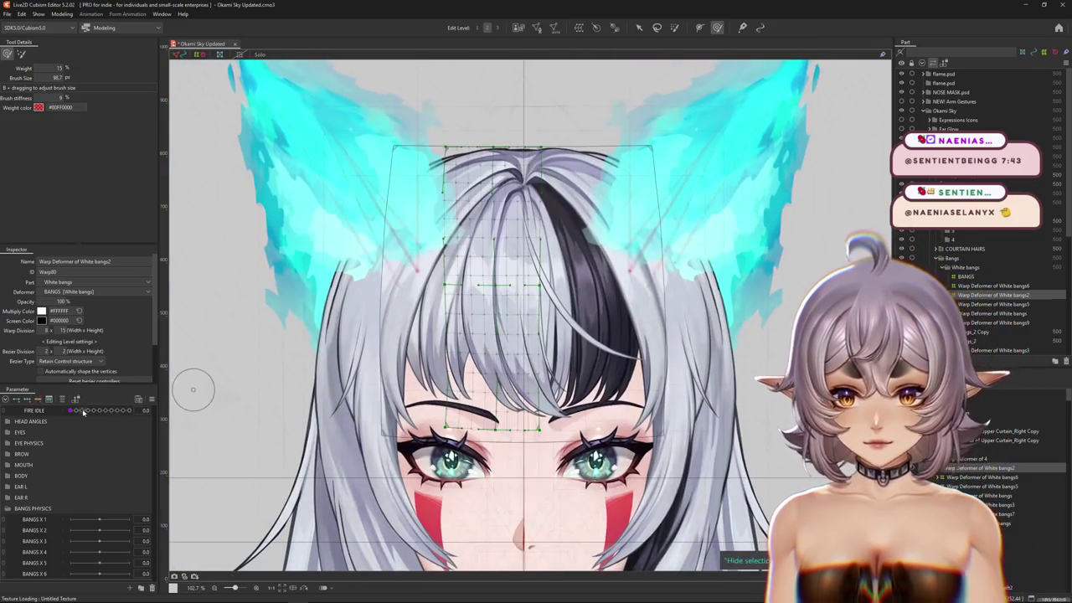
pyautogui.moveTo(71, 411); pyautogui.dragTo(125, 411)
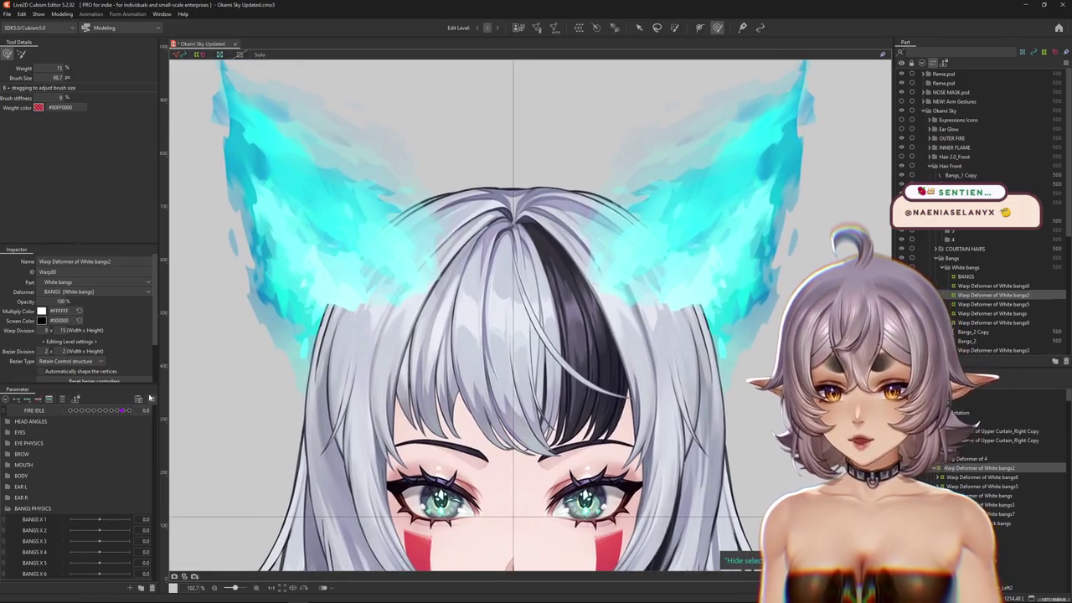
pyautogui.click(150, 398)
pyautogui.scroll(-1, 536, 419)
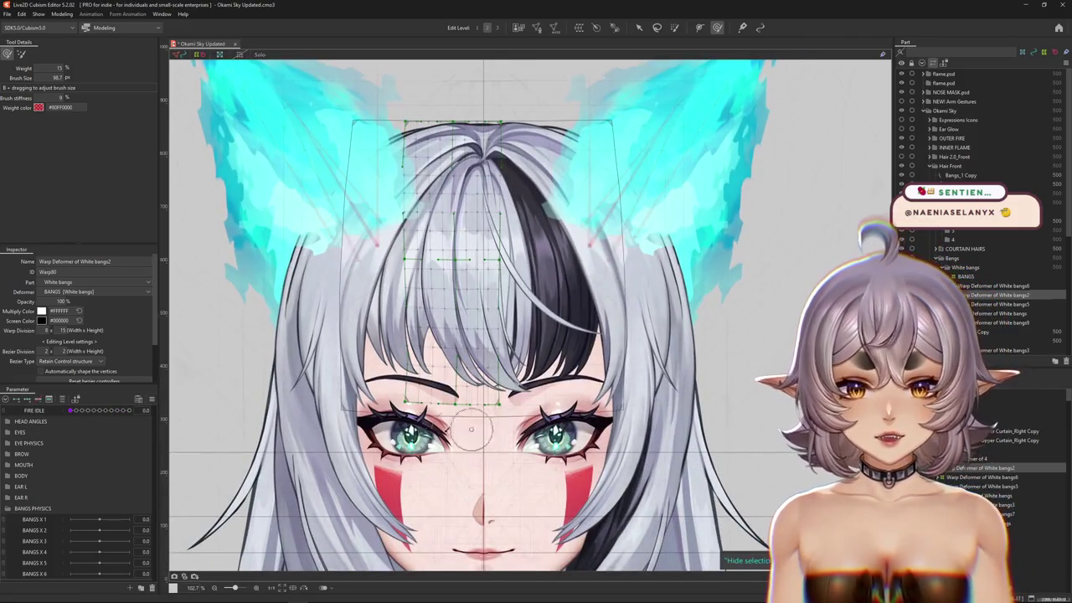
pyautogui.moveTo(847, 470); pyautogui.dragTo(843, 482)
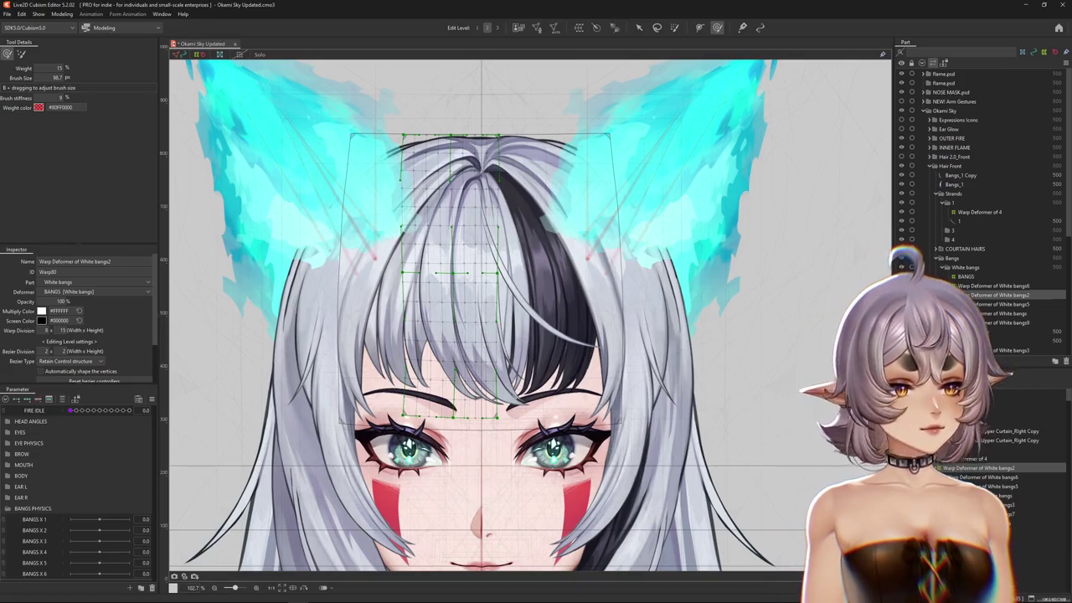
# - Open the avatar model's settings and expand the lean parameter's input and output settings
pyautogui.doubleClick(973, 544)
pyautogui.click(527, 267)
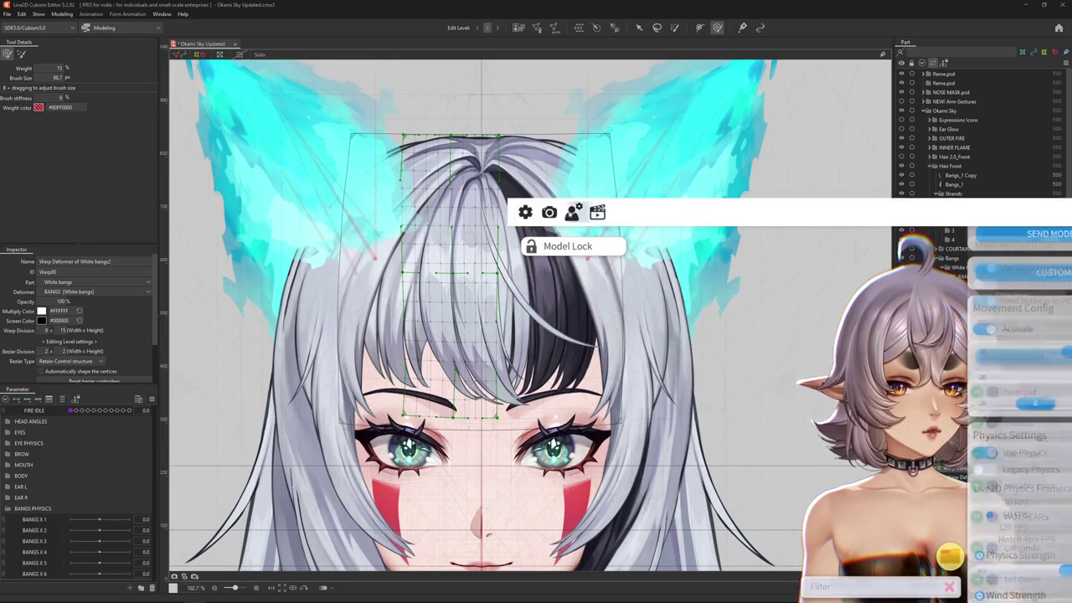
pyautogui.scroll(-5, 1019, 418)
pyautogui.scroll(-10, 1019, 419)
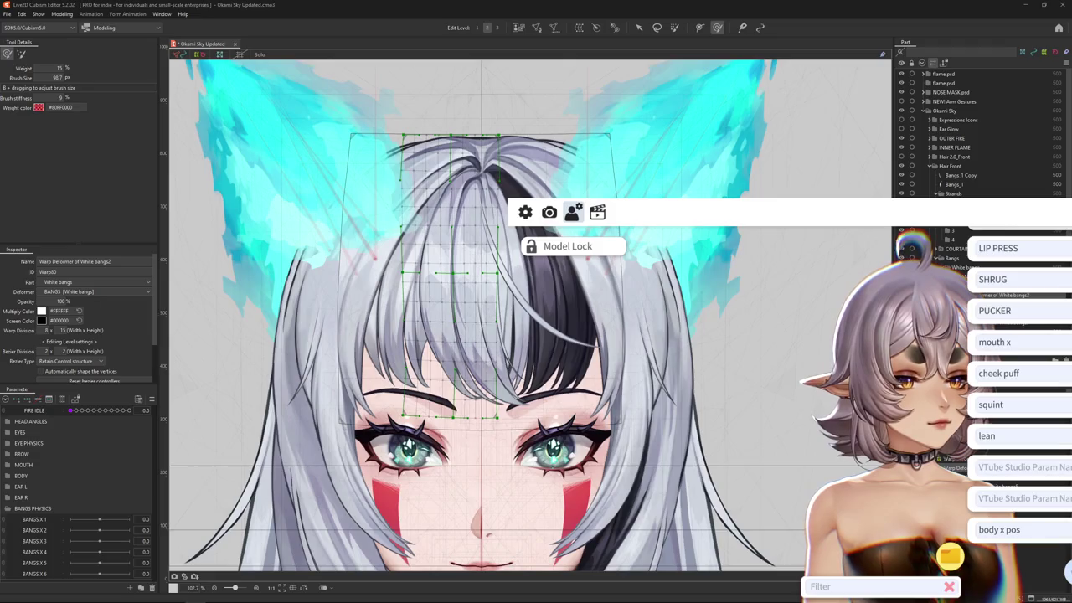
pyautogui.click(1005, 436)
pyautogui.scroll(-2, 1019, 419)
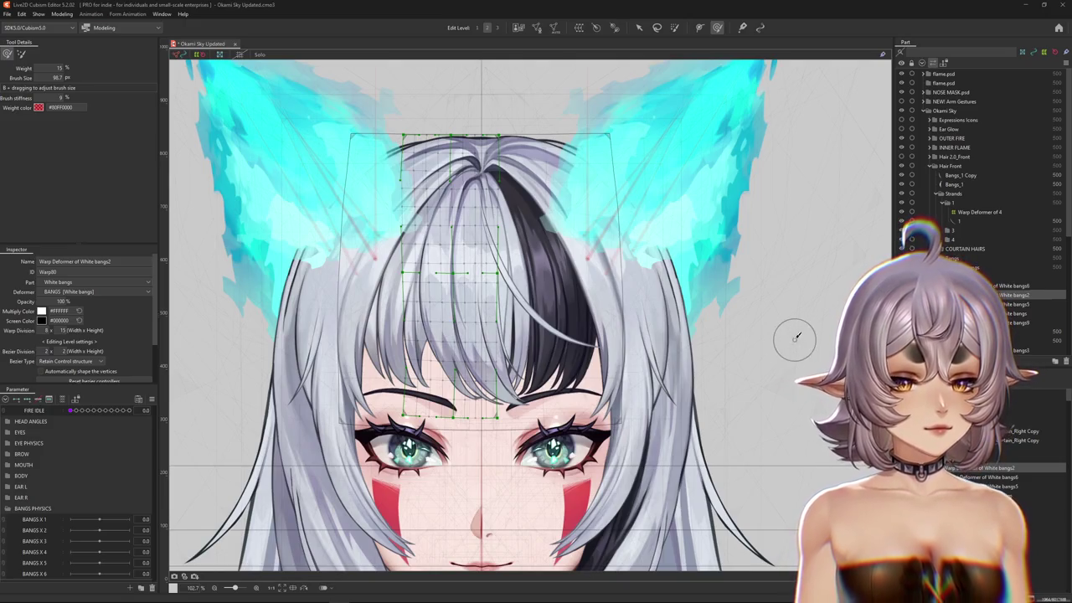
pyautogui.scroll(-3, 629, 340)
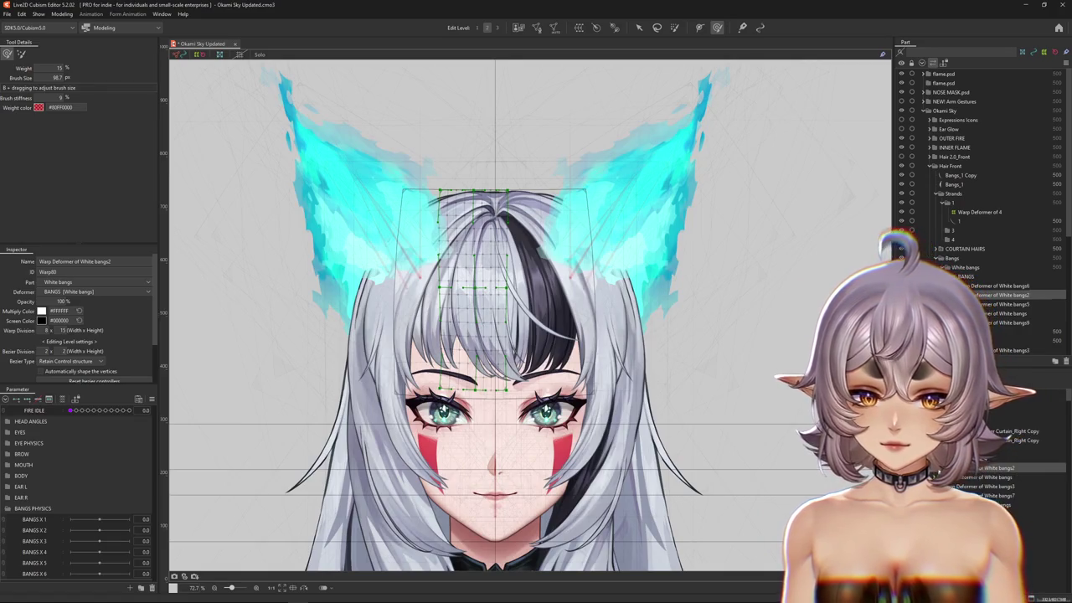
pyautogui.scroll(3, 481, 300)
# - Inspect the bangs' stacked objects: Bangs_2 Copy and the White bangs, bangs3, bangs4, bangs9 deformers
pyautogui.rightClick(487, 316)
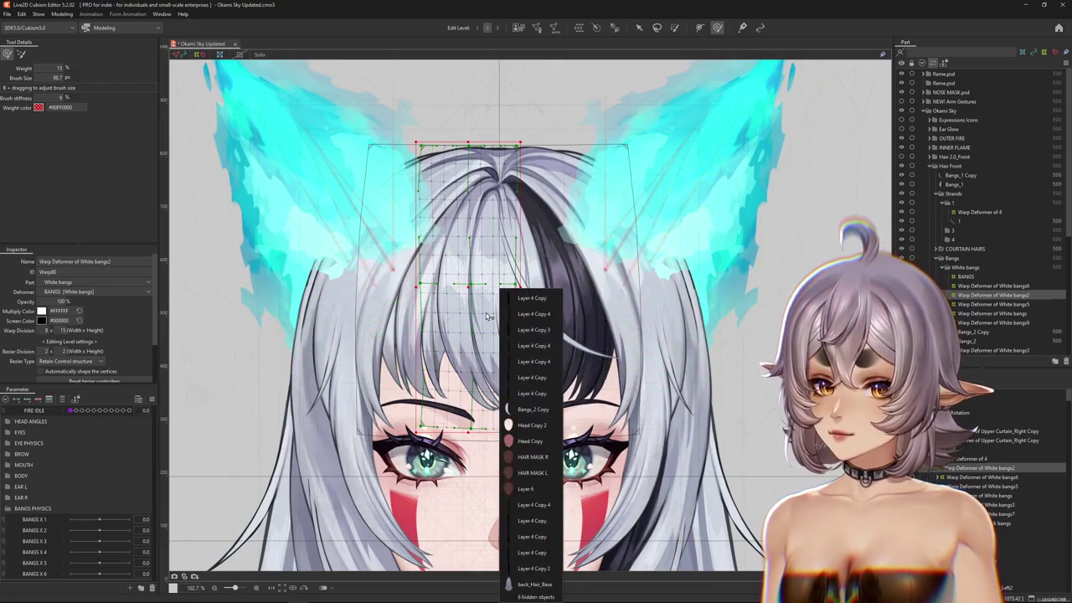
pyautogui.click(532, 409)
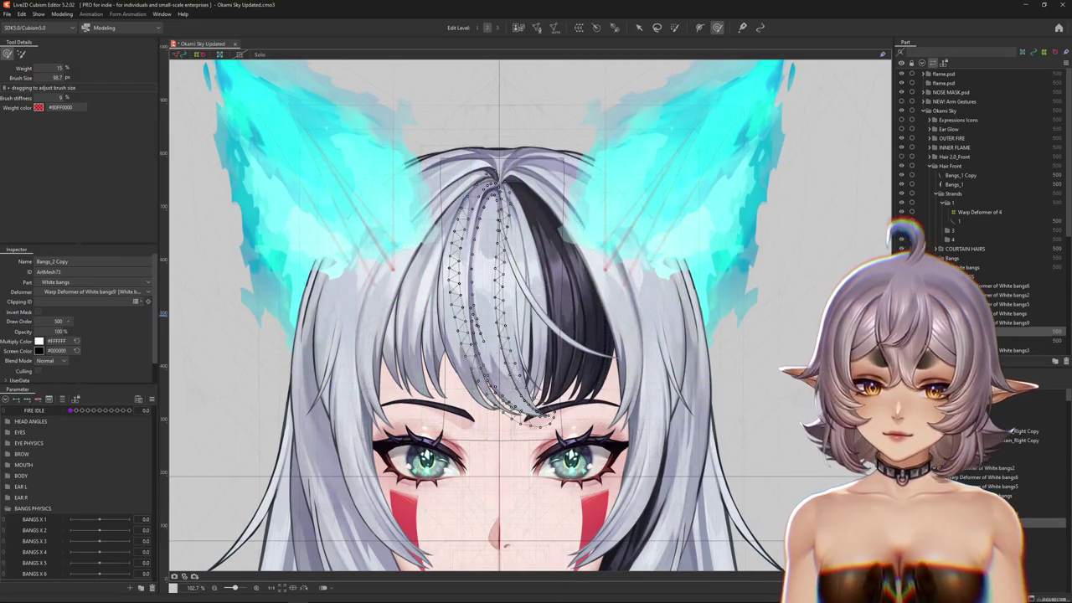
pyautogui.click(505, 307)
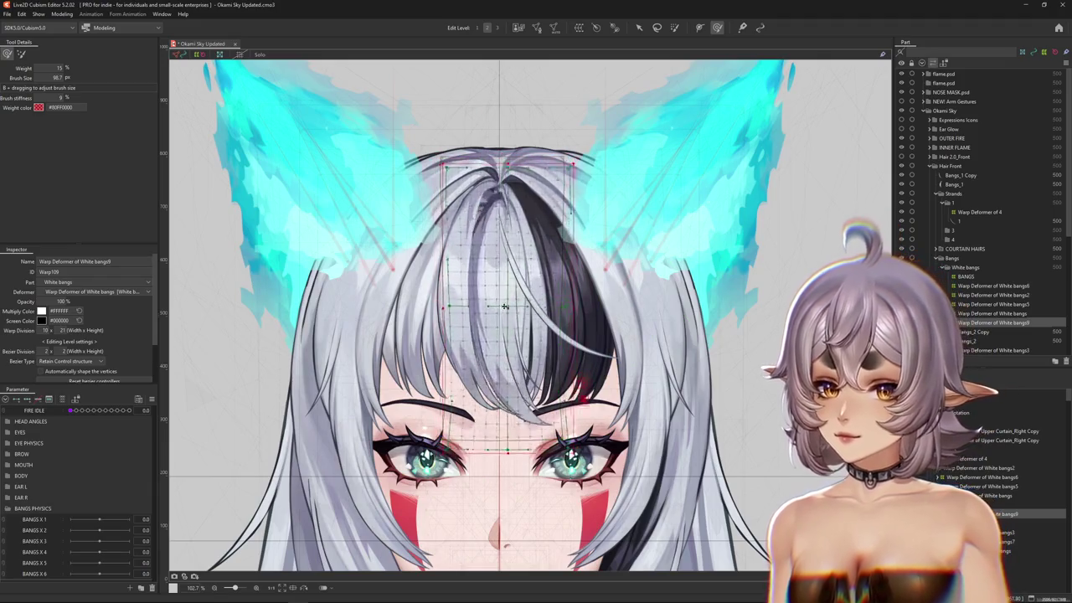
pyautogui.click(501, 298)
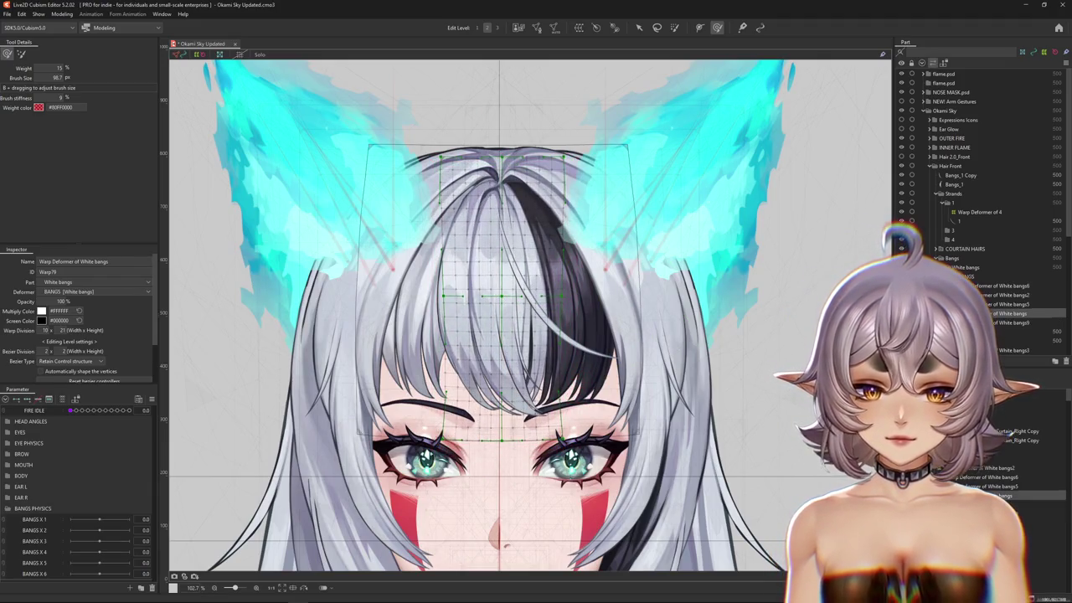
pyautogui.keyDown('shift'); pyautogui.click(502, 298); pyautogui.keyUp('shift')
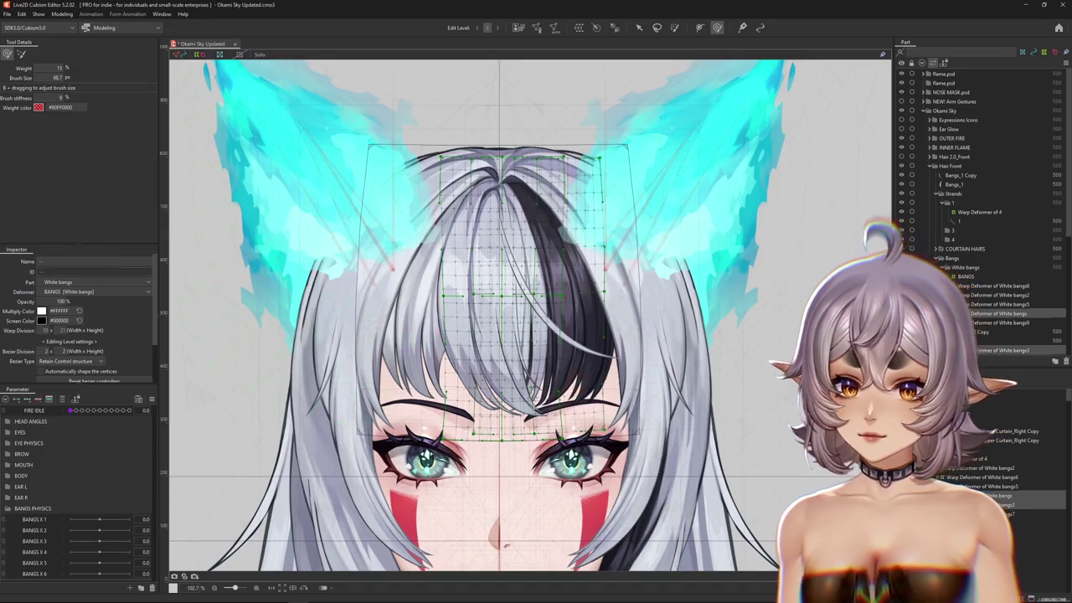
pyautogui.click(502, 296)
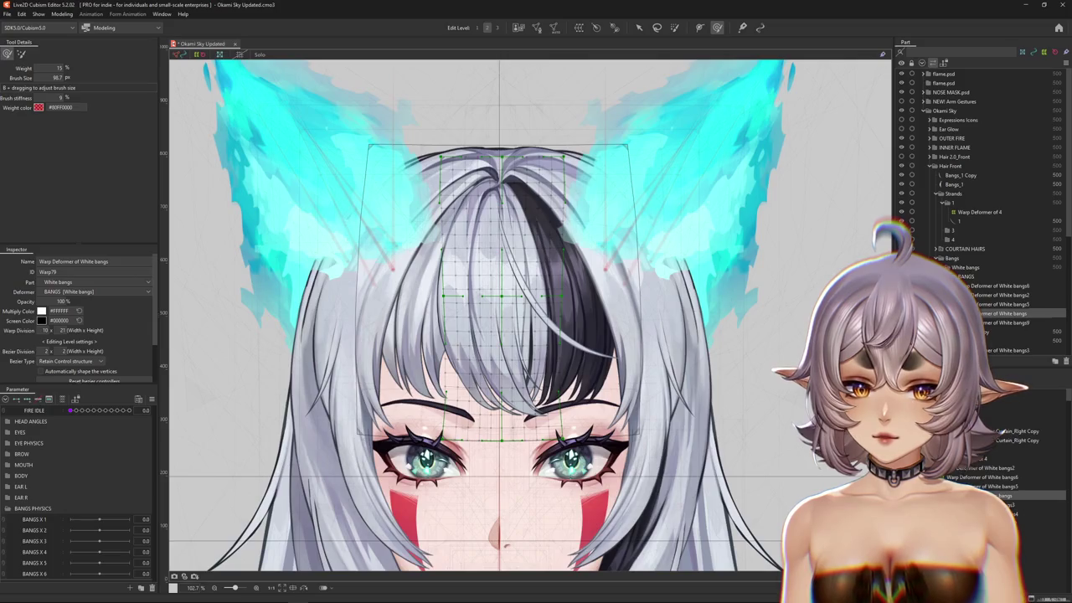
pyautogui.click(501, 297)
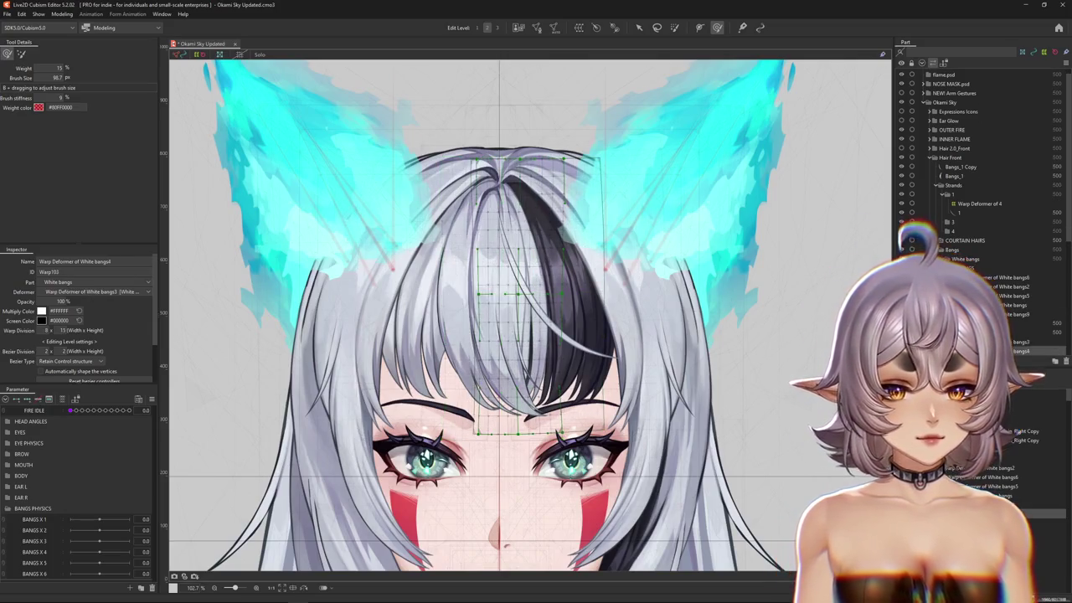
pyautogui.click(526, 298)
pyautogui.click(526, 297)
pyautogui.click(531, 294)
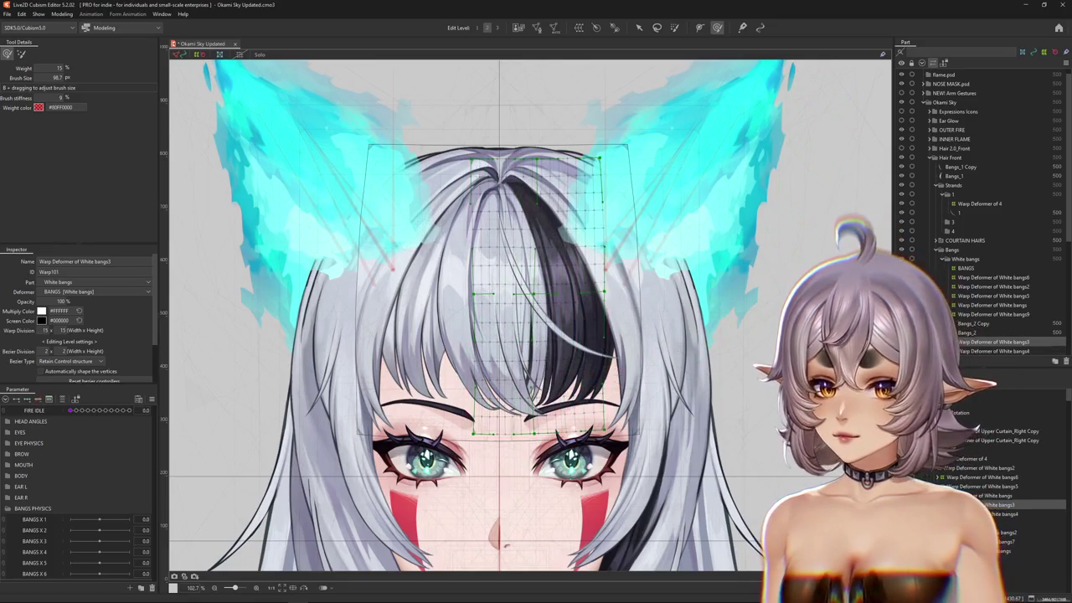
pyautogui.click(502, 300)
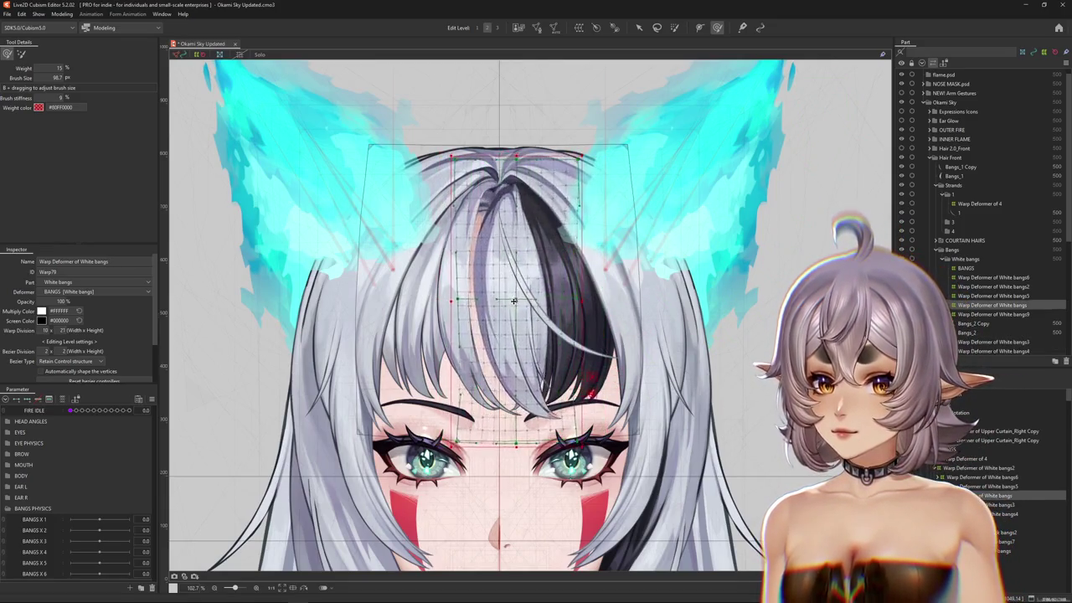
# - Pick another bangs strand from the overlap list and select its bangs warp deformer
pyautogui.scroll(3, 501, 300)
pyautogui.scroll(1, 502, 300)
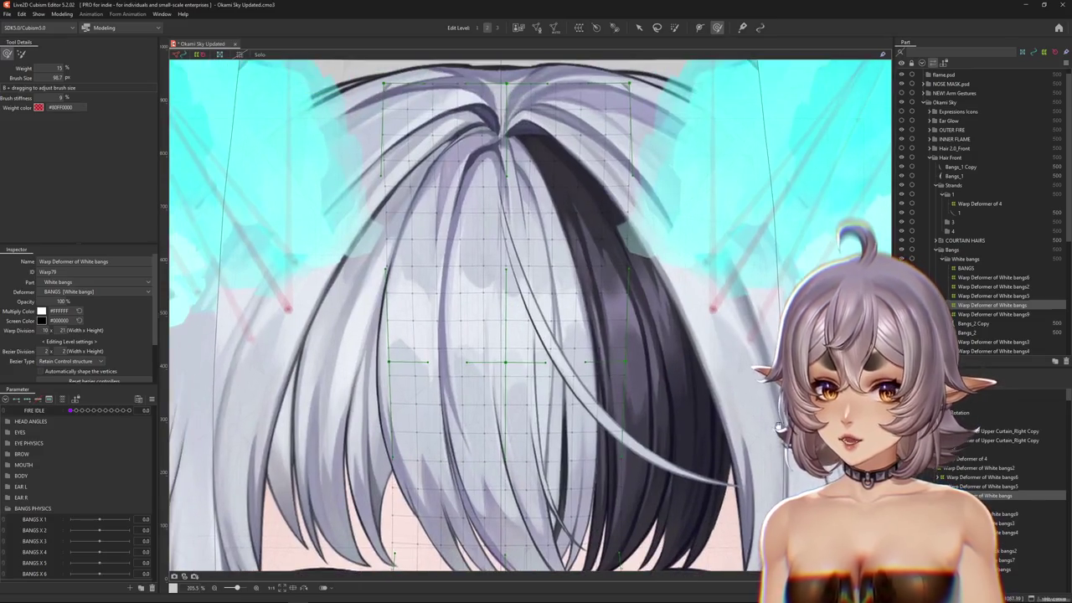
pyautogui.scroll(-2, 572, 298)
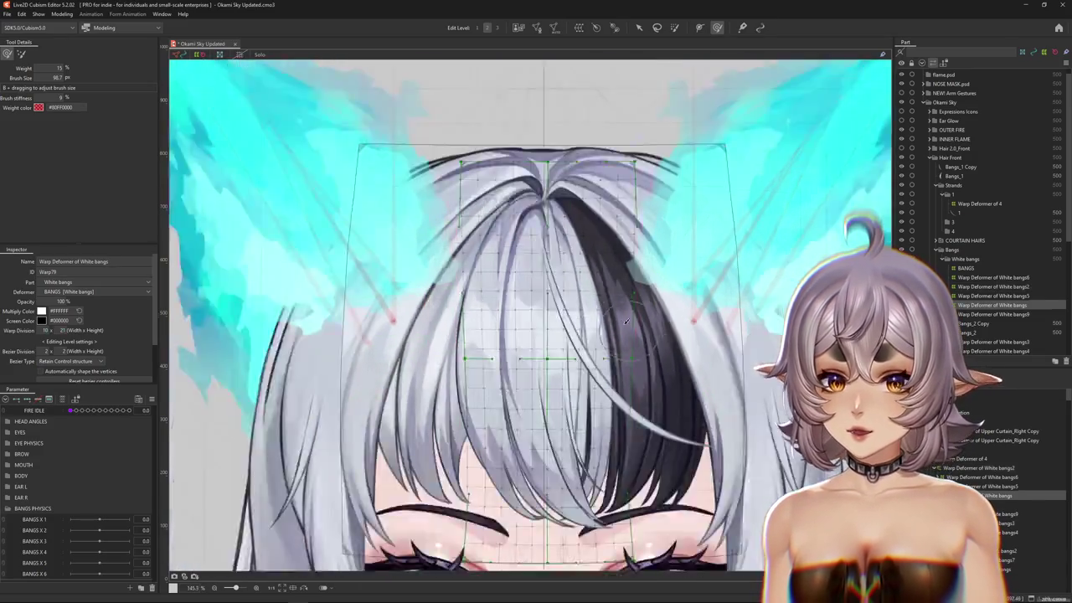
pyautogui.scroll(-1, 571, 298)
pyautogui.rightClick(572, 298)
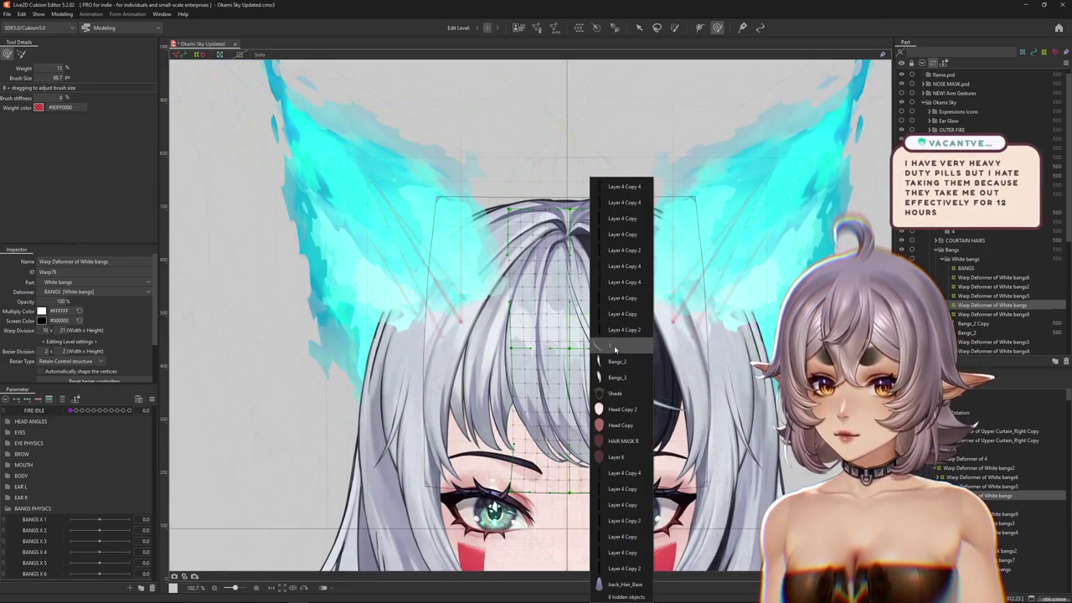
pyautogui.click(620, 345)
pyautogui.scroll(-1, 527, 318)
pyautogui.click(665, 399)
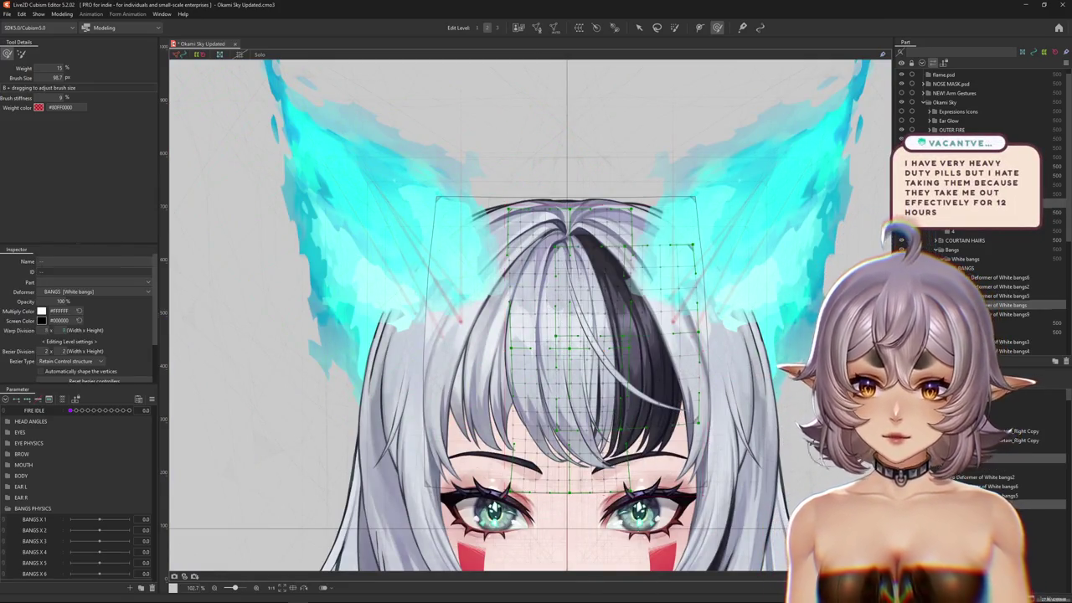
pyautogui.scroll(1, 664, 399)
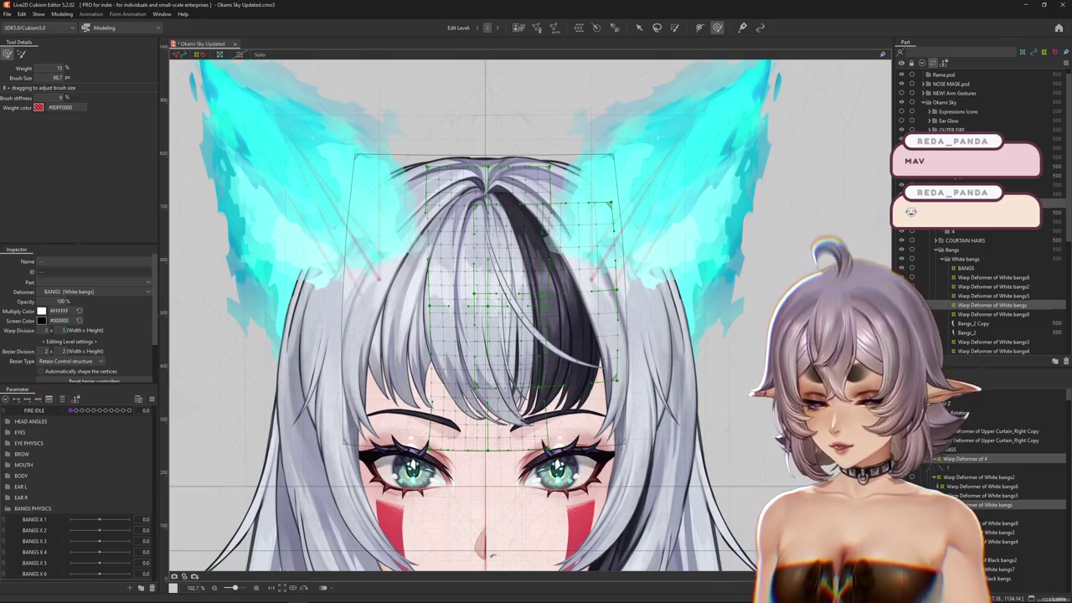
# - Select the Bangs_2 strand mesh on the canvas
pyautogui.scroll(-3, 586, 199)
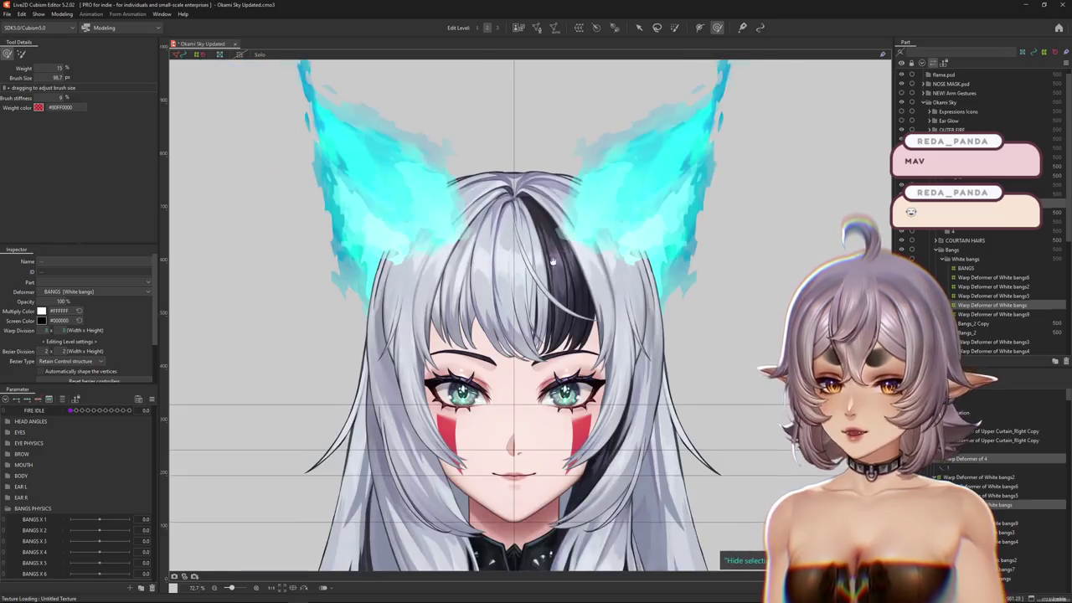
pyautogui.scroll(1, 568, 278)
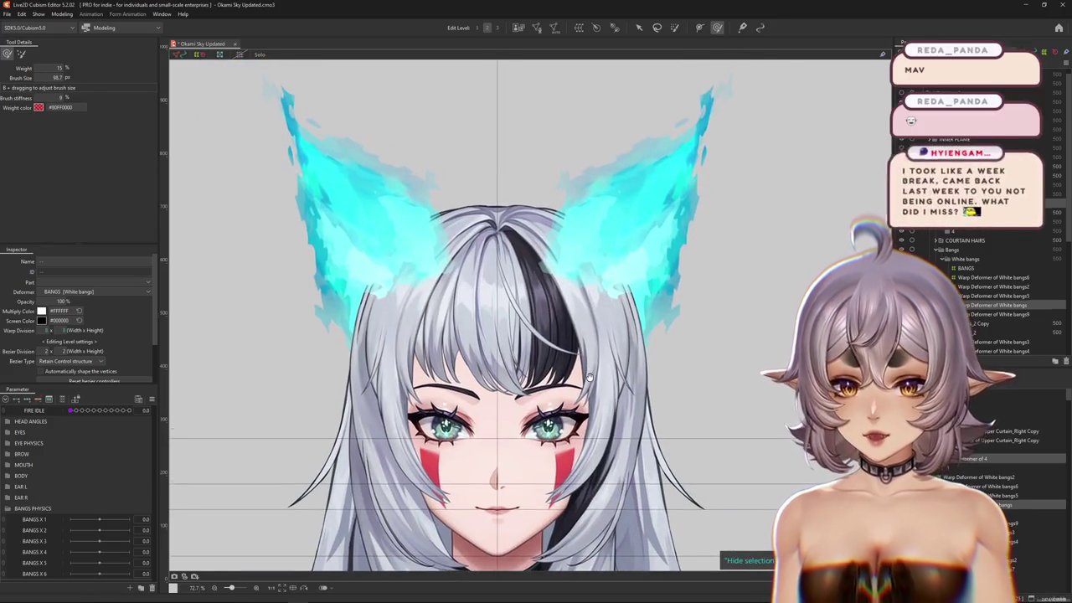
pyautogui.scroll(1, 568, 278)
pyautogui.scroll(1, 567, 278)
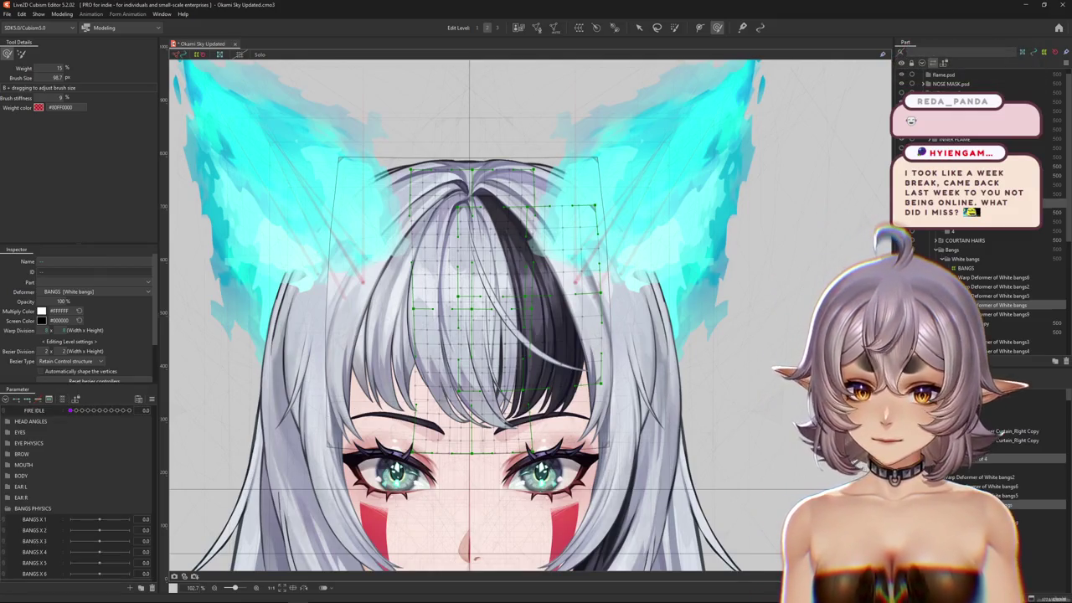
pyautogui.click(476, 302)
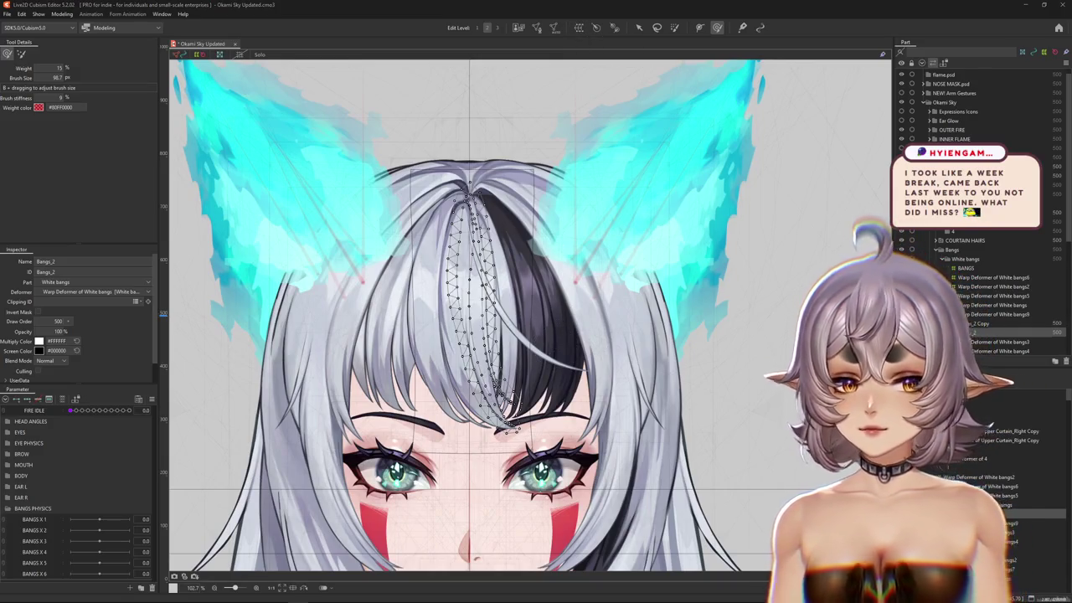
# - Create a new warp deformer around the Bangs_2 strand
pyautogui.click(578, 27)
pyautogui.moveTo(894, 152); pyautogui.dragTo(473, 154)
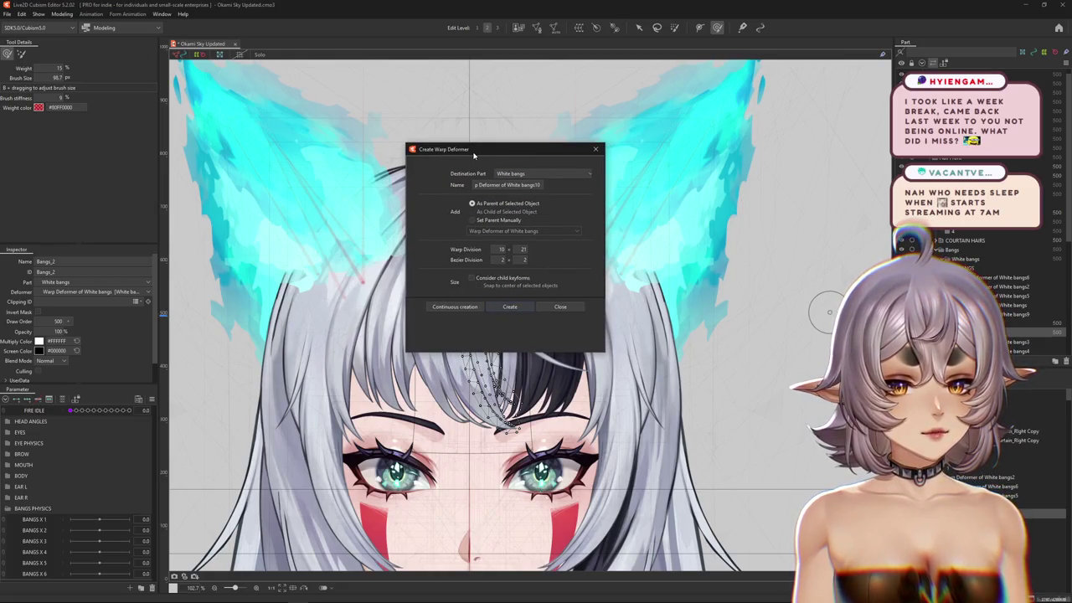
pyautogui.moveTo(474, 155); pyautogui.dragTo(476, 152)
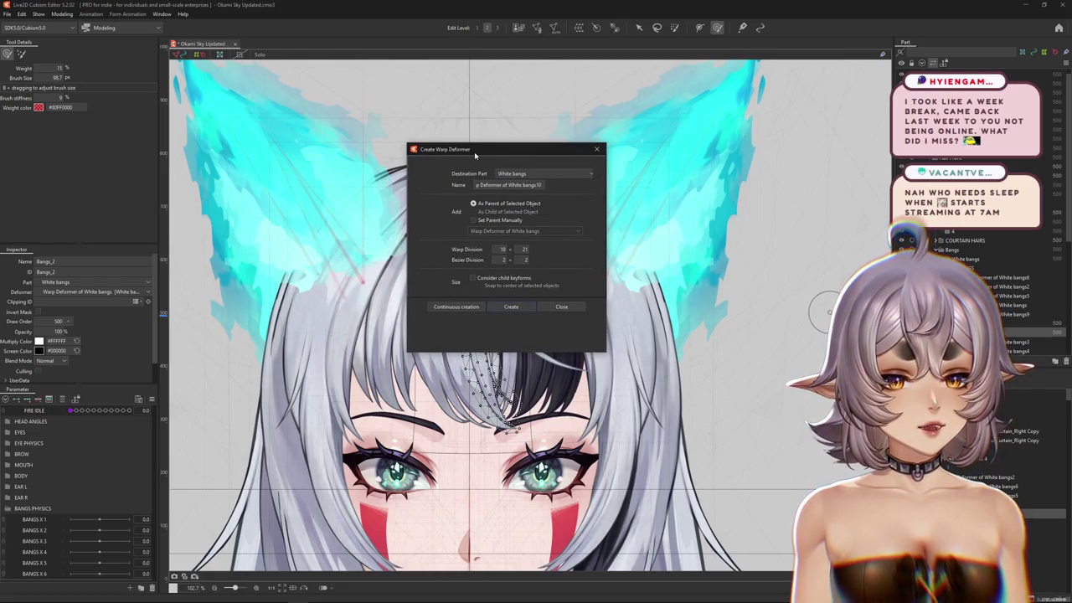
pyautogui.click(519, 306)
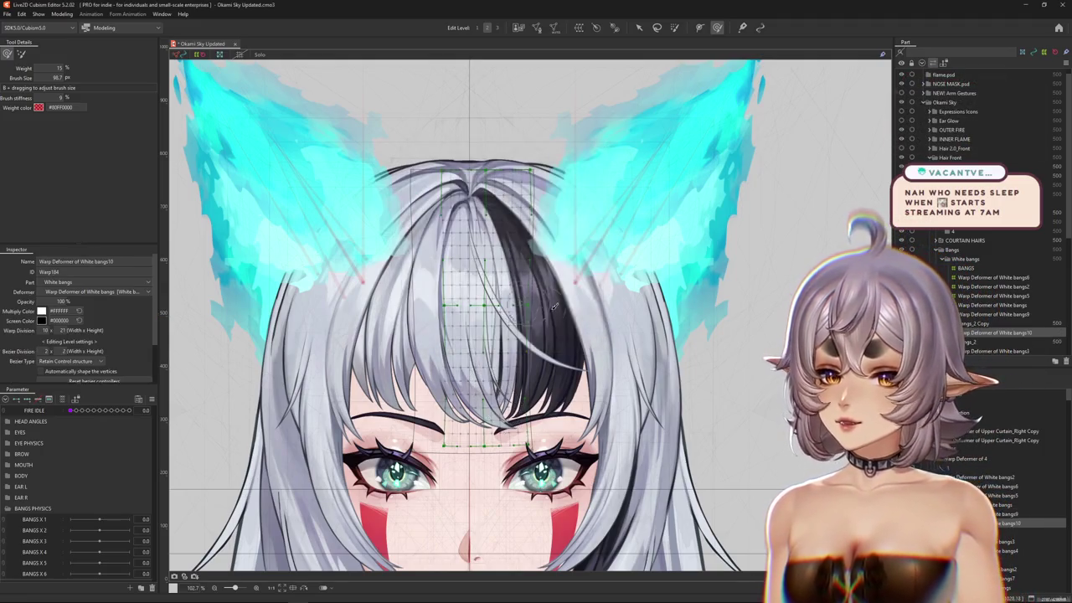
pyautogui.moveTo(637, 259); pyautogui.dragTo(616, 227)
pyautogui.scroll(3, 616, 227)
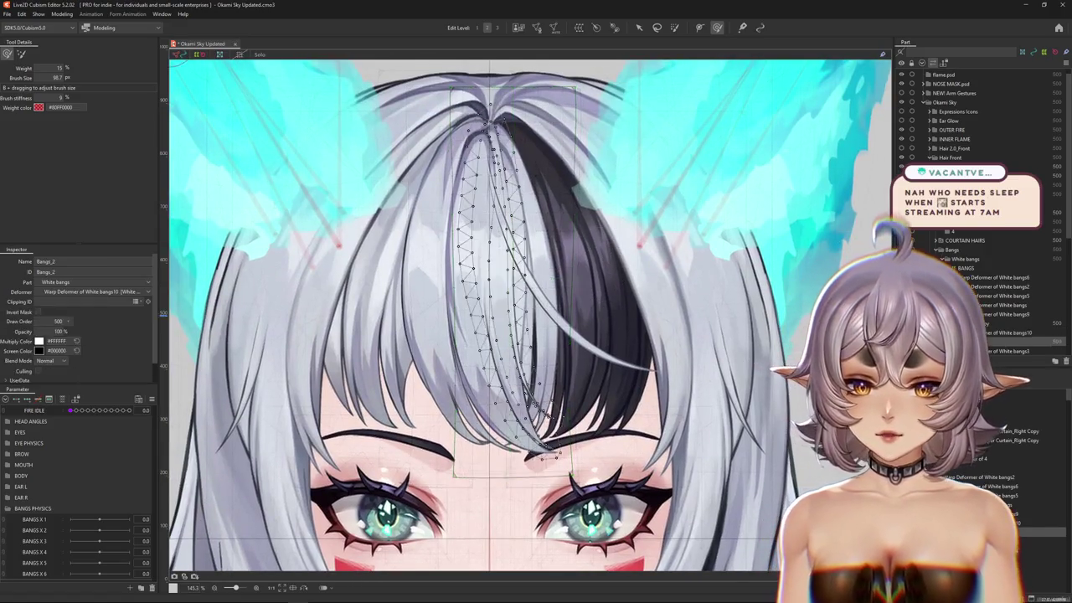
pyautogui.scroll(-5, 540, 316)
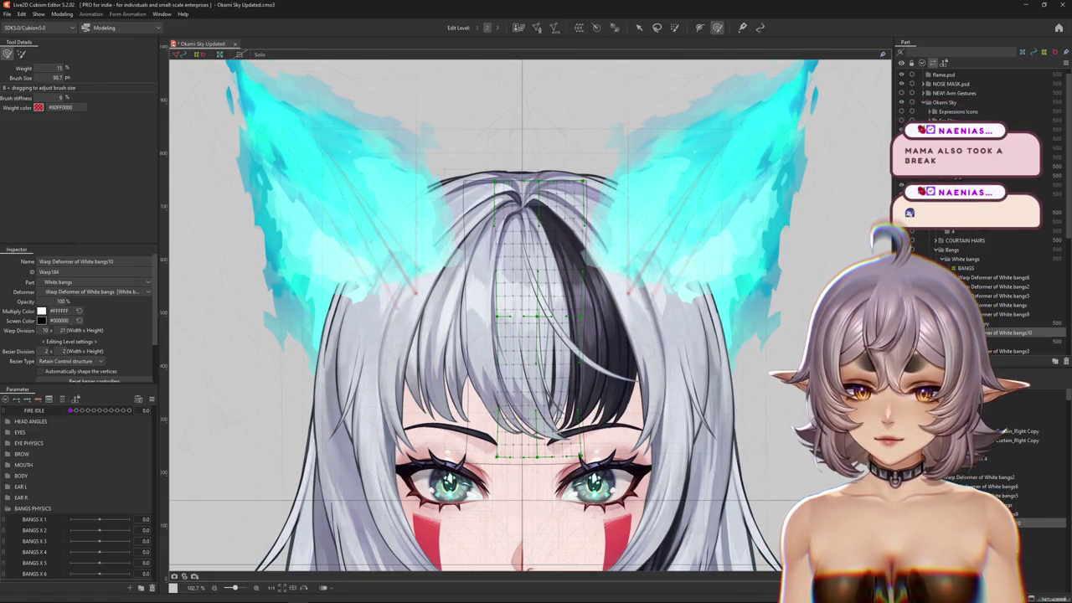
# - Browse the overlapping bangs layers: Bangs_2, Bangs_2 Copy, and the White bangs, bangs3, bangs9 deformers
pyautogui.click(523, 318)
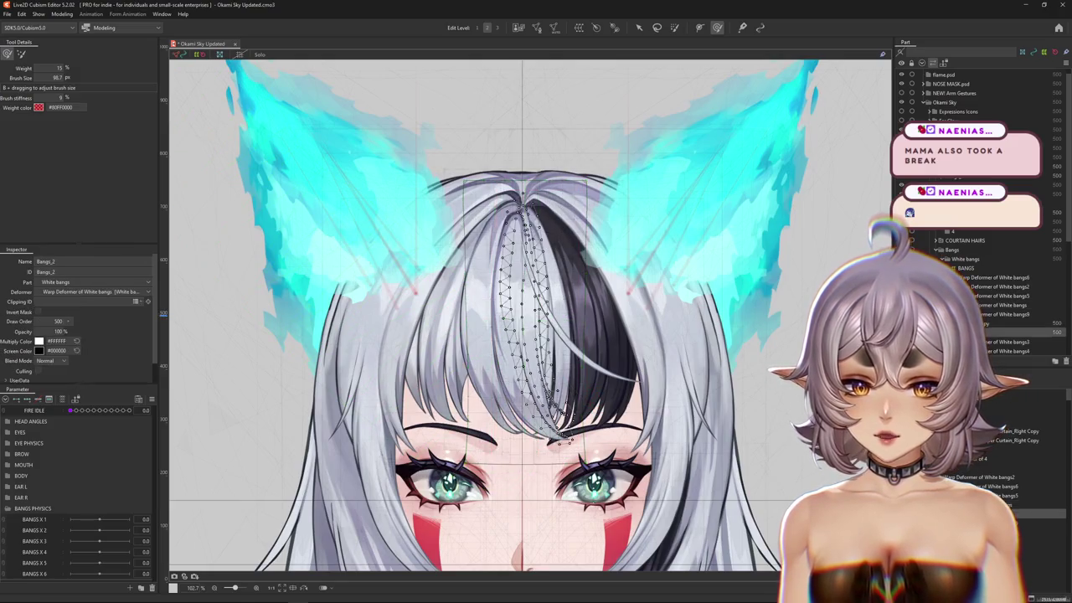
pyautogui.scroll(-1, 479, 267)
pyautogui.scroll(3, 479, 266)
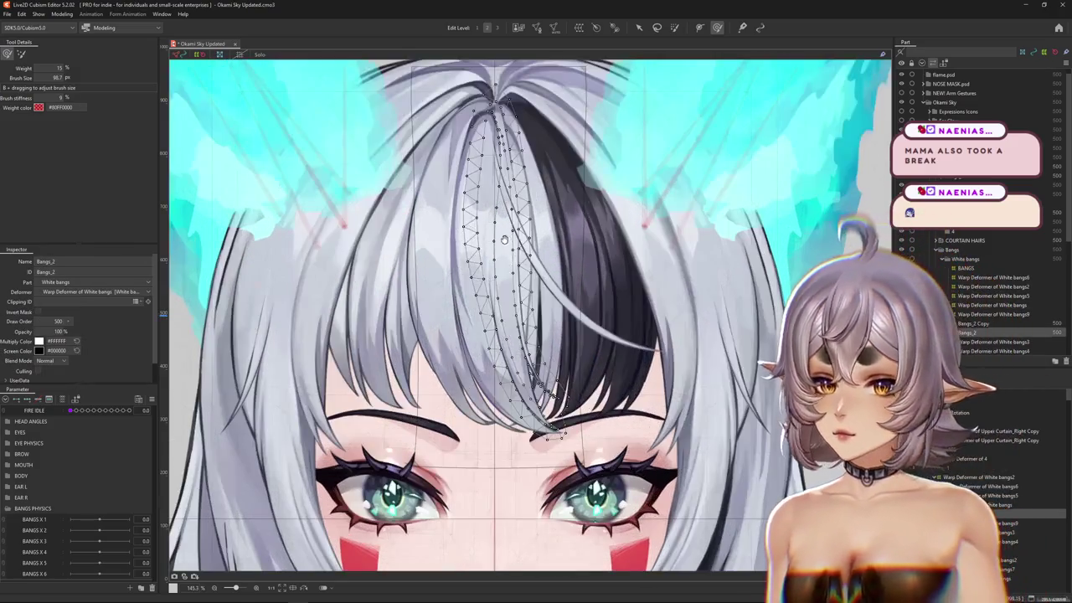
pyautogui.scroll(1, 479, 266)
pyautogui.rightClick(479, 266)
pyautogui.rightClick(477, 289)
pyautogui.click(496, 441)
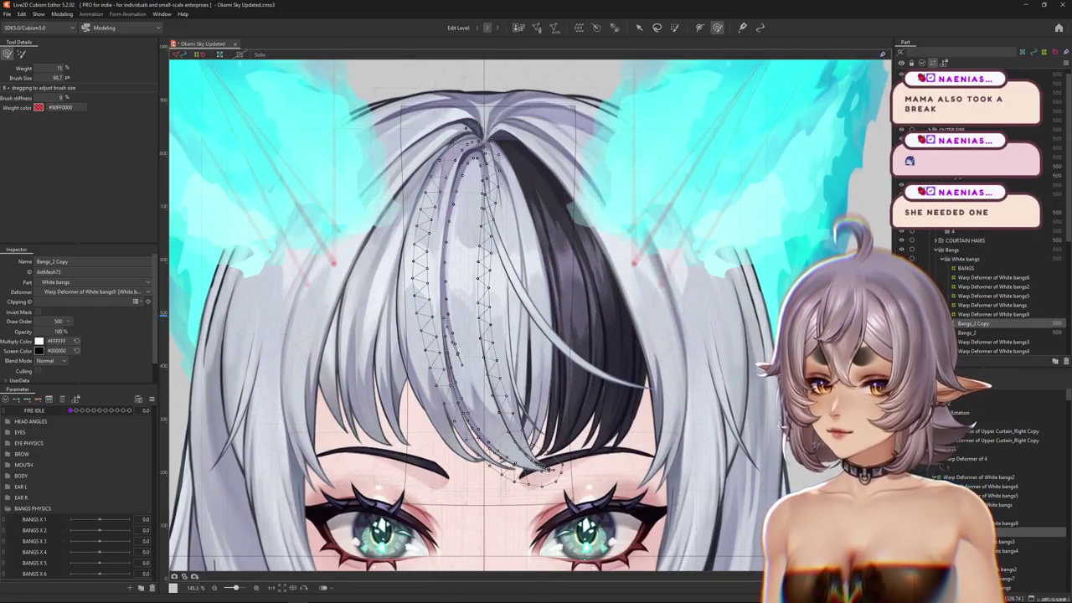
pyautogui.click(997, 314)
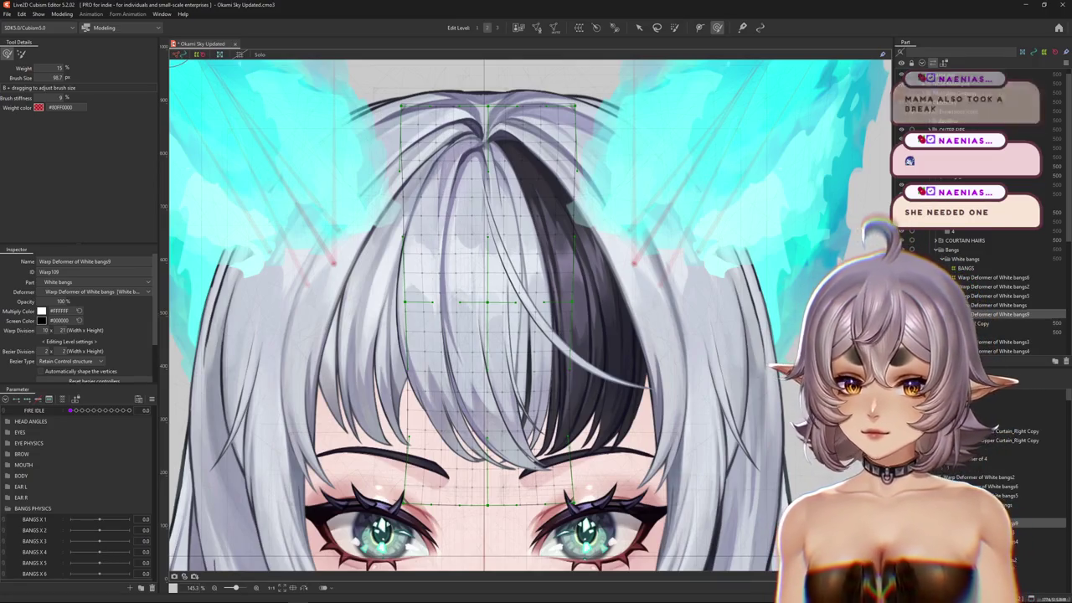
pyautogui.click(992, 323)
pyautogui.click(997, 304)
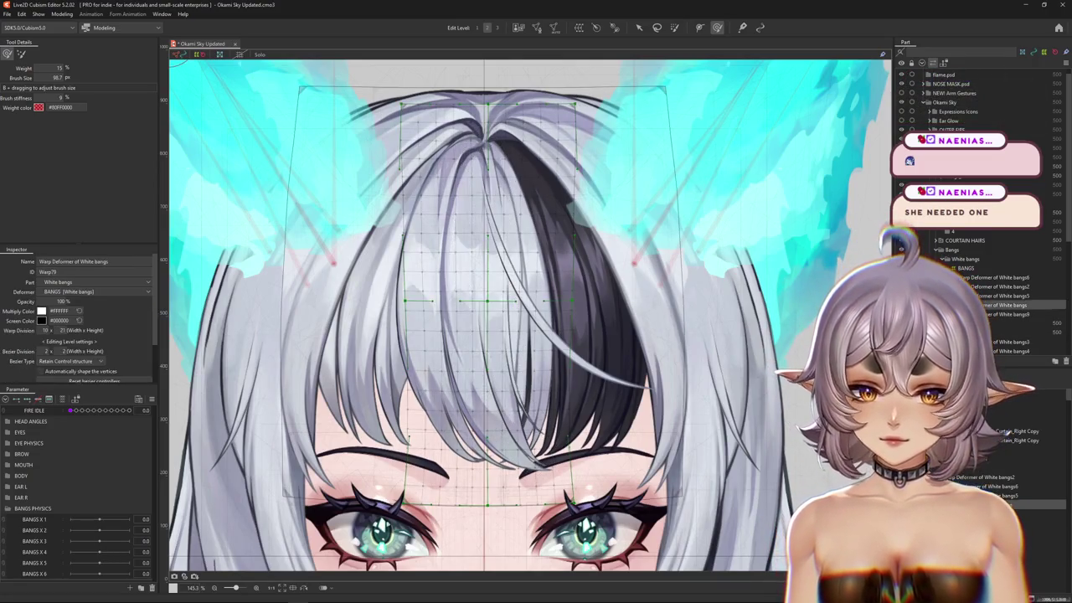
pyautogui.click(488, 300)
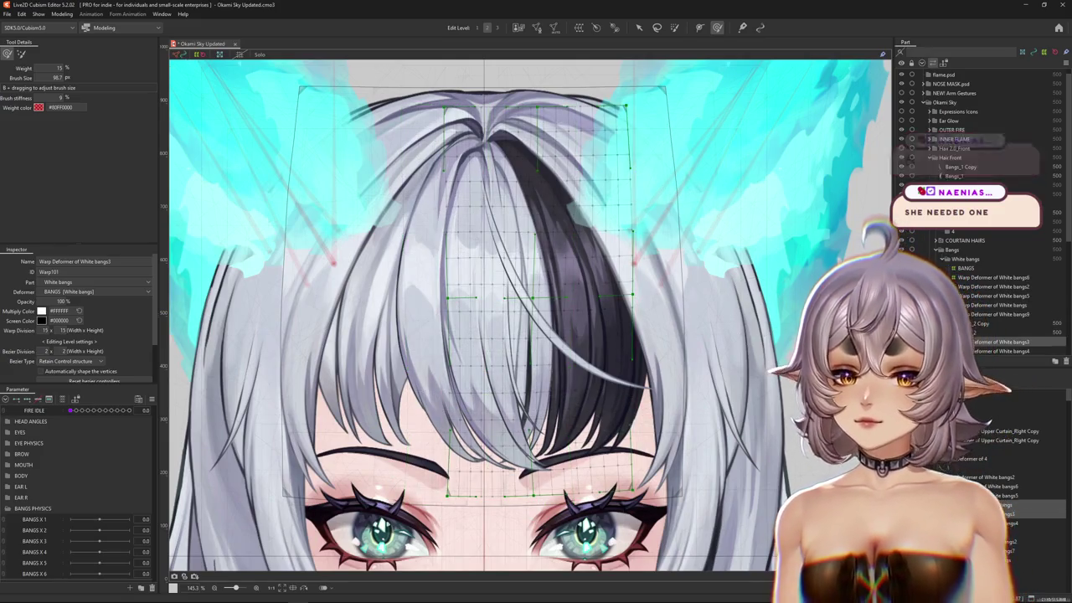
# - Select both Bangs_2 meshes and create the White bangs10 warp deformer around them
pyautogui.rightClick(459, 360)
pyautogui.click(502, 440)
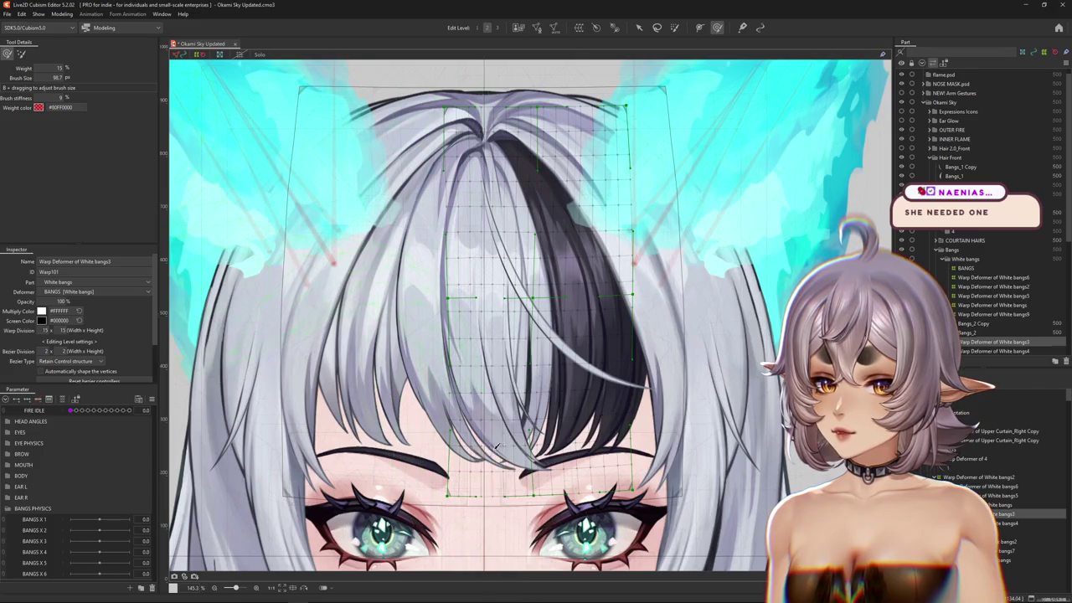
pyautogui.rightClick(463, 357)
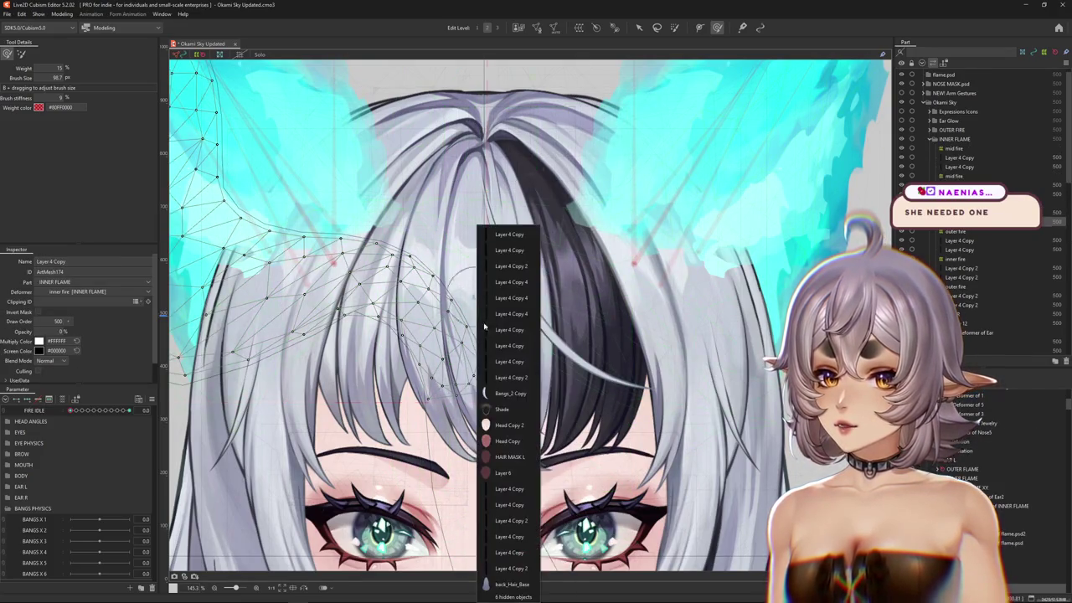
pyautogui.click(508, 434)
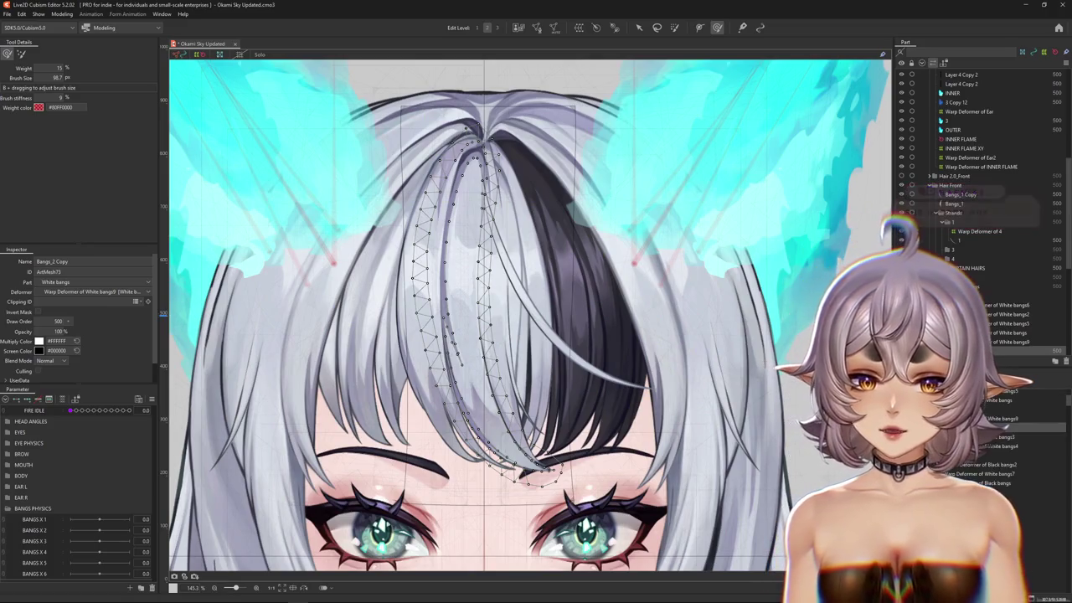
pyautogui.click(997, 453)
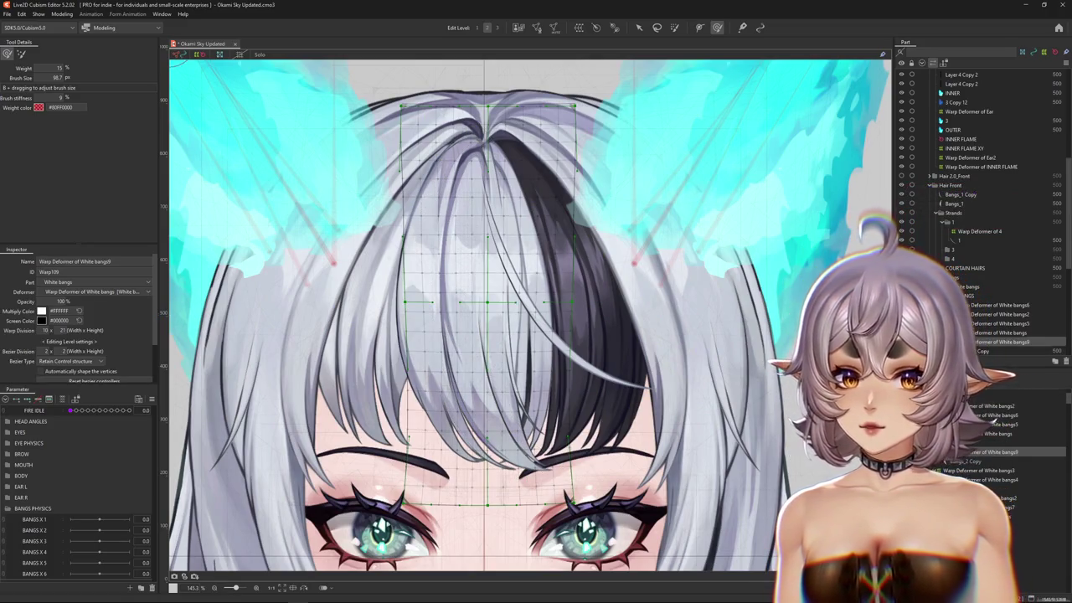
pyautogui.click(994, 442)
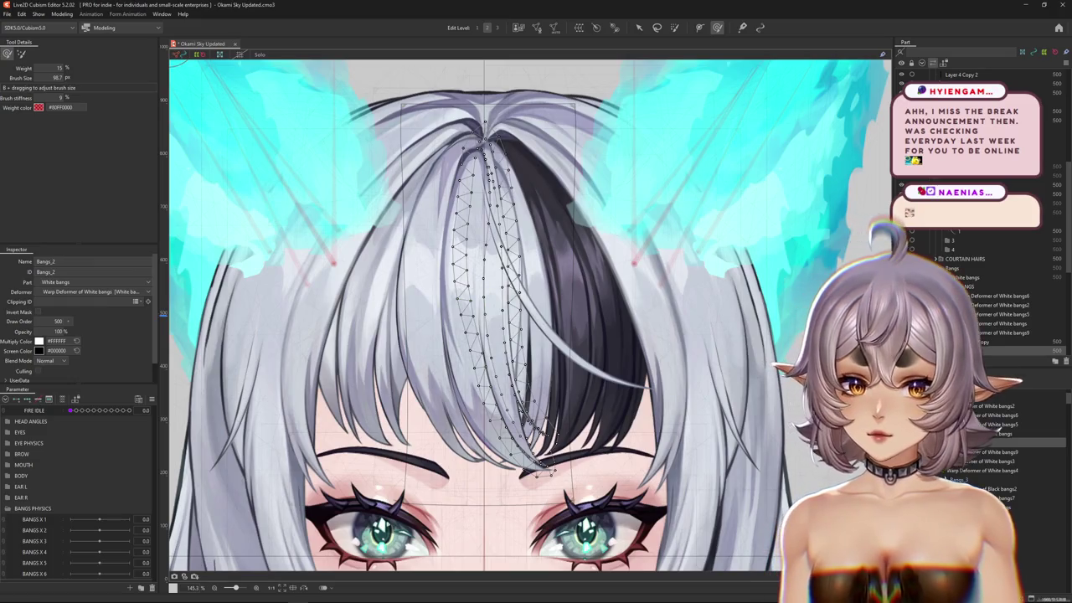
pyautogui.keyDown('ctrl'); pyautogui.click(996, 452); pyautogui.keyUp('ctrl')
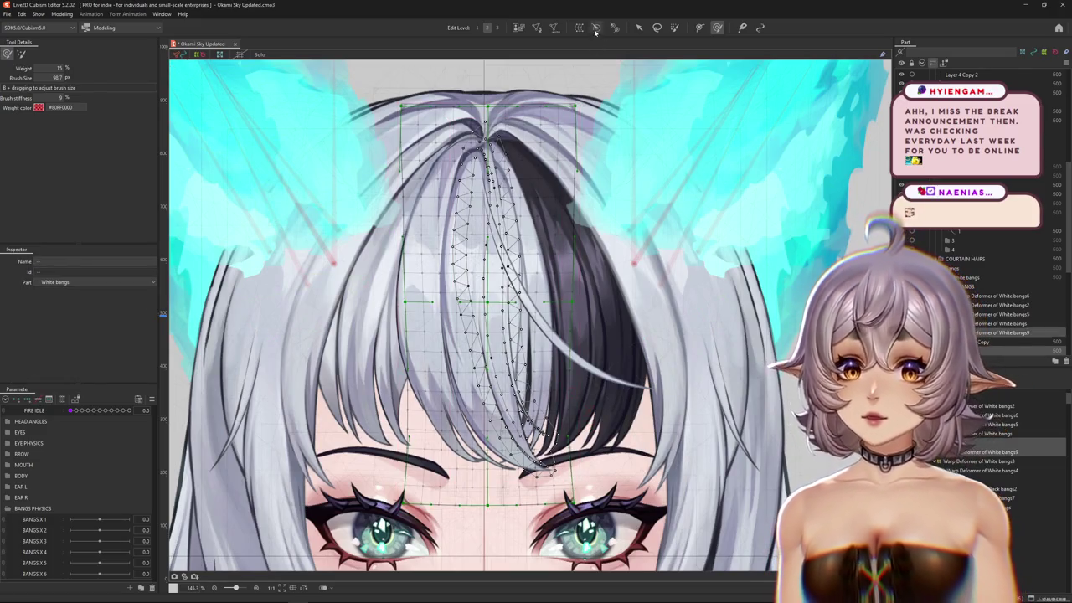
pyautogui.click(578, 26)
pyautogui.press('Return')
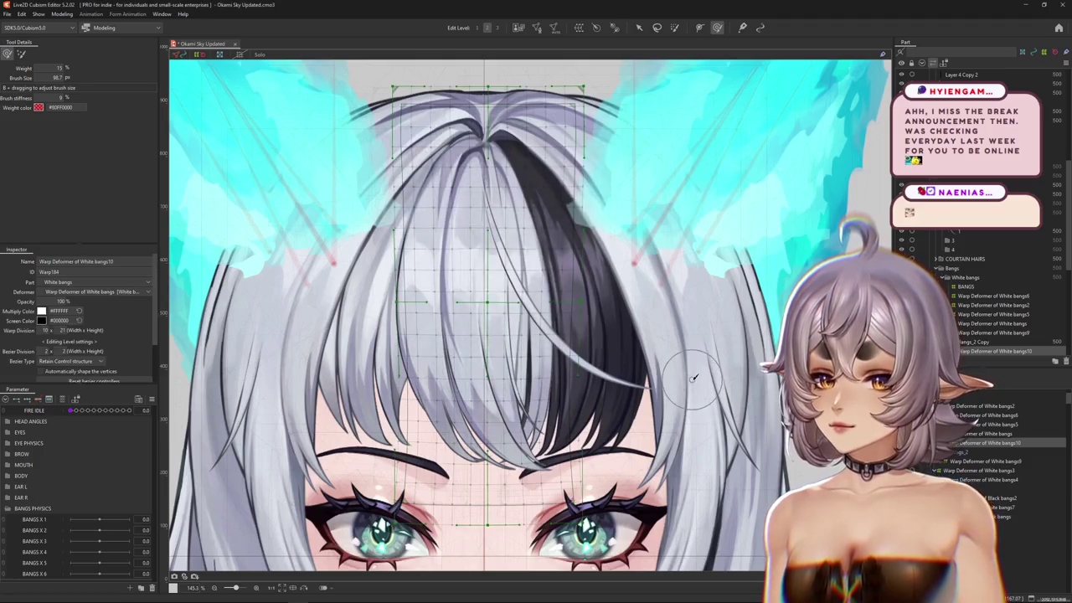
pyautogui.moveTo(492, 307); pyautogui.dragTo(517, 299)
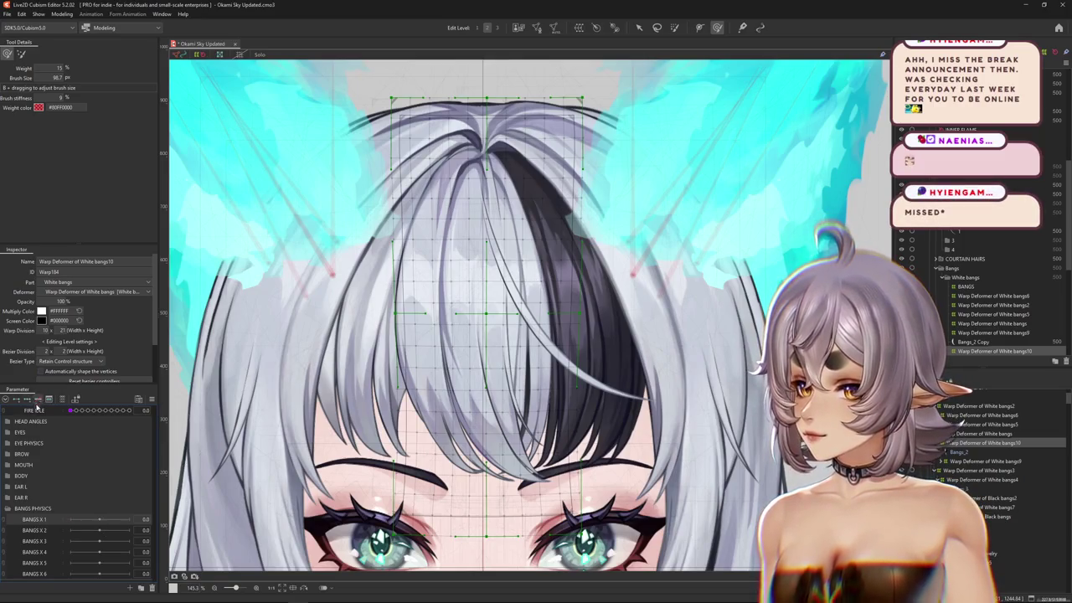
pyautogui.click(151, 399)
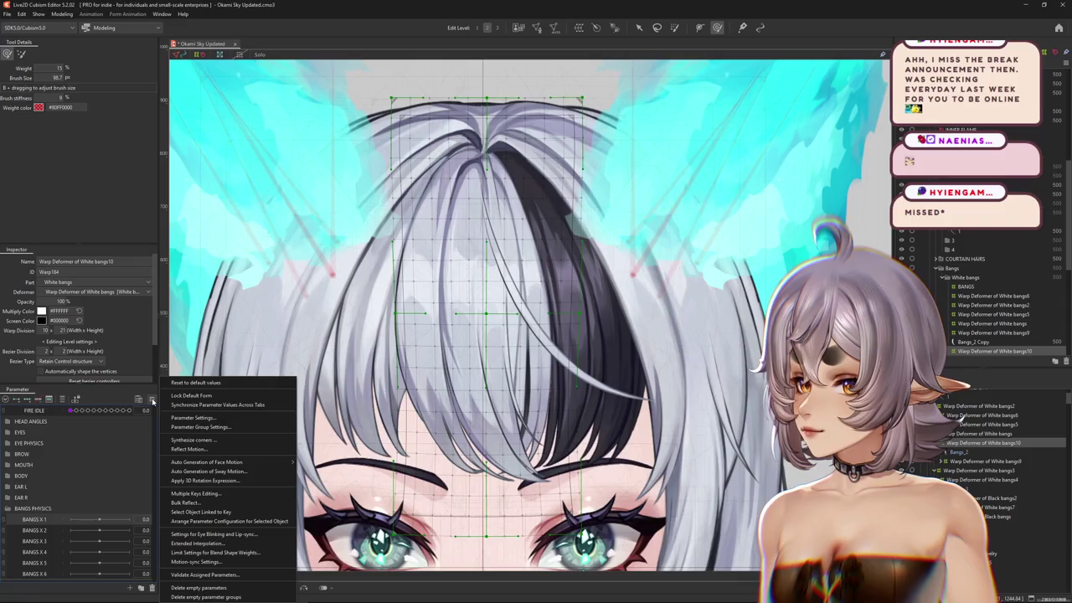
pyautogui.click(194, 417)
pyautogui.scroll(-10, 597, 330)
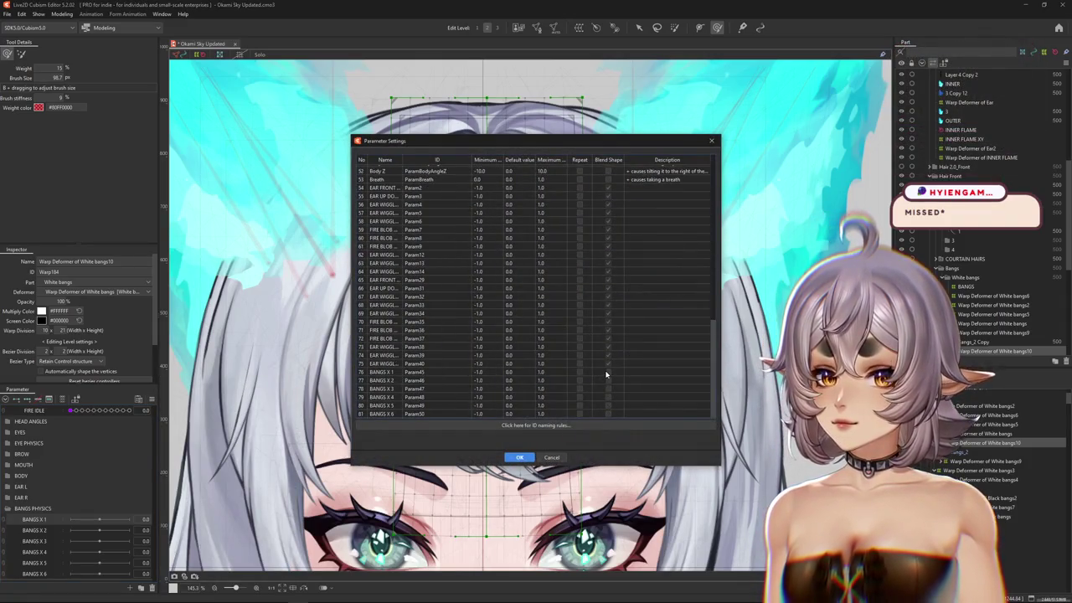
pyautogui.click(521, 457)
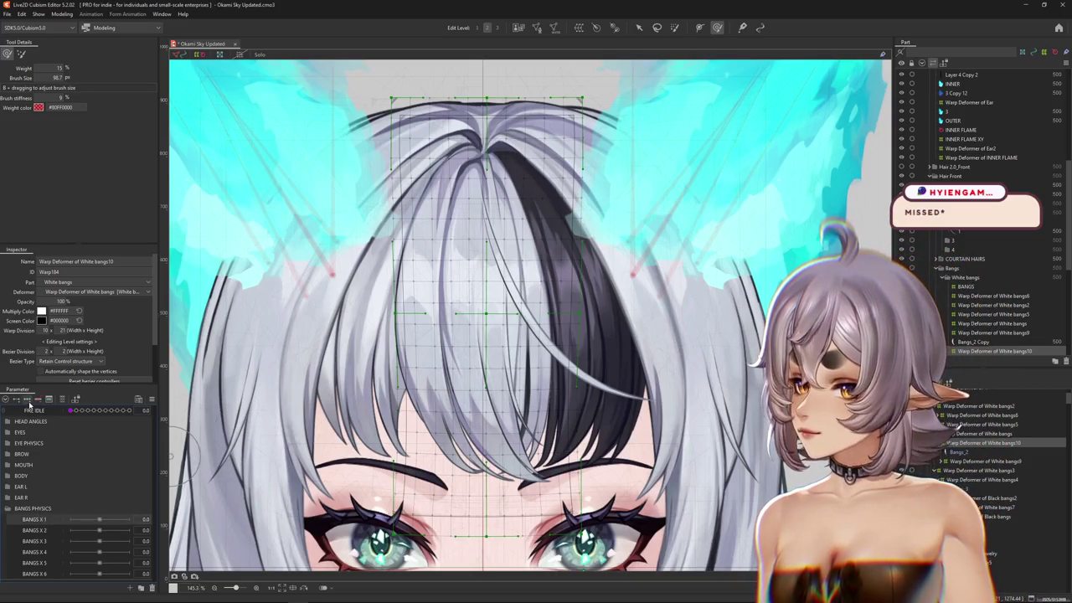
pyautogui.click(128, 520)
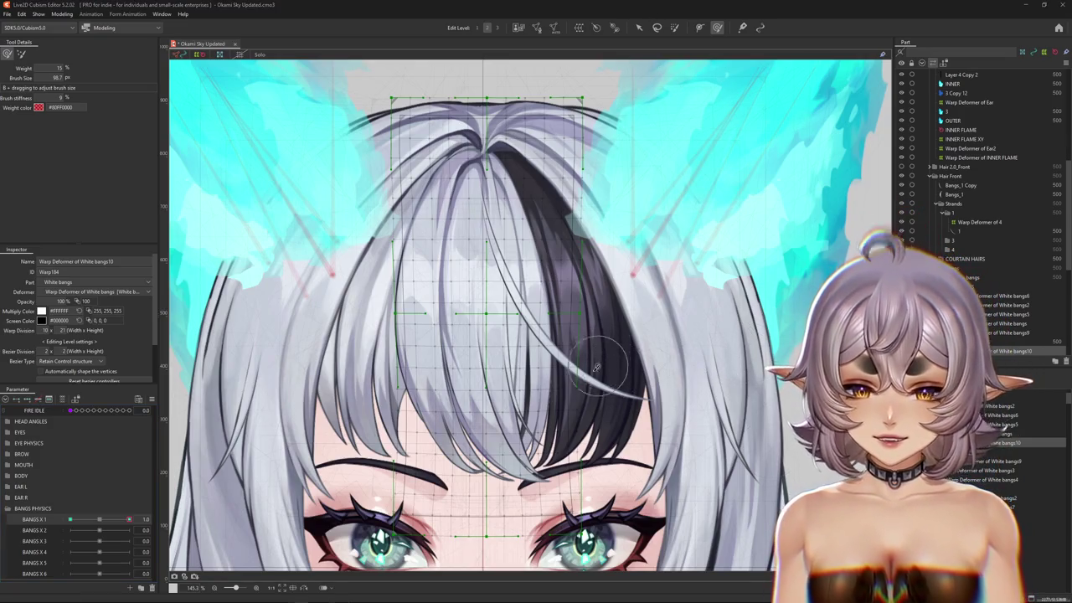
# - Scroll the canvas over the unbent White bangs10 grid at BANGS X 1 = 1.0
pyautogui.scroll(-3, 596, 367)
# - Bend the White bangs10 grid along a temporary path so the fringe sweeps down-right
pyautogui.click(641, 28)
pyautogui.moveTo(595, 441); pyautogui.dragTo(542, 398)
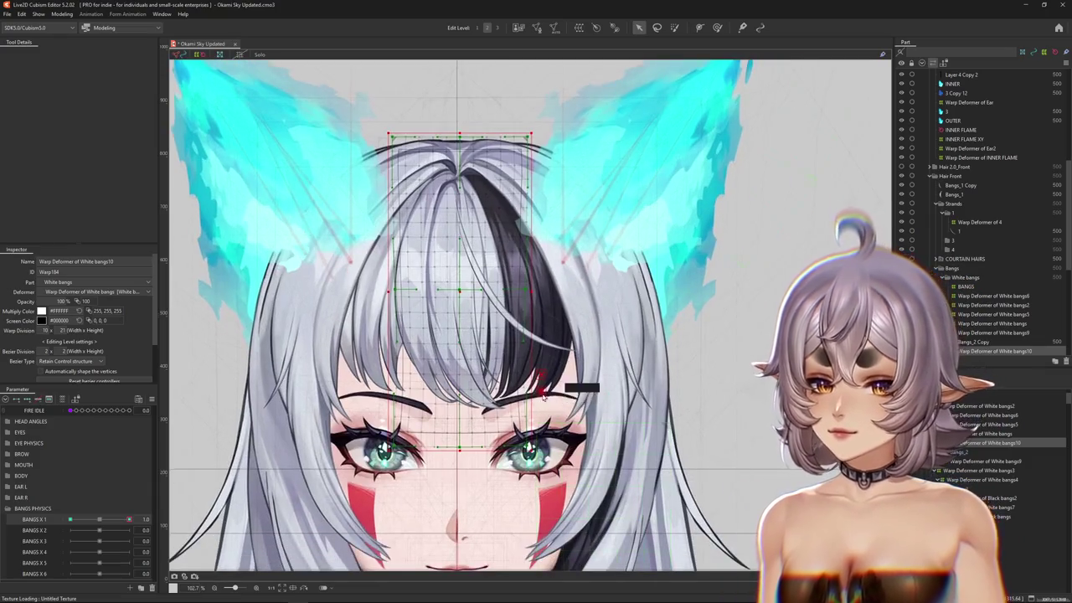
pyautogui.moveTo(258, 445); pyautogui.dragTo(318, 452)
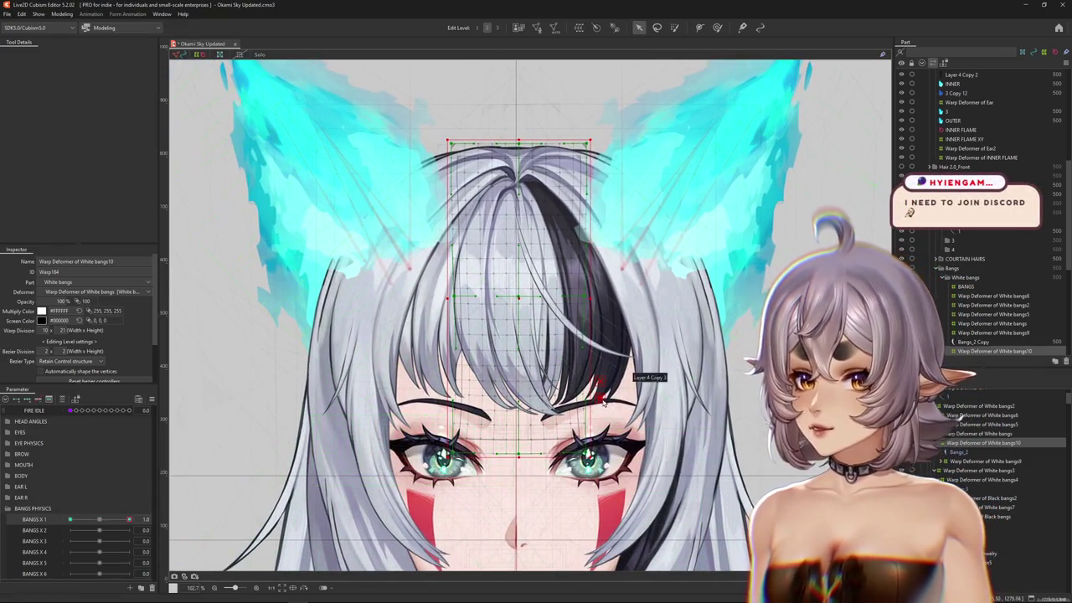
pyautogui.press('q')
pyautogui.click(80, 55)
pyautogui.click(74, 90)
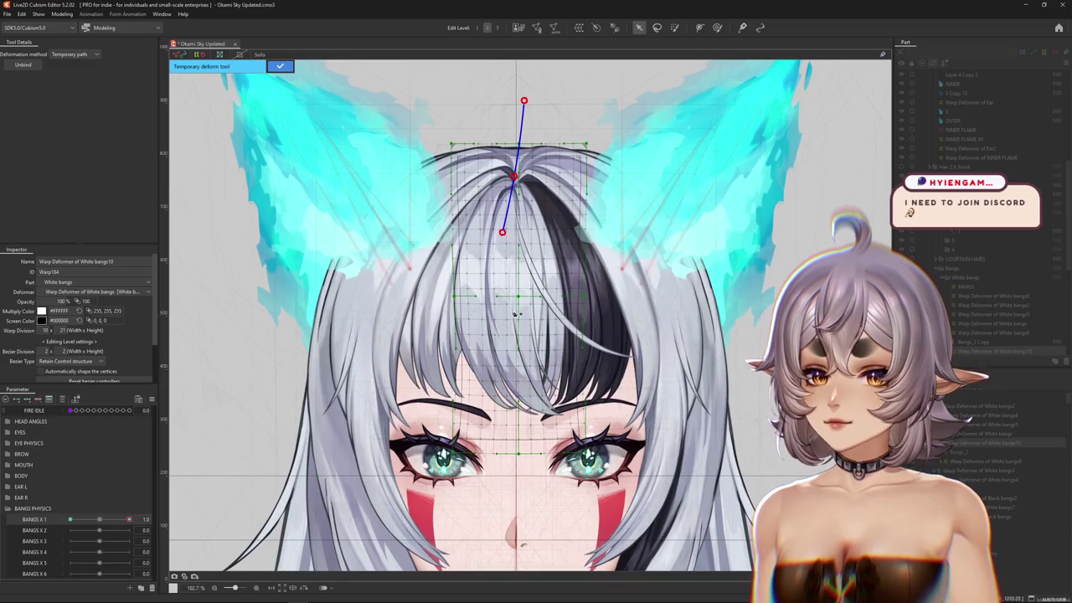
pyautogui.moveTo(553, 506); pyautogui.dragTo(636, 500)
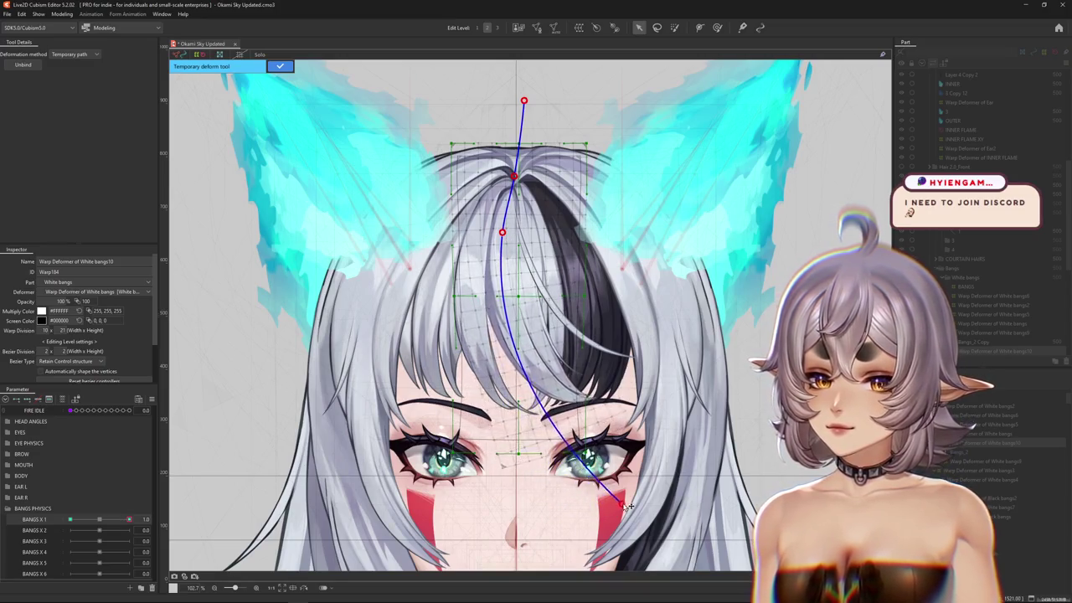
pyautogui.moveTo(142, 519); pyautogui.dragTo(144, 520)
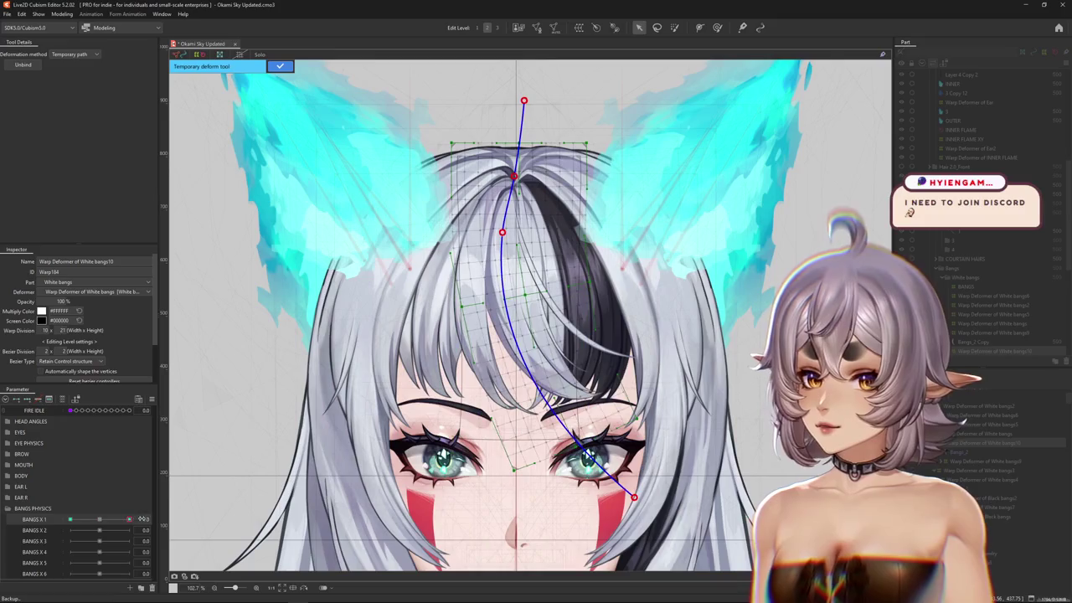
pyautogui.moveTo(505, 237); pyautogui.dragTo(507, 237)
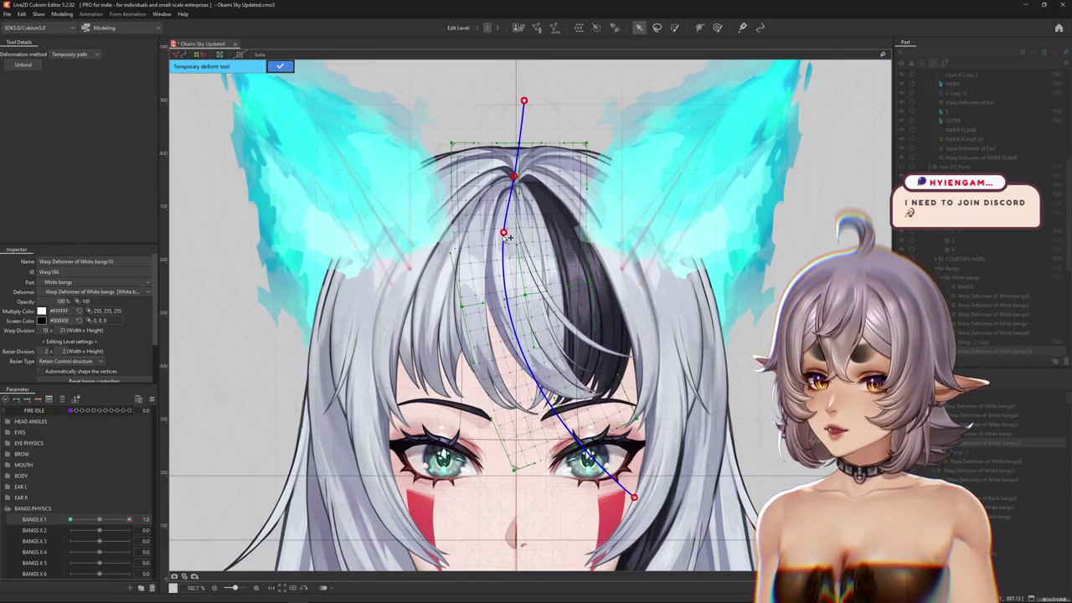
pyautogui.click(279, 65)
pyautogui.click(717, 28)
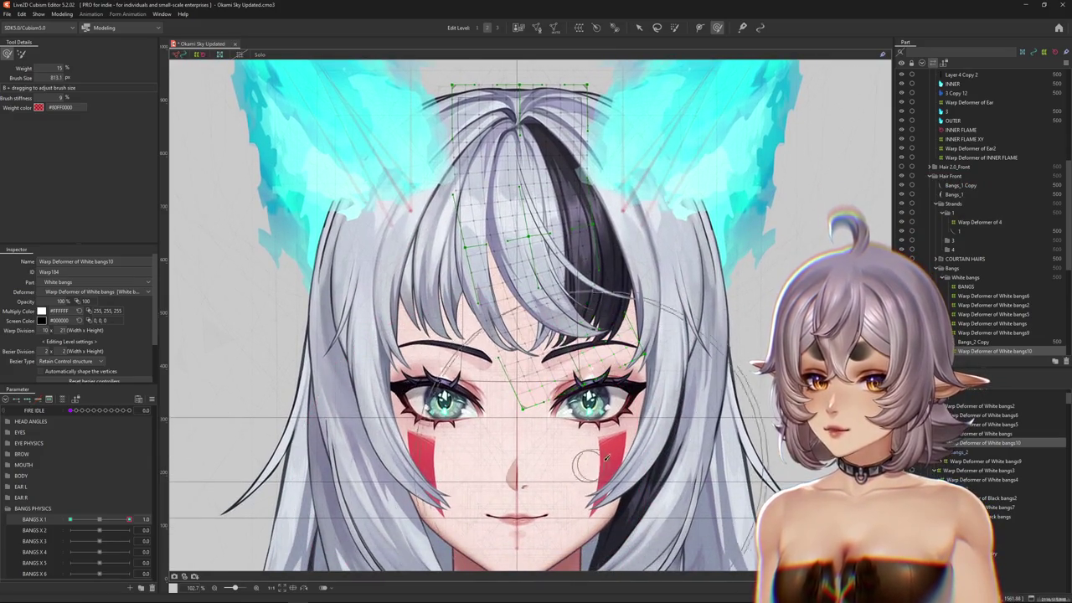
# - Enlarge the weight brush, hide the deformer overlay and reset BANGS X 1 to 0.0
pyautogui.moveTo(587, 455); pyautogui.dragTo(595, 369)
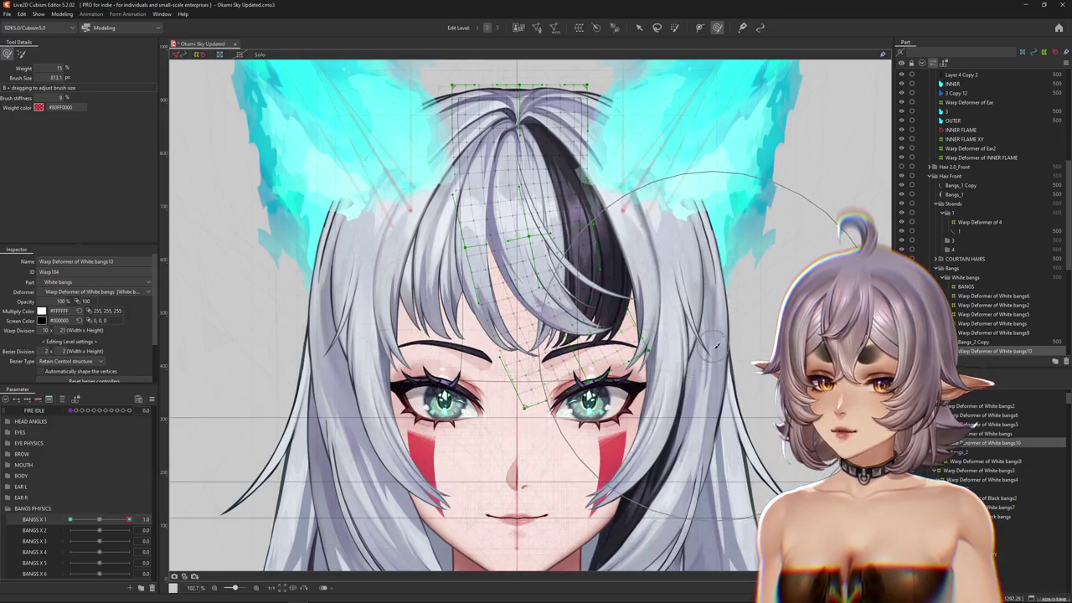
pyautogui.scroll(3, 586, 373)
pyautogui.hotkey('ctrl', 'h')
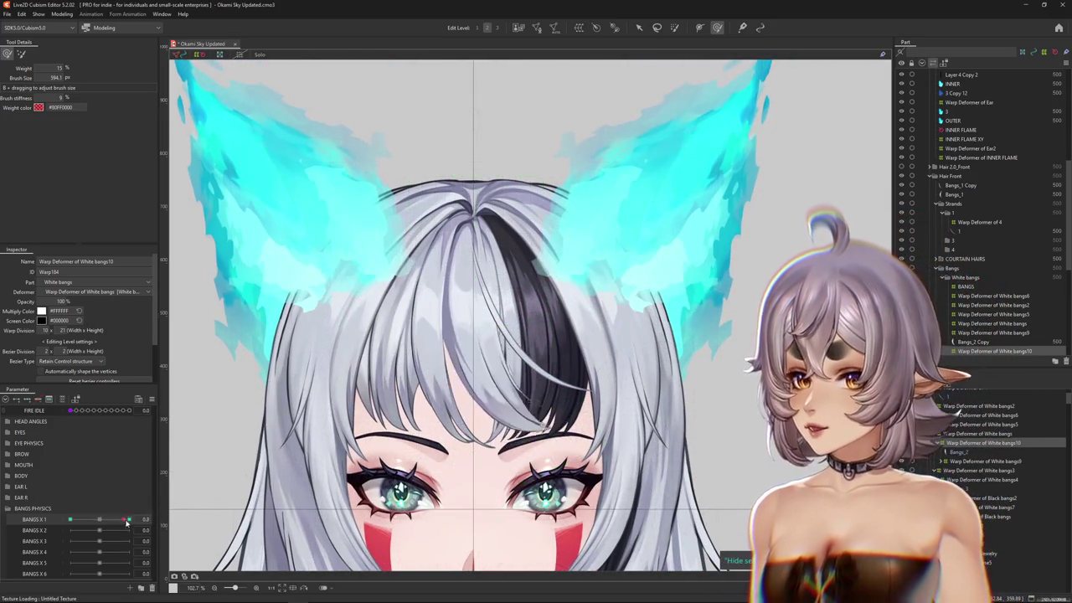
pyautogui.click(113, 525)
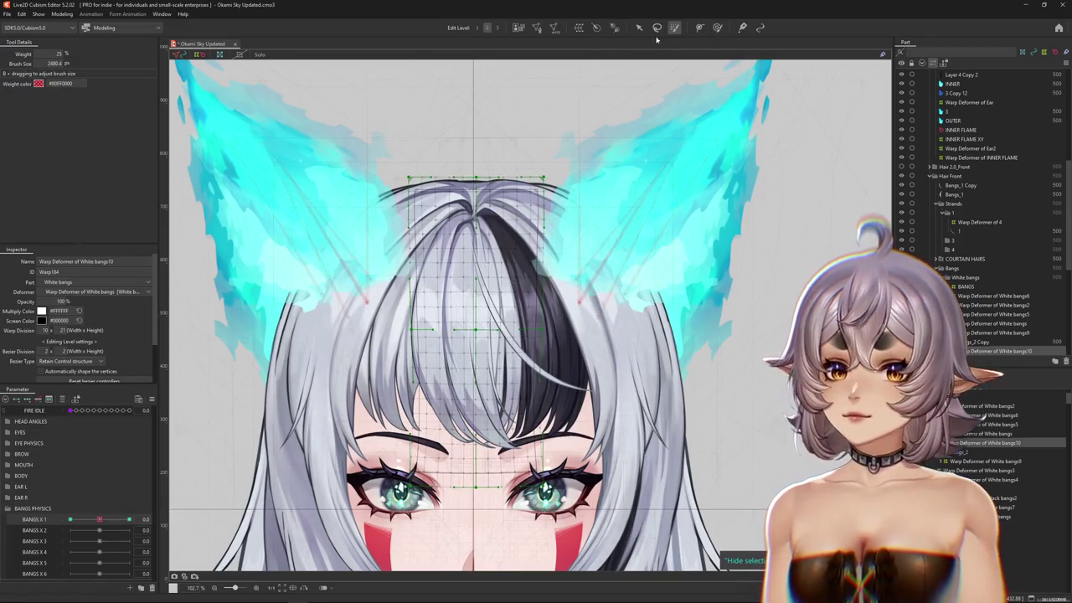
pyautogui.scroll(-5, 394, 142)
pyautogui.scroll(5, 411, 117)
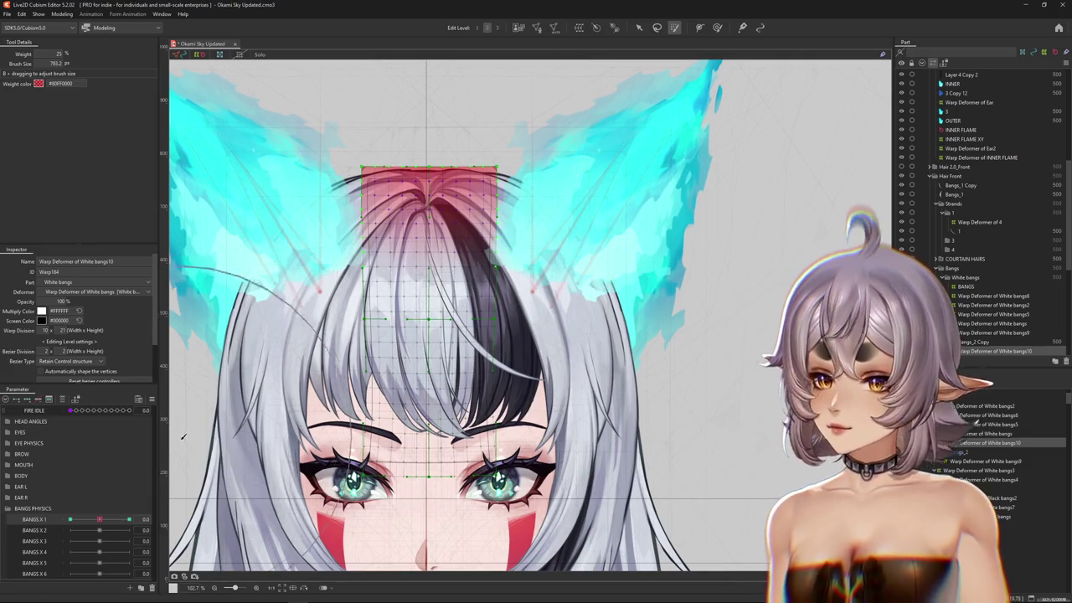
# - Test the bangs sway with BANGS X 1 at 1.0, 0.0 and finally -1.0
pyautogui.moveTo(100, 519); pyautogui.dragTo(129, 520)
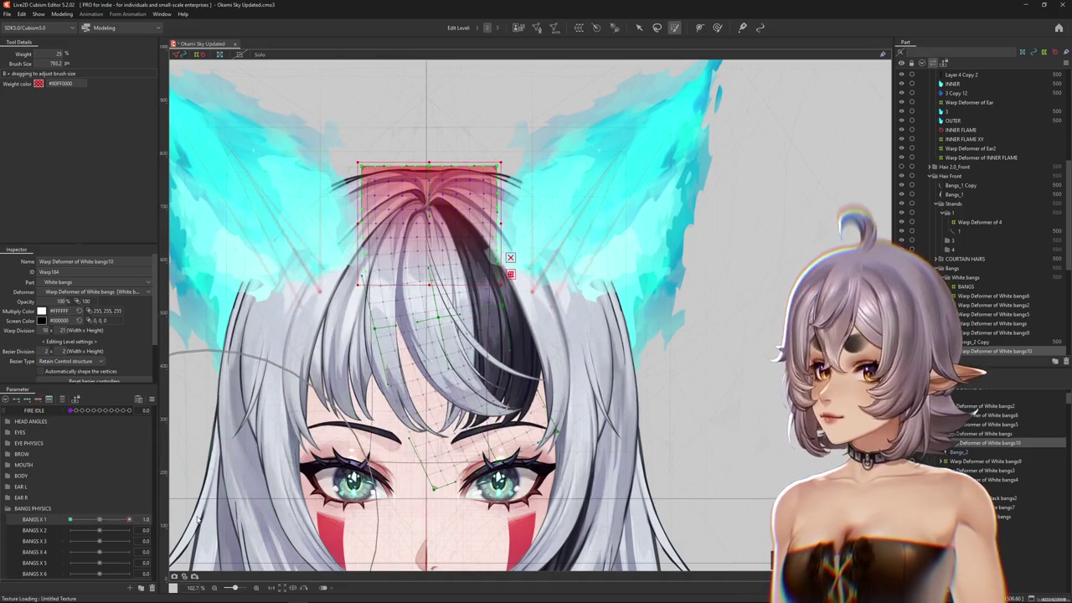
pyautogui.moveTo(129, 519)
pyautogui.mouseDown()
pyautogui.moveTo(101, 520)
pyautogui.moveTo(129, 519)
pyautogui.mouseUp()
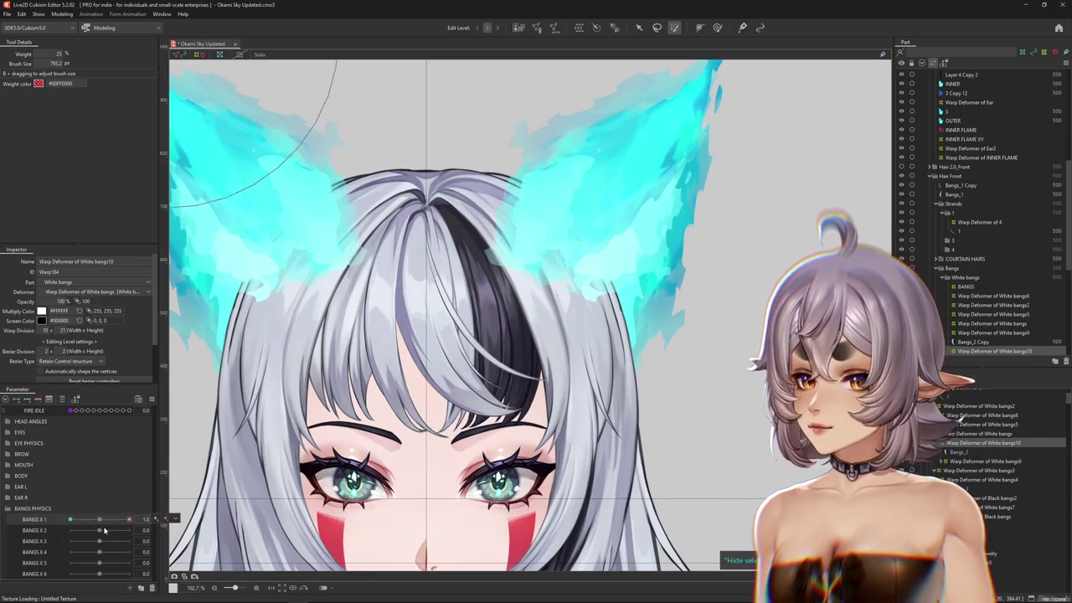
pyautogui.click(101, 520)
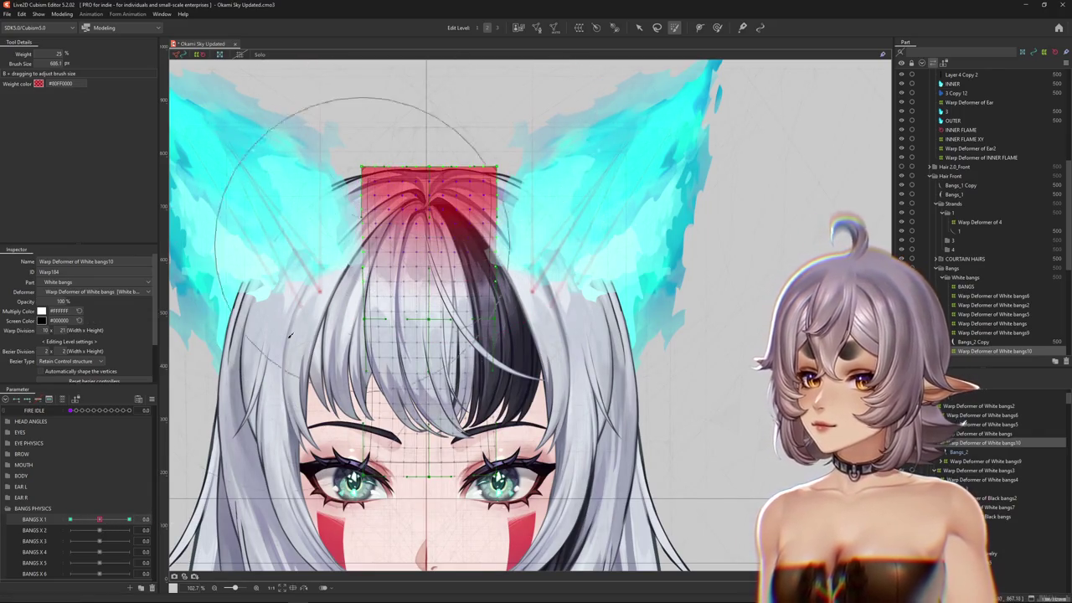
pyautogui.moveTo(101, 520); pyautogui.dragTo(127, 518)
pyautogui.click(71, 519)
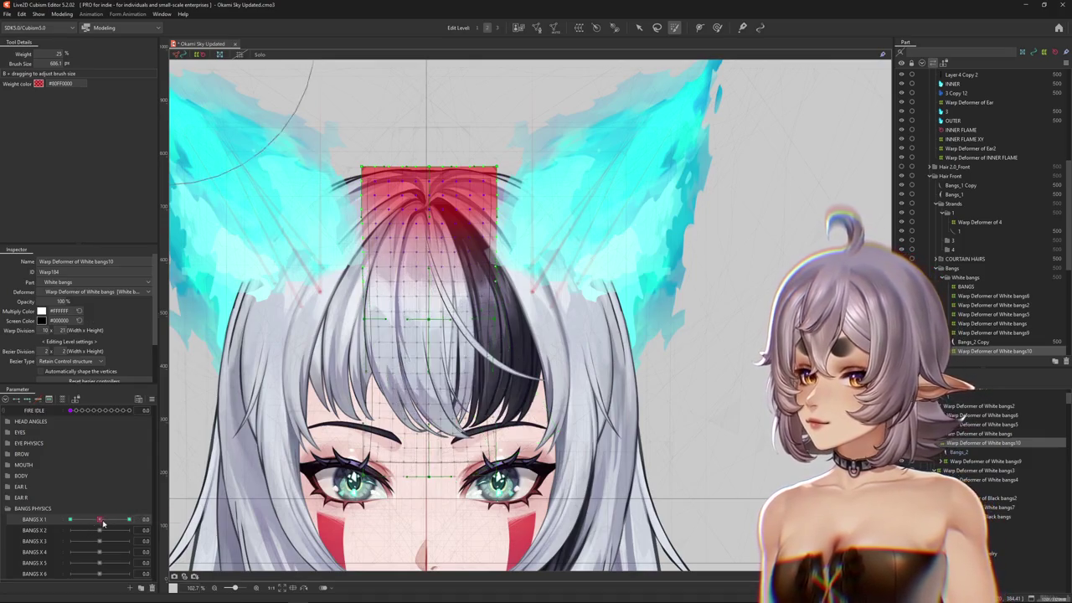
# - Bend the lower bangs leftward along a temporary path for the BANGS X 1 = -1.0 pose
pyautogui.click(639, 29)
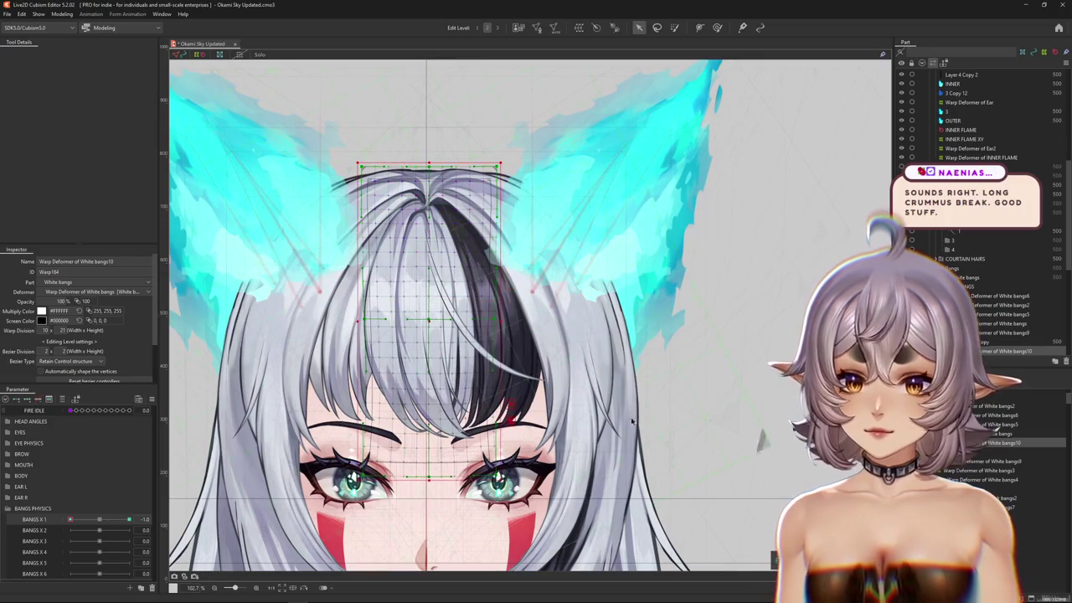
pyautogui.click(73, 54)
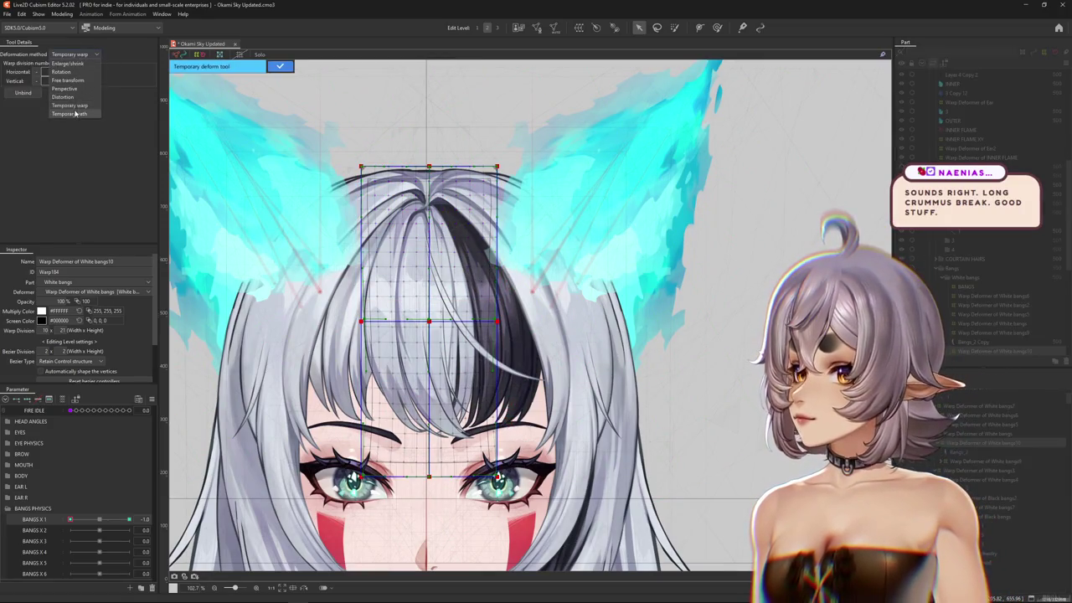
pyautogui.click(75, 113)
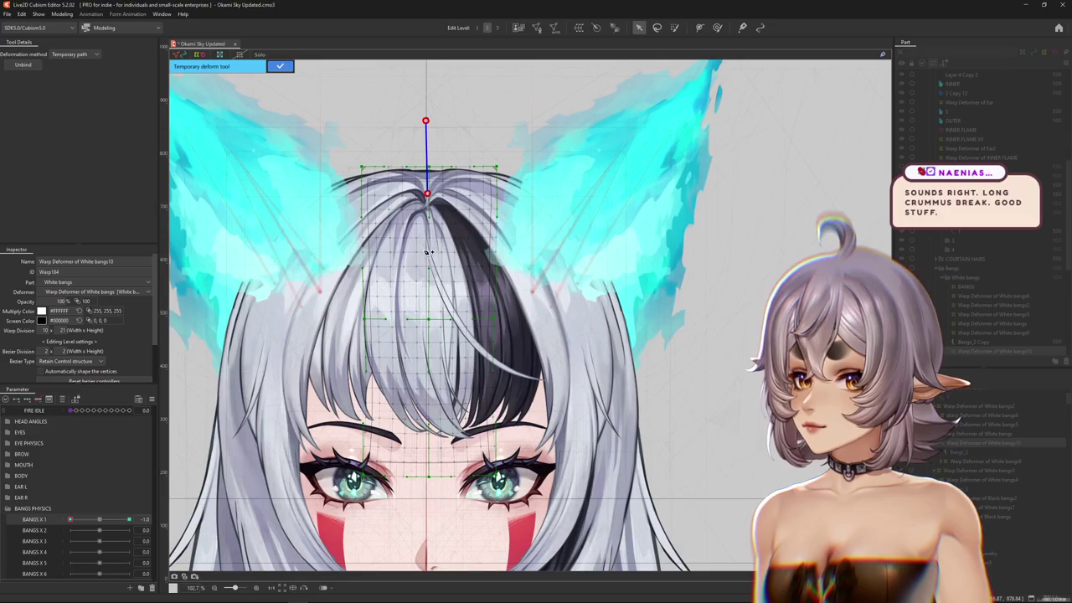
pyautogui.moveTo(497, 536); pyautogui.dragTo(376, 529)
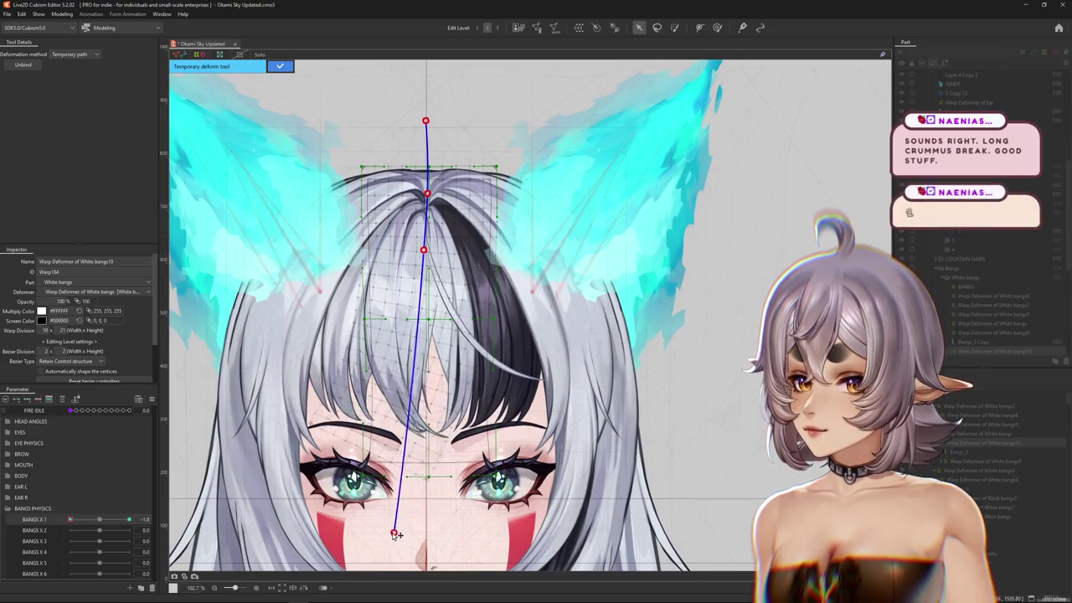
pyautogui.click(289, 65)
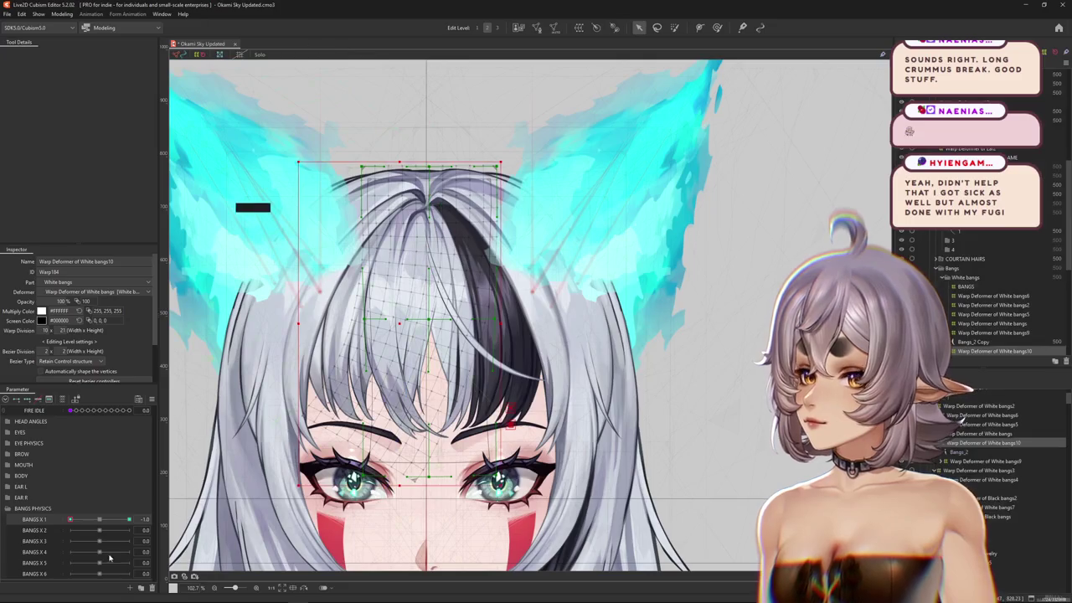
# - Reset BANGS X 1 to neutral and paint full weight over the top of the bangs mesh
pyautogui.click(99, 519)
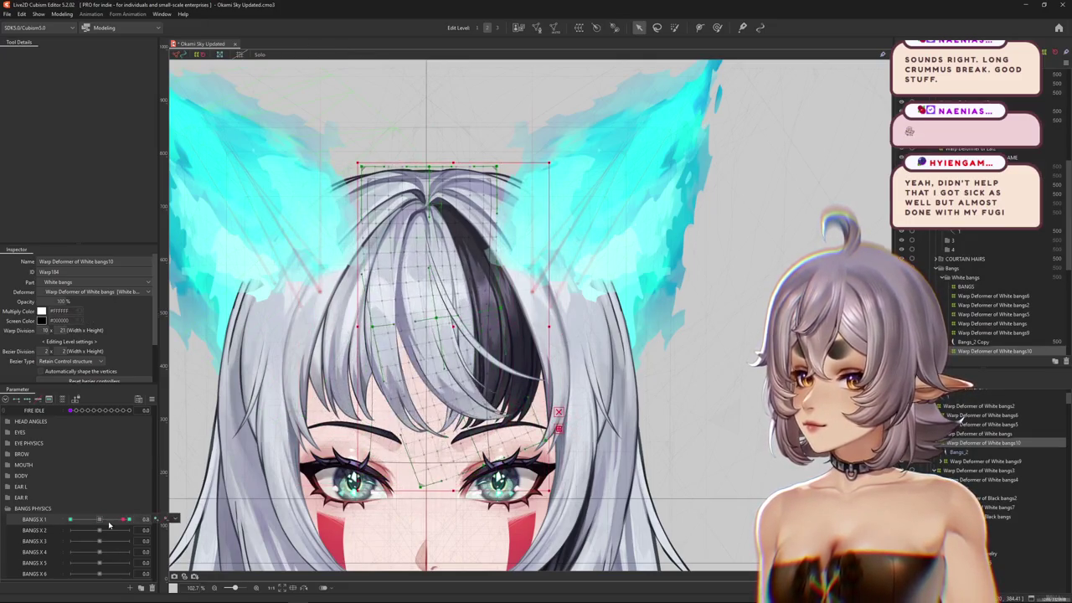
pyautogui.click(674, 29)
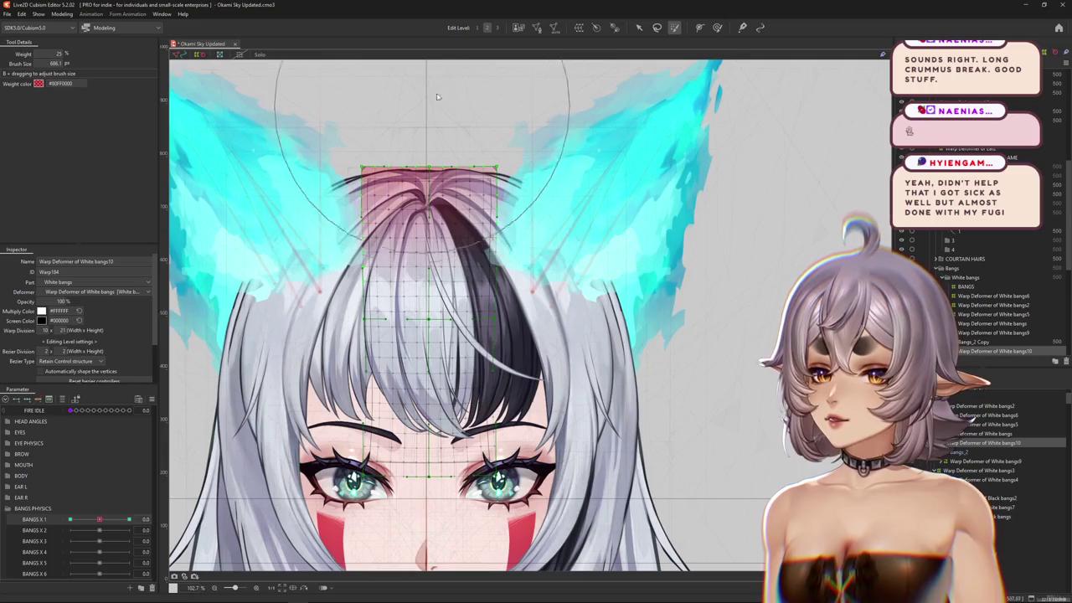
pyautogui.moveTo(399, 140); pyautogui.dragTo(436, 89)
pyautogui.moveTo(99, 519); pyautogui.dragTo(2, 523)
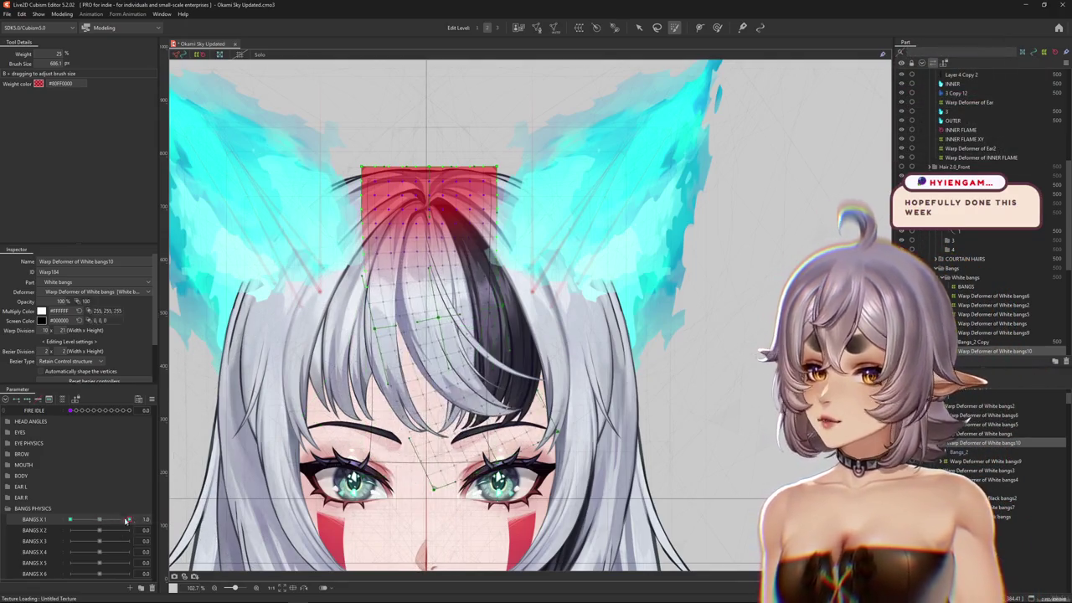
# - Resize the Deform brush (about 747, 375, then 876 px) while checking bangs at BANGS X 1 = 1.0
pyautogui.moveTo(70, 519)
pyautogui.mouseDown()
pyautogui.moveTo(99, 519)
pyautogui.moveTo(52, 523)
pyautogui.mouseUp()
pyautogui.scroll(2, 415, 391)
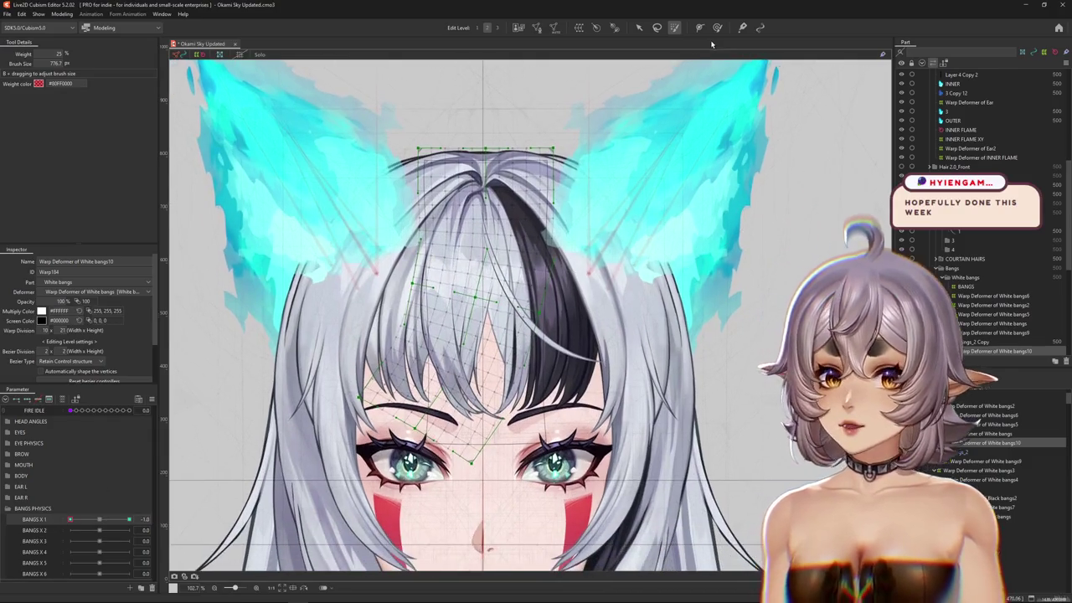
pyautogui.click(716, 28)
pyautogui.moveTo(625, 189); pyautogui.dragTo(467, 347)
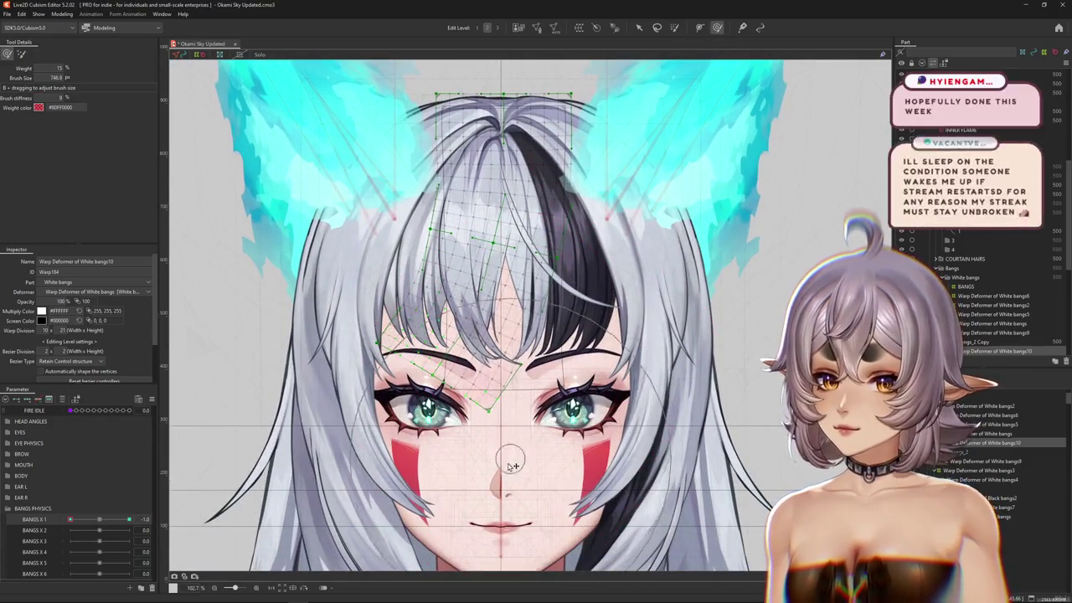
pyautogui.moveTo(480, 271); pyautogui.dragTo(458, 339)
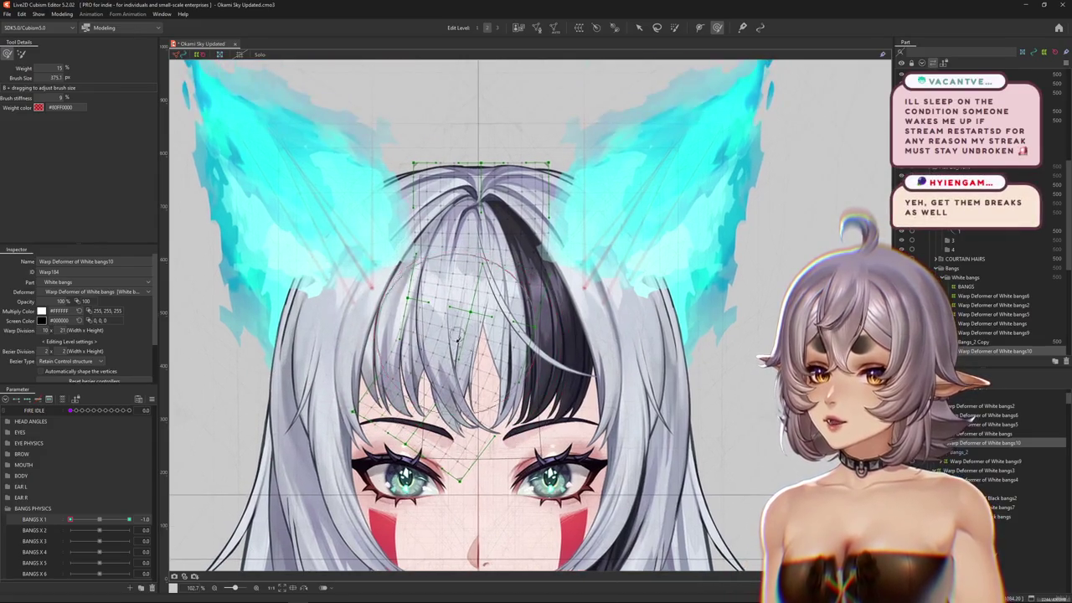
pyautogui.moveTo(109, 521); pyautogui.dragTo(129, 521)
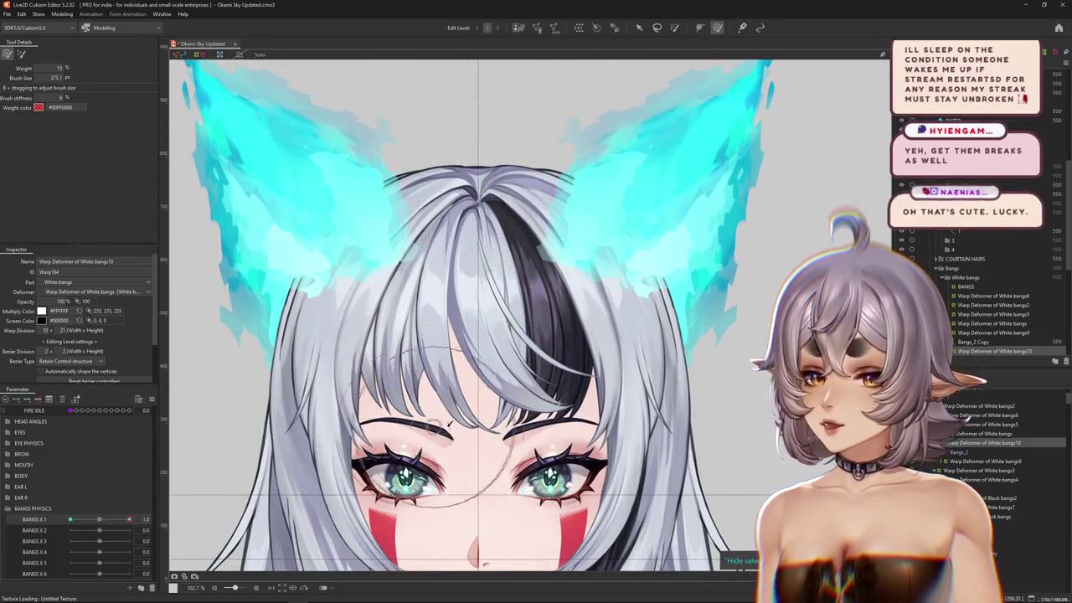
pyautogui.hotkey('ctrl', 'h')
pyautogui.moveTo(500, 361); pyautogui.dragTo(474, 307)
pyautogui.moveTo(502, 383)
pyautogui.mouseDown()
pyautogui.moveTo(611, 411)
pyautogui.moveTo(594, 460)
pyautogui.mouseUp()
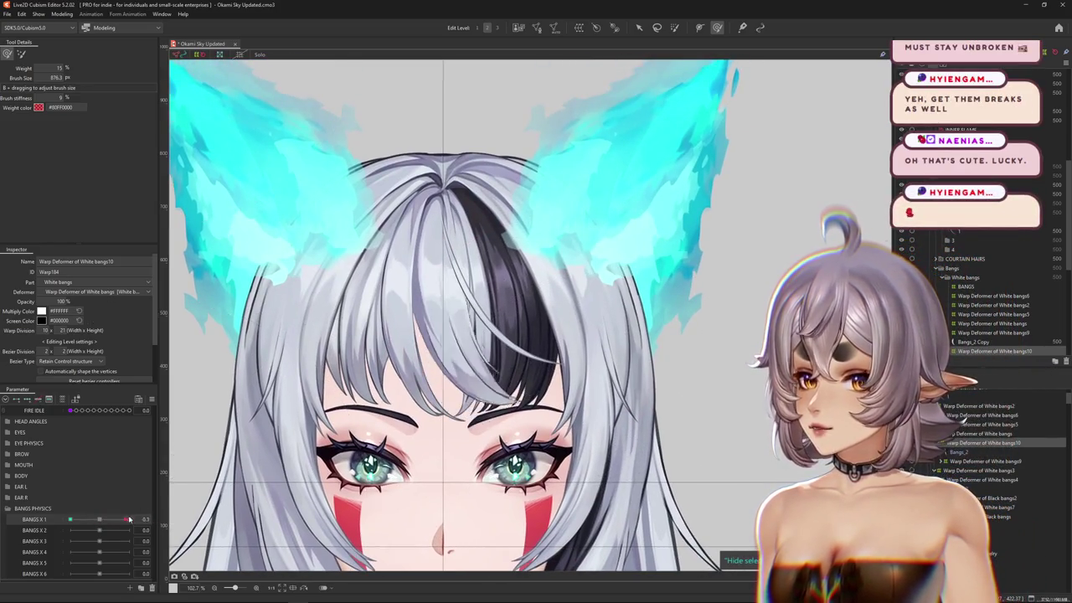
pyautogui.click(113, 521)
pyautogui.moveTo(682, 58); pyautogui.dragTo(695, 108)
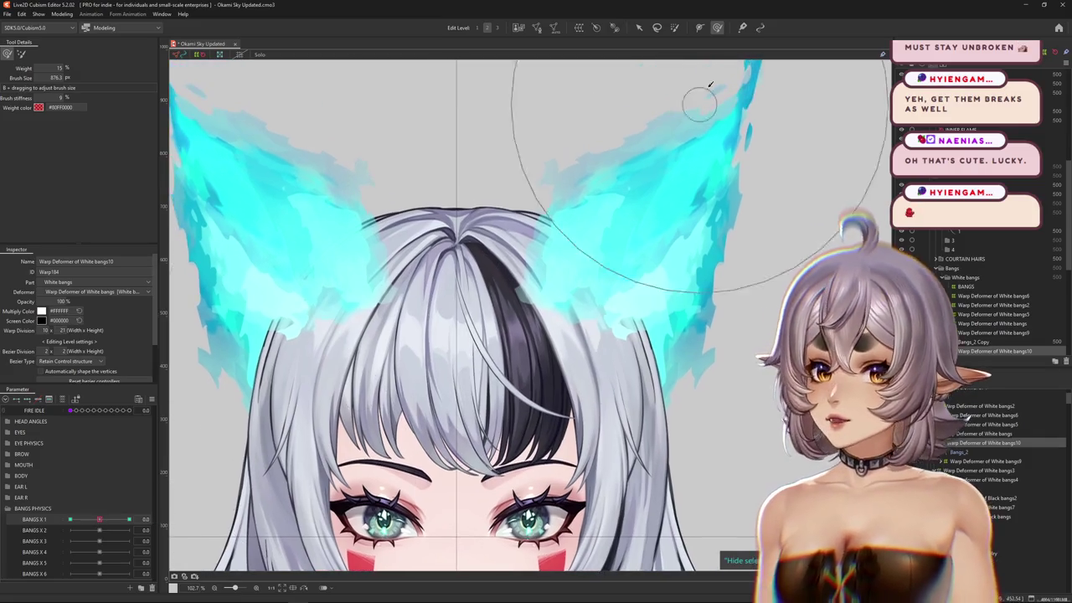
# - Repaint full weight on the bangs' top, then test BANGS X 1 at -1.0 and 1.0
pyautogui.click(675, 28)
pyautogui.click(469, 92)
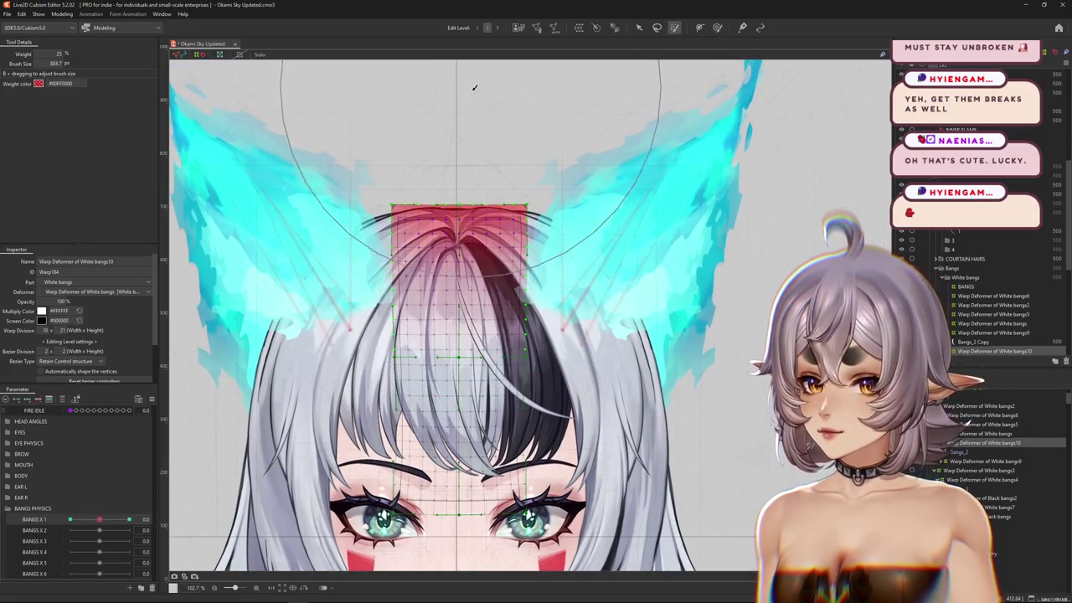
pyautogui.click(70, 519)
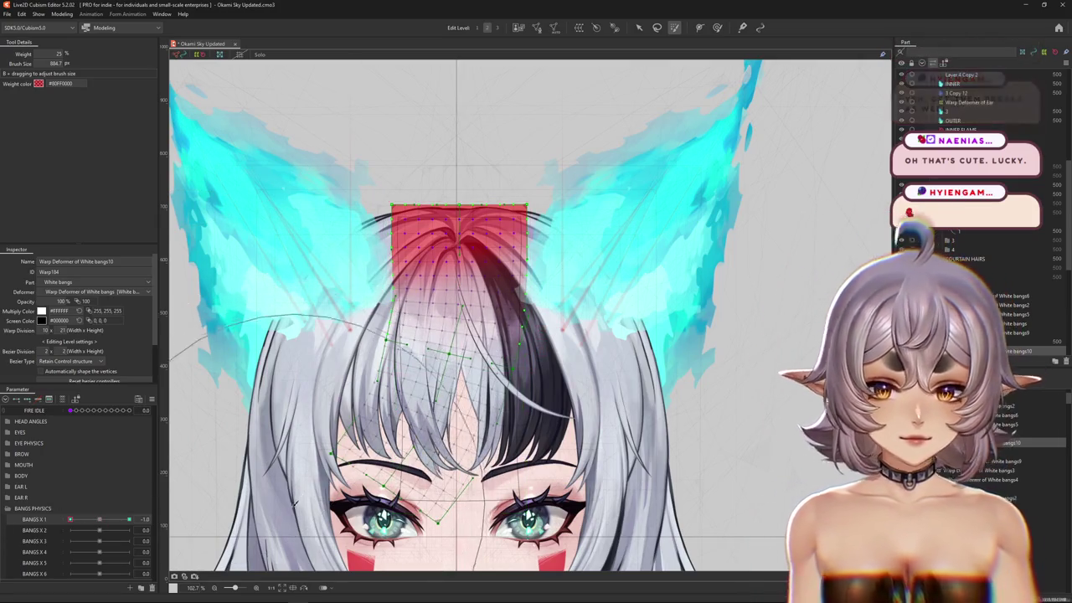
pyautogui.click(99, 521)
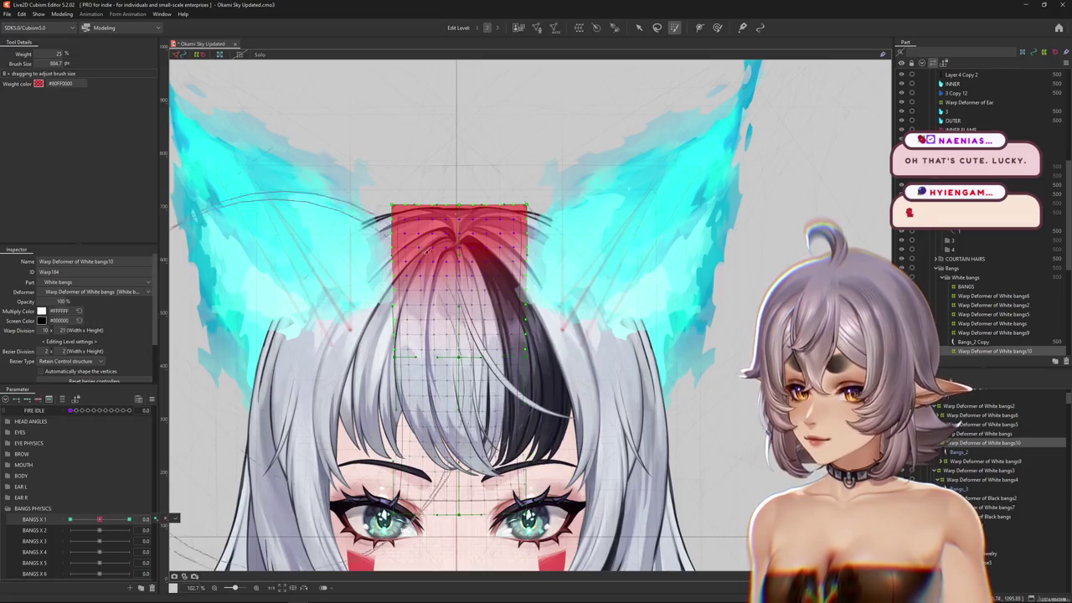
pyautogui.moveTo(490, 165); pyautogui.dragTo(403, 289)
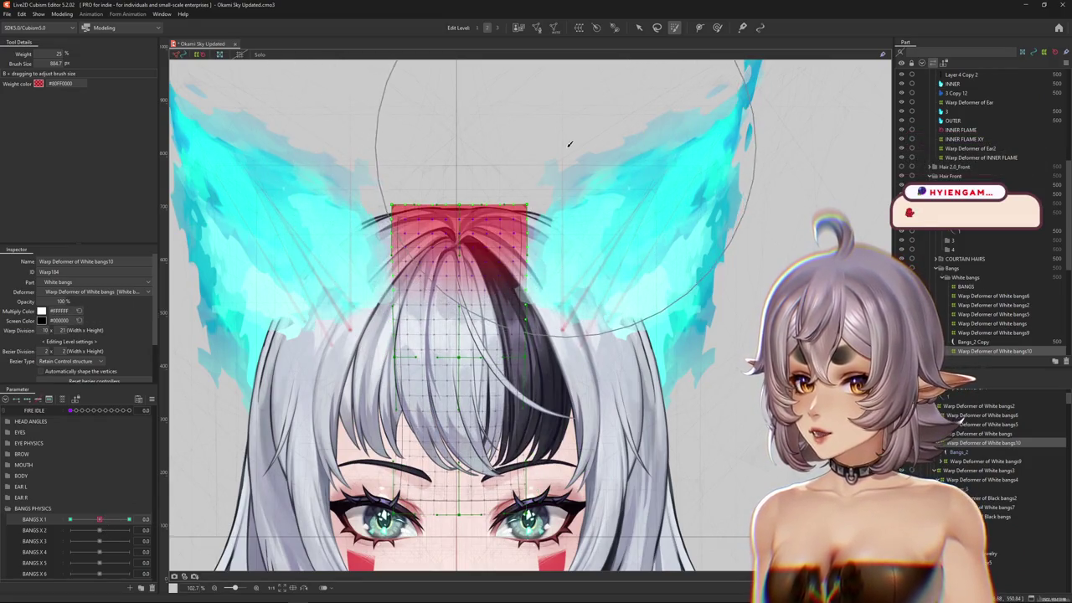
pyautogui.click(129, 519)
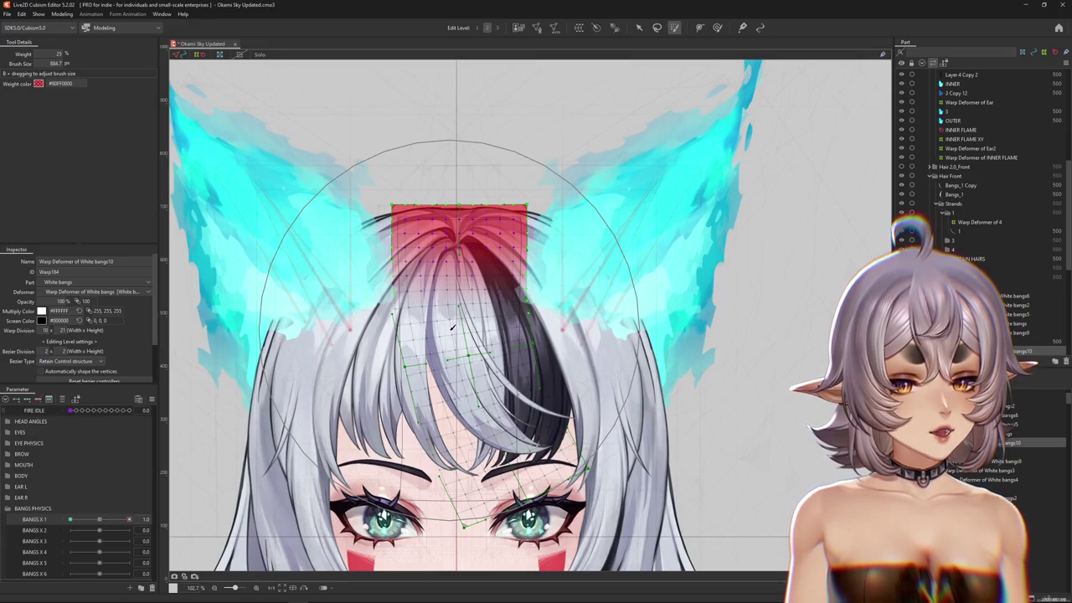
pyautogui.hotkey('ctrl', 'h')
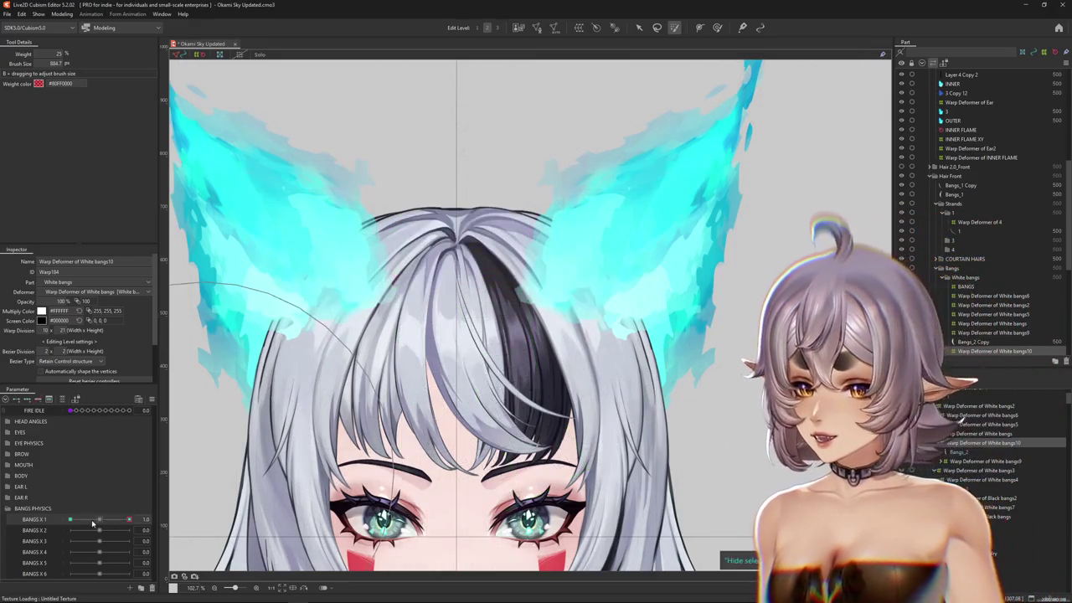
pyautogui.moveTo(594, 288)
pyautogui.mouseDown()
pyautogui.moveTo(625, 248)
pyautogui.moveTo(618, 381)
pyautogui.mouseUp()
# - Toggle the warp mesh overlay and shrink the Deform brush to about 584 px
pyautogui.hotkey('ctrl', 'h')
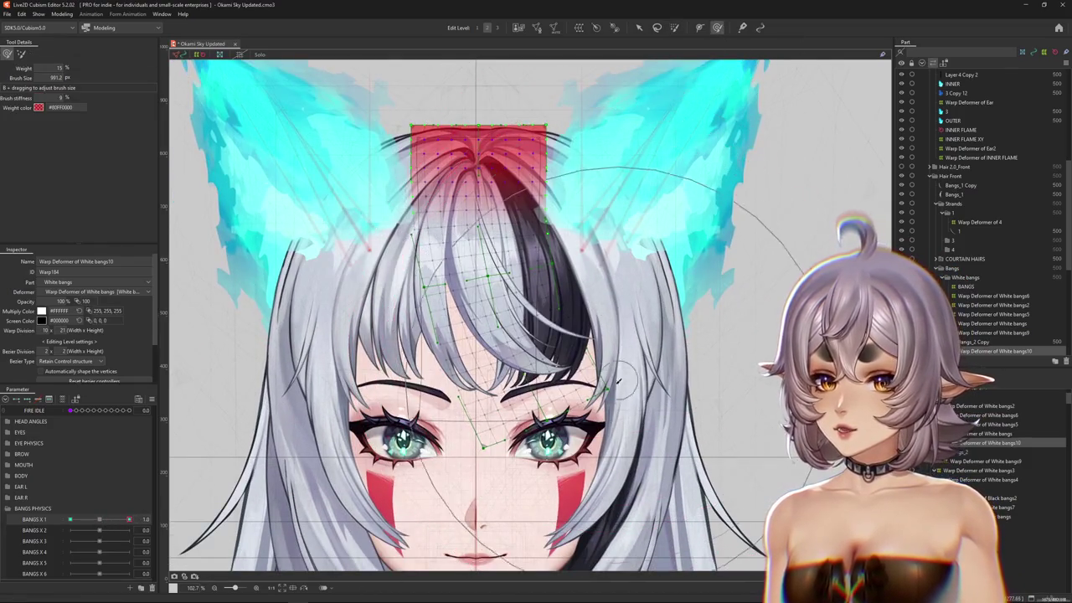
pyautogui.hotkey('ctrl', 'h')
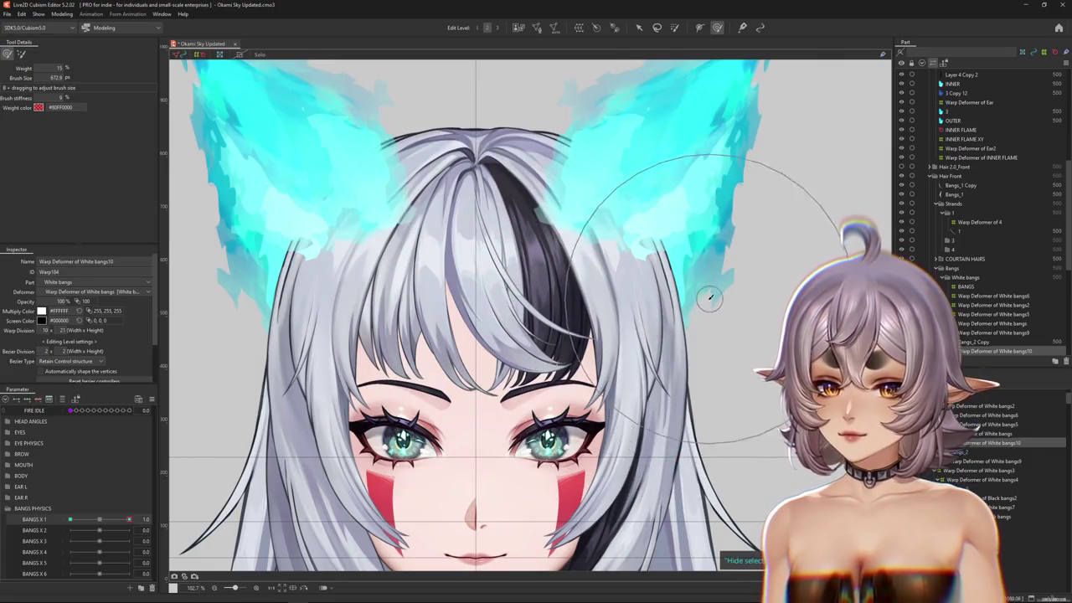
pyautogui.hotkey('ctrl', 'h')
pyautogui.moveTo(709, 297); pyautogui.dragTo(500, 459)
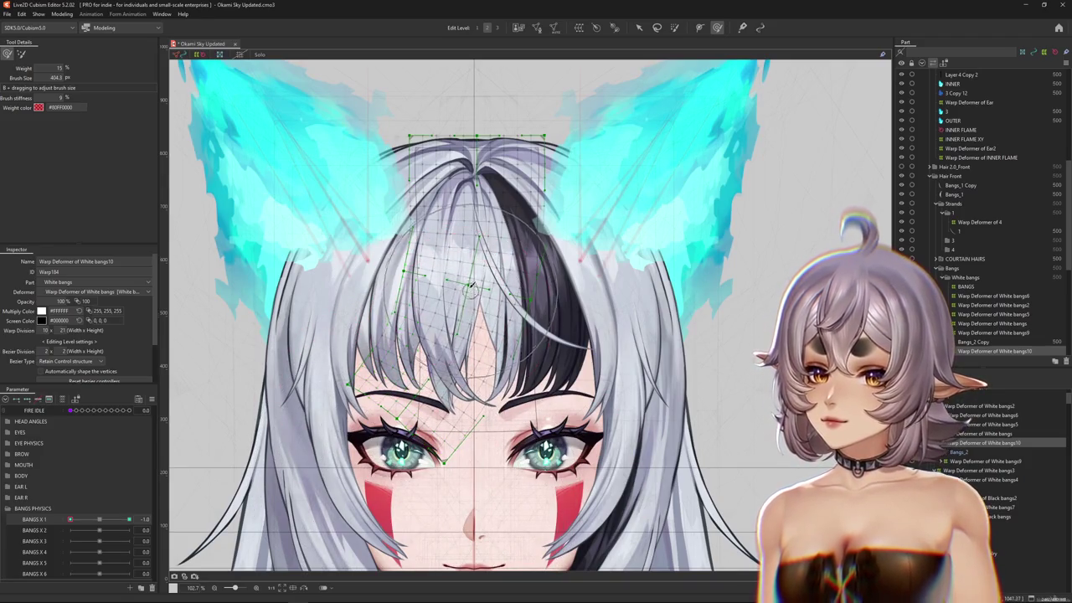
pyautogui.hotkey('ctrl', 'h')
# - At BANGS X 1 = -1.0, sculpt the strands' curve with brush sizes about 547 and 995 px
pyautogui.moveTo(96, 520); pyautogui.dragTo(50, 525)
pyautogui.moveTo(381, 241); pyautogui.dragTo(385, 250)
pyautogui.moveTo(418, 349)
pyautogui.mouseDown()
pyautogui.moveTo(409, 466)
pyautogui.moveTo(427, 427)
pyautogui.mouseUp()
pyautogui.moveTo(431, 323); pyautogui.dragTo(456, 414)
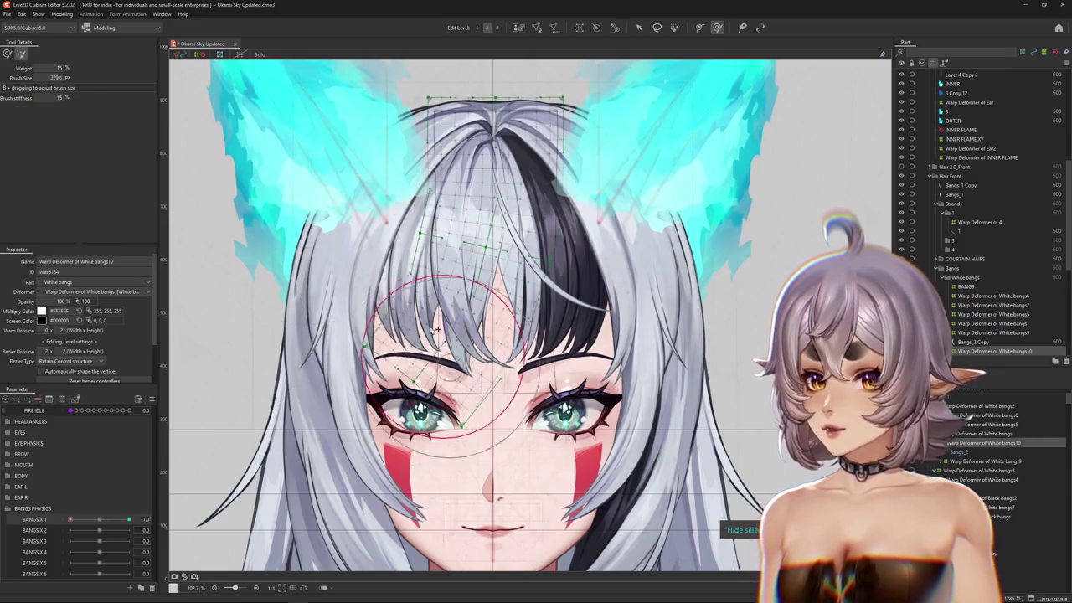
pyautogui.moveTo(386, 222); pyautogui.dragTo(383, 256)
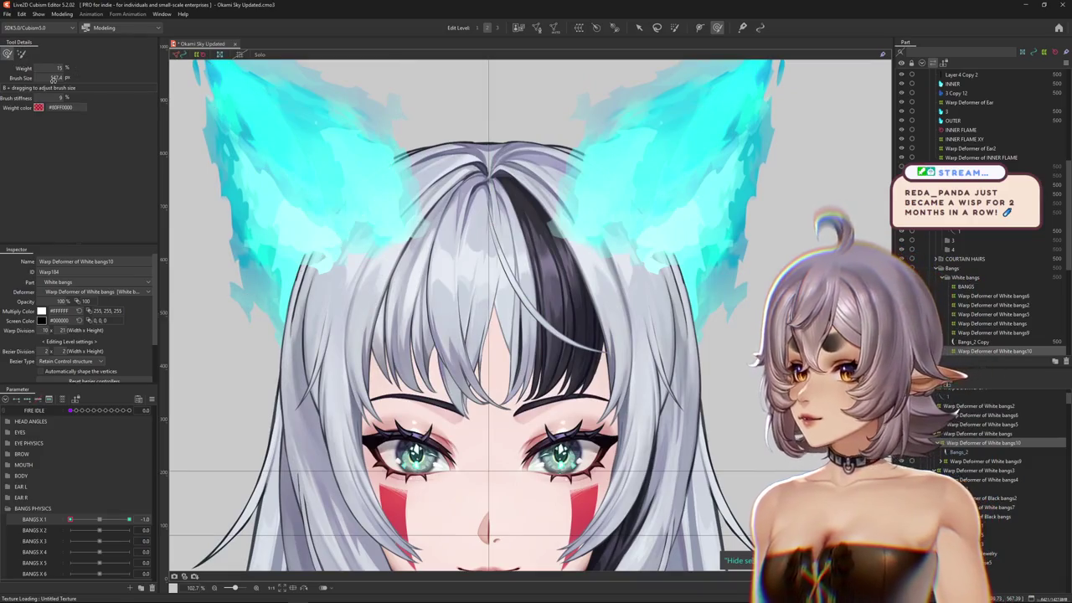
# - Swing BANGS X 1 to 1.0, show the White bangs10 mesh and enlarge the weight brush
pyautogui.moveTo(199, 507); pyautogui.dragTo(201, 486)
pyautogui.click(103, 518)
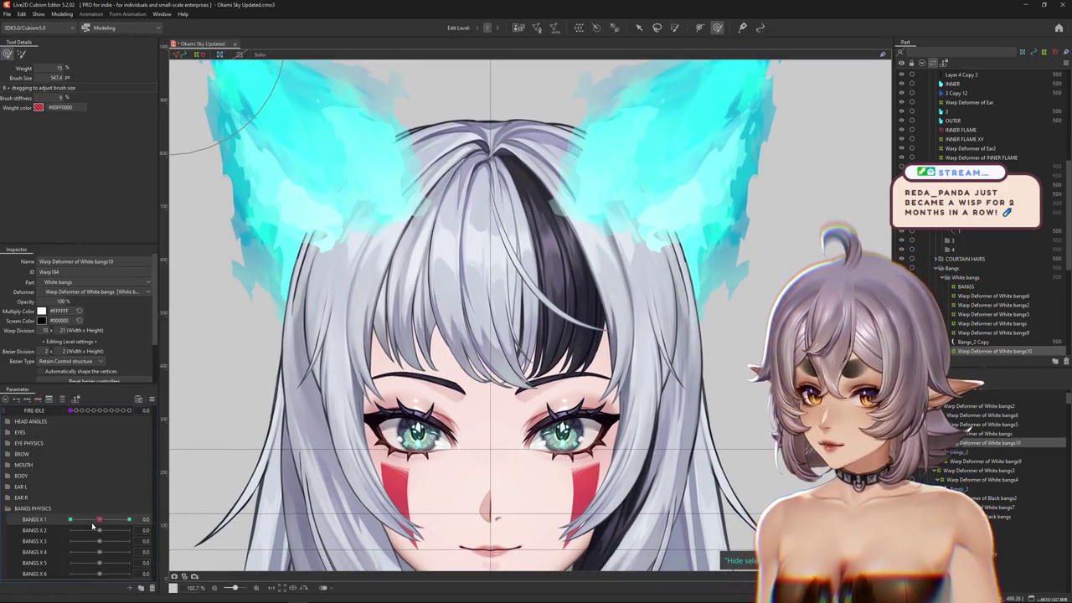
pyautogui.moveTo(99, 519); pyautogui.dragTo(130, 519)
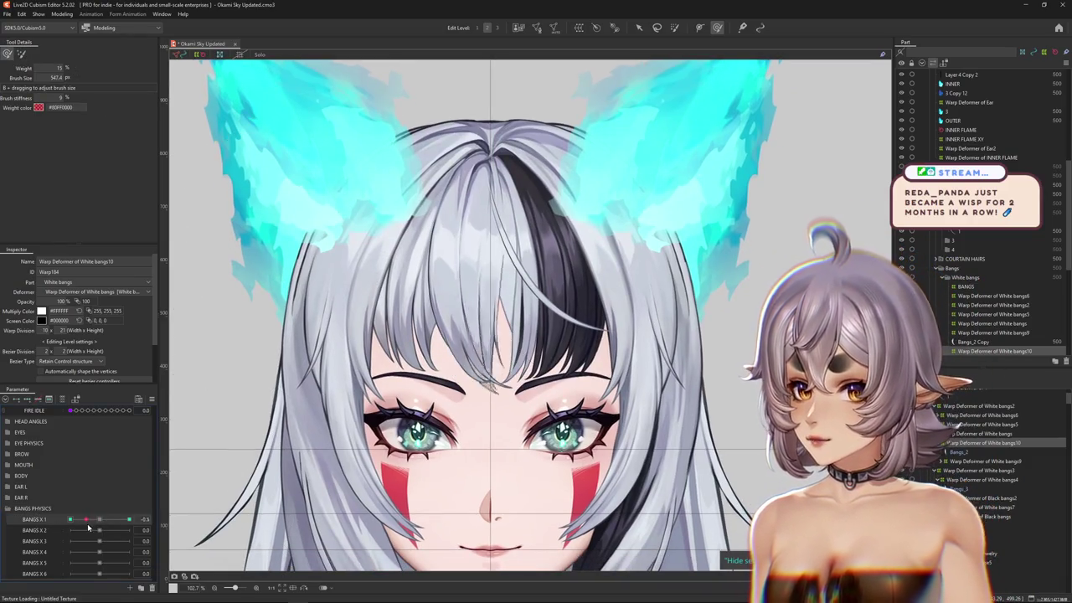
pyautogui.click(589, 458)
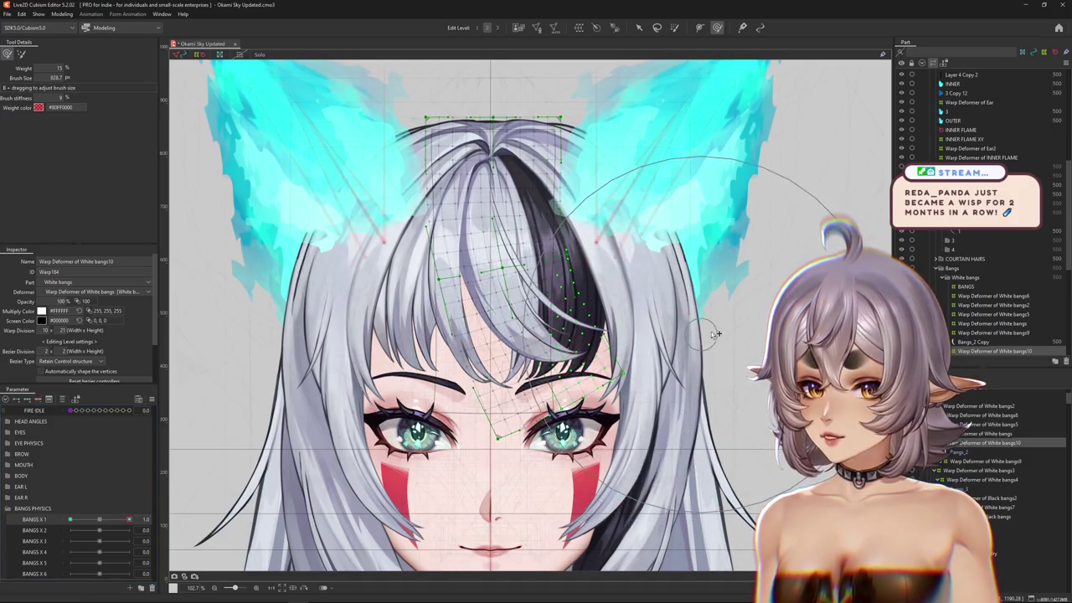
pyautogui.scroll(3, 716, 334)
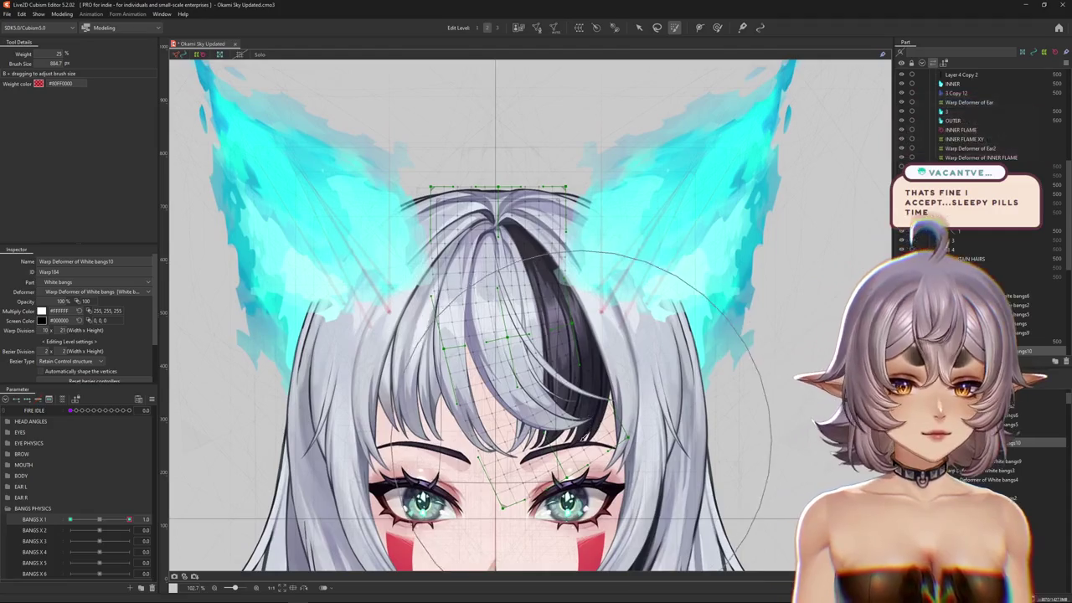
pyautogui.moveTo(586, 411); pyautogui.dragTo(243, 484)
pyautogui.click(718, 28)
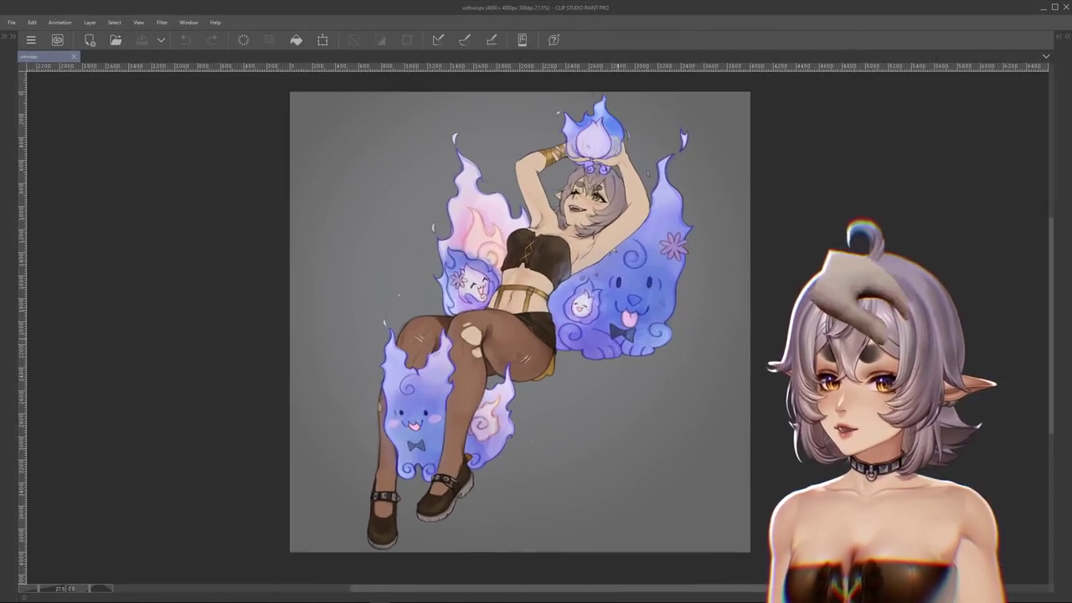
pyautogui.scroll(2, 519, 322)
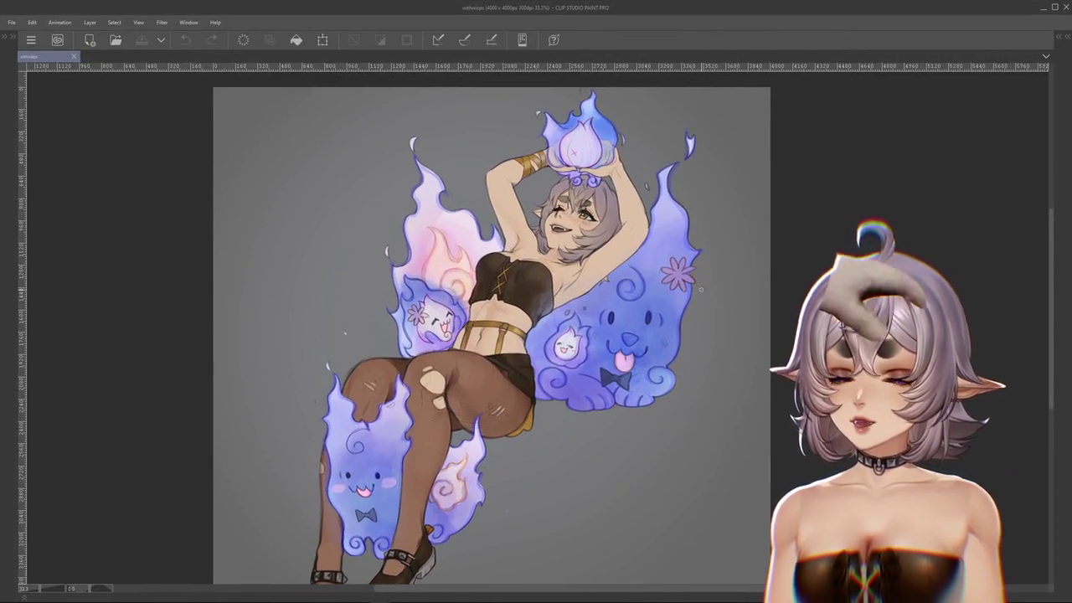
pyautogui.moveTo(767, 287); pyautogui.dragTo(773, 289)
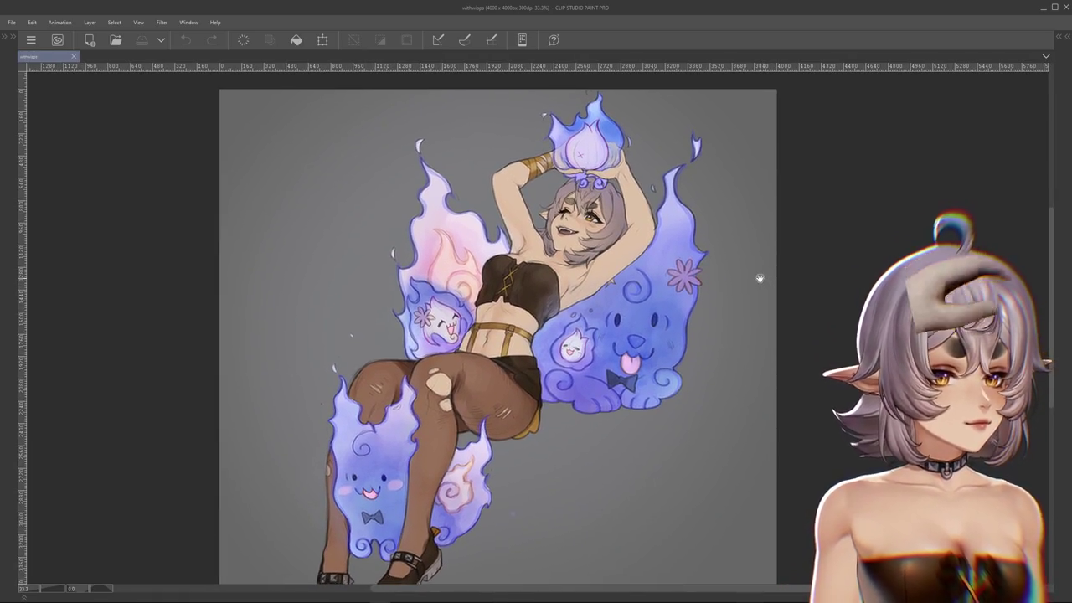
pyautogui.scroll(-1, 807, 286)
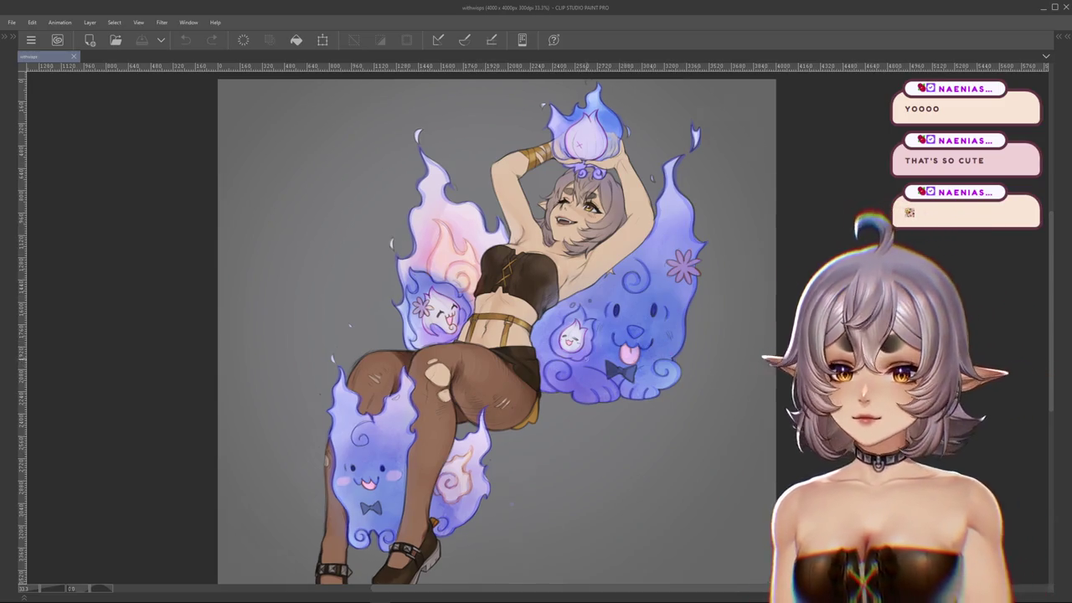
pyautogui.scroll(3, 590, 377)
pyautogui.scroll(2, 591, 379)
pyautogui.scroll(1, 591, 384)
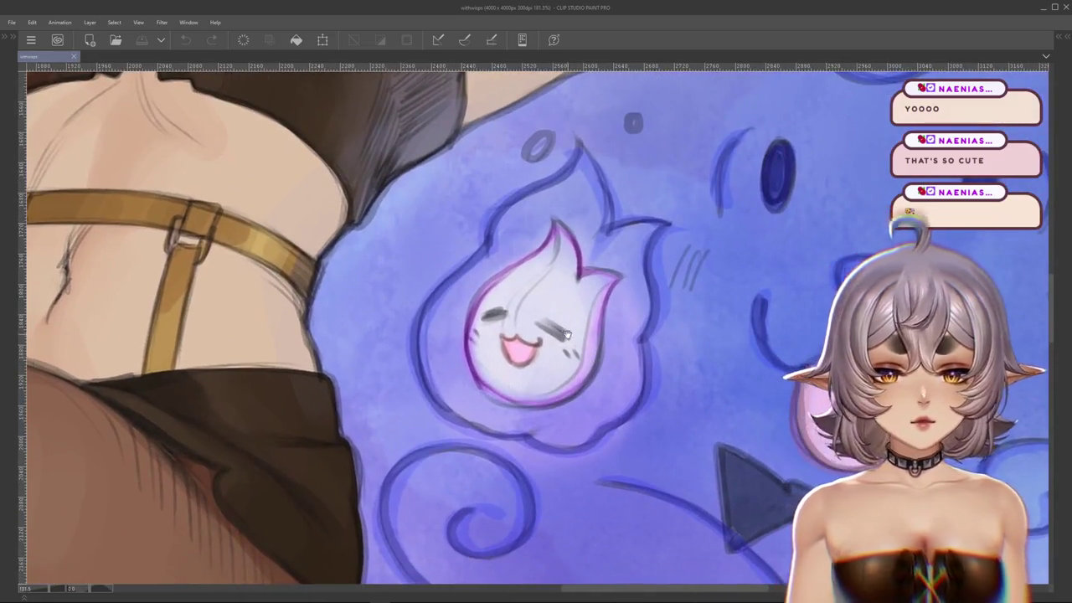
pyautogui.hscroll(-5, 591, 383)
pyautogui.hscroll(-4, 629, 338)
pyautogui.scroll(1, 628, 337)
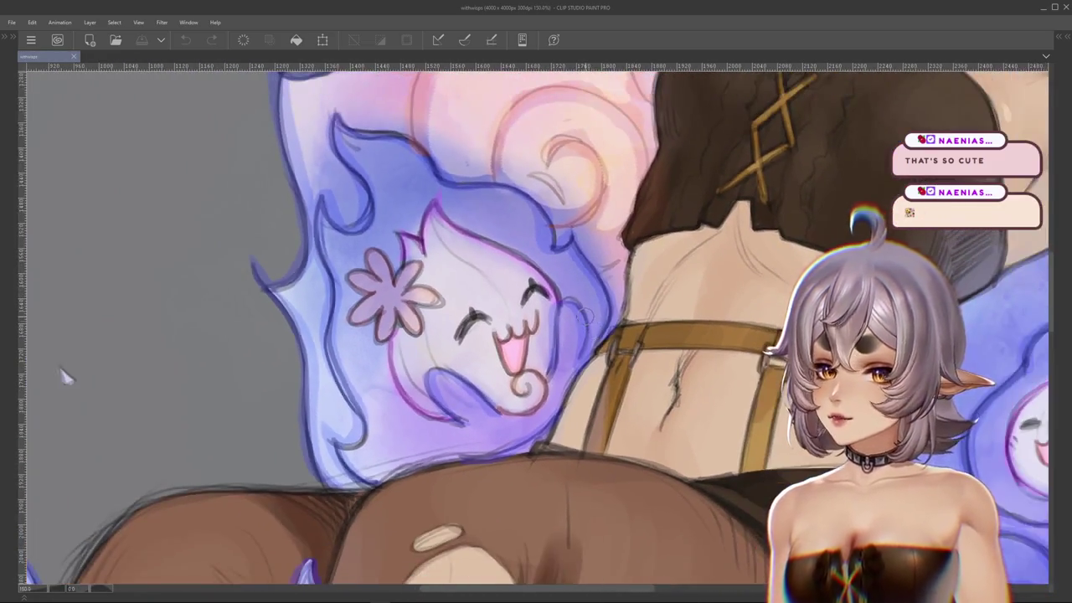
pyautogui.hscroll(-3, 670, 322)
pyautogui.hscroll(-1, 722, 302)
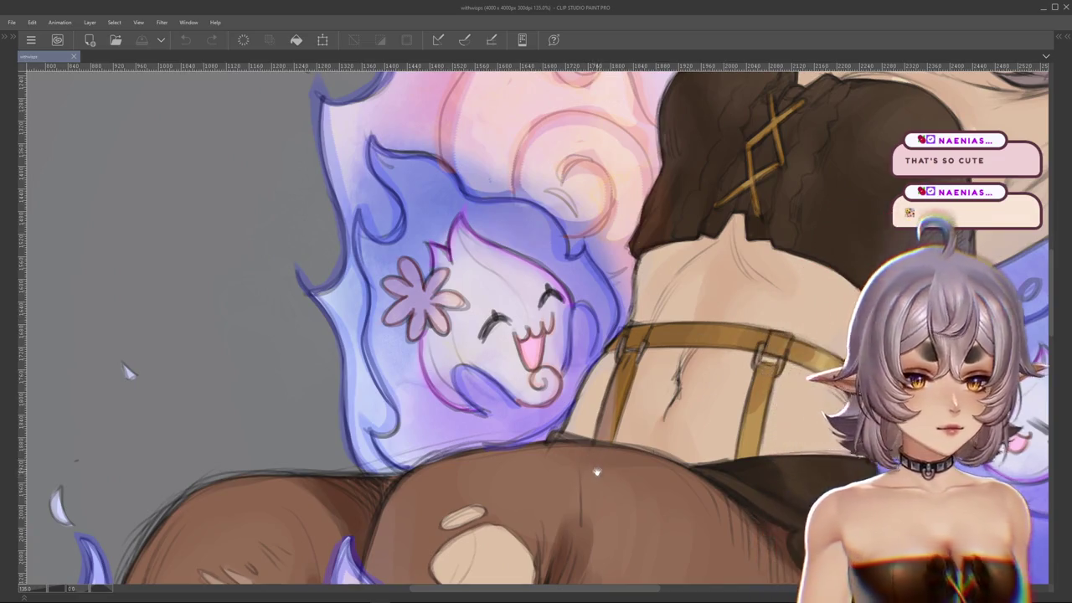
pyautogui.scroll(-5, 584, 453)
pyautogui.scroll(-3, 531, 390)
pyautogui.hscroll(-4, 676, 371)
pyautogui.scroll(-1, 727, 326)
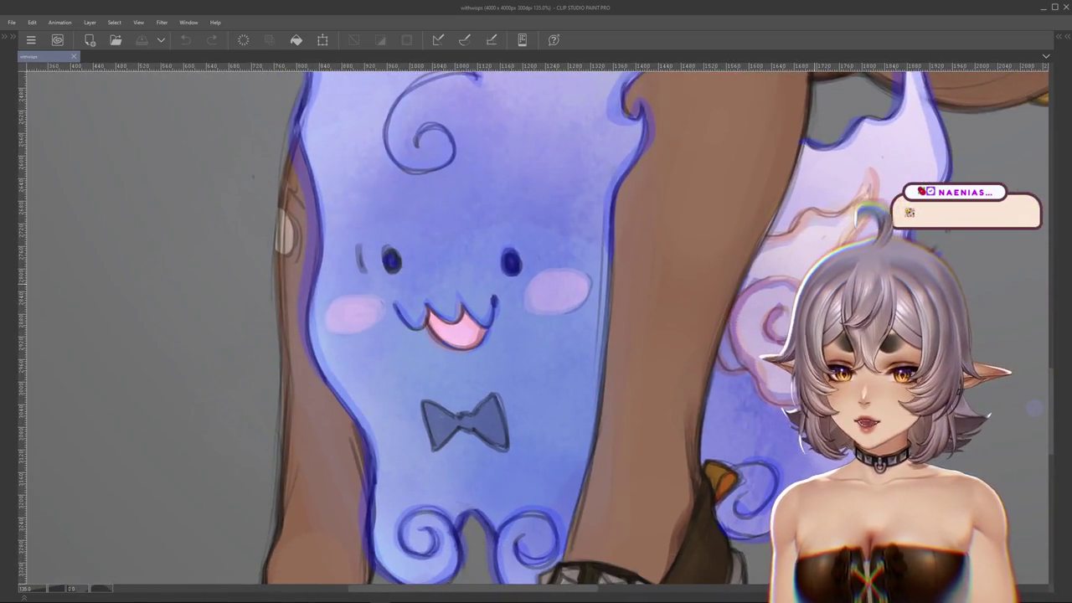
pyautogui.hscroll(5, 712, 335)
pyautogui.scroll(3, 670, 352)
pyautogui.hscroll(2, 636, 368)
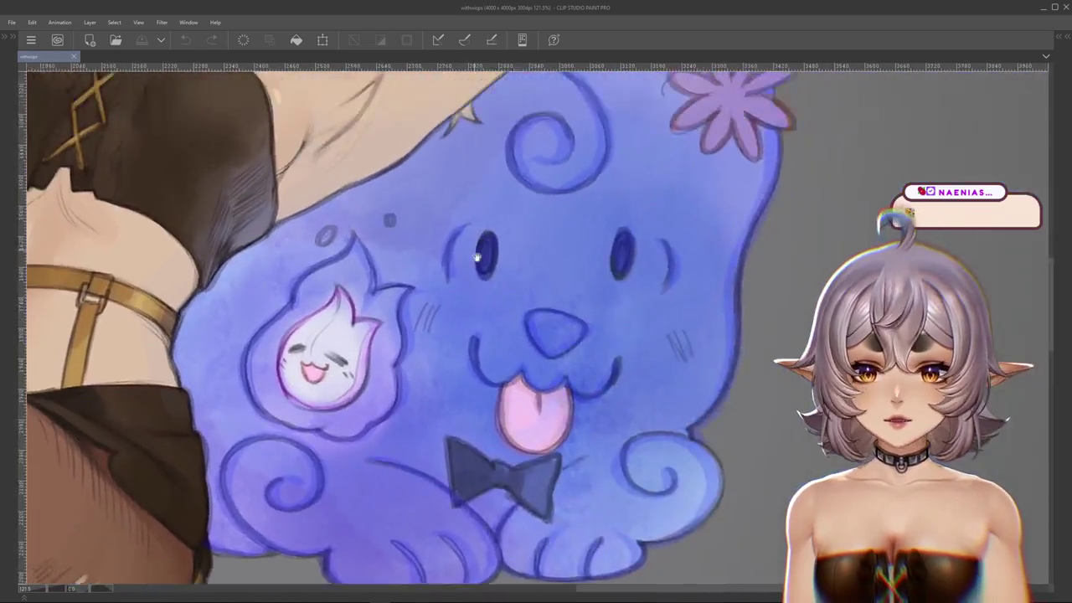
pyautogui.scroll(1, 602, 378)
pyautogui.scroll(-1, 602, 379)
pyautogui.scroll(-2, 607, 368)
pyautogui.scroll(-2, 612, 356)
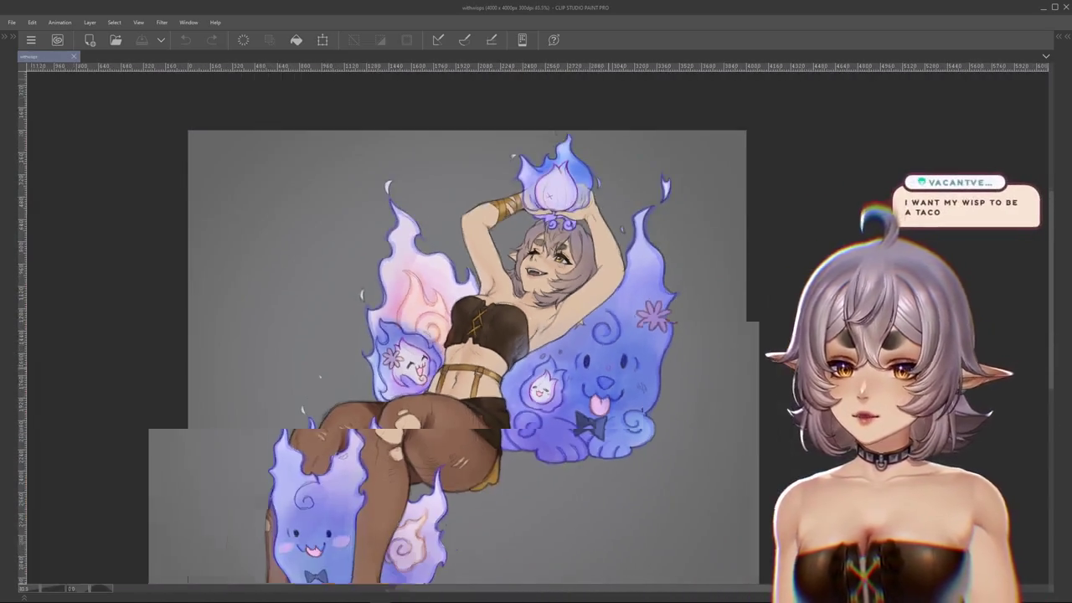
pyautogui.moveTo(613, 350); pyautogui.dragTo(650, 338)
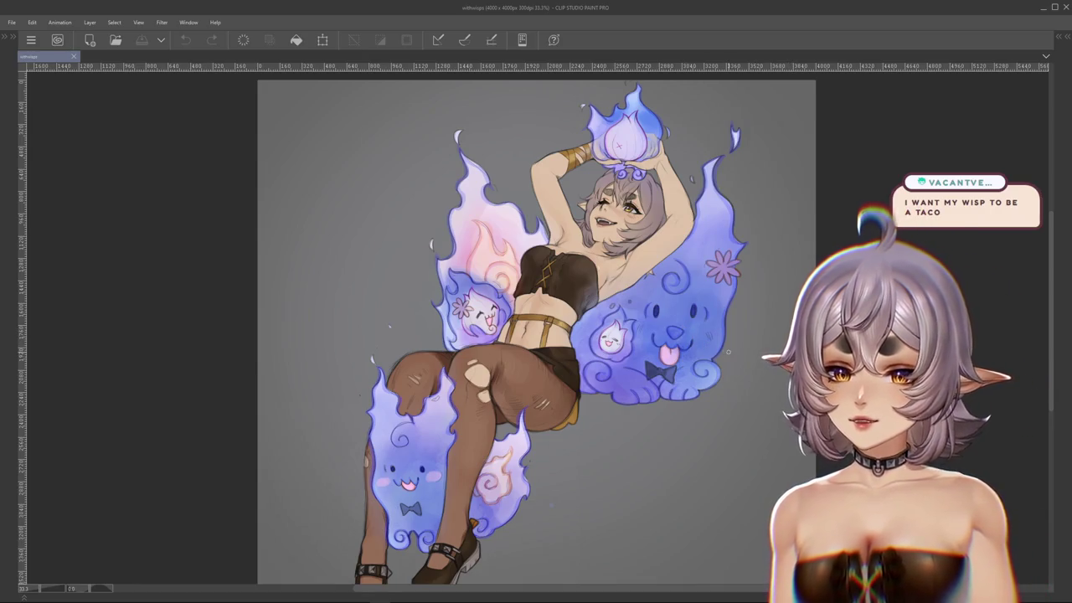
pyautogui.scroll(1, 686, 347)
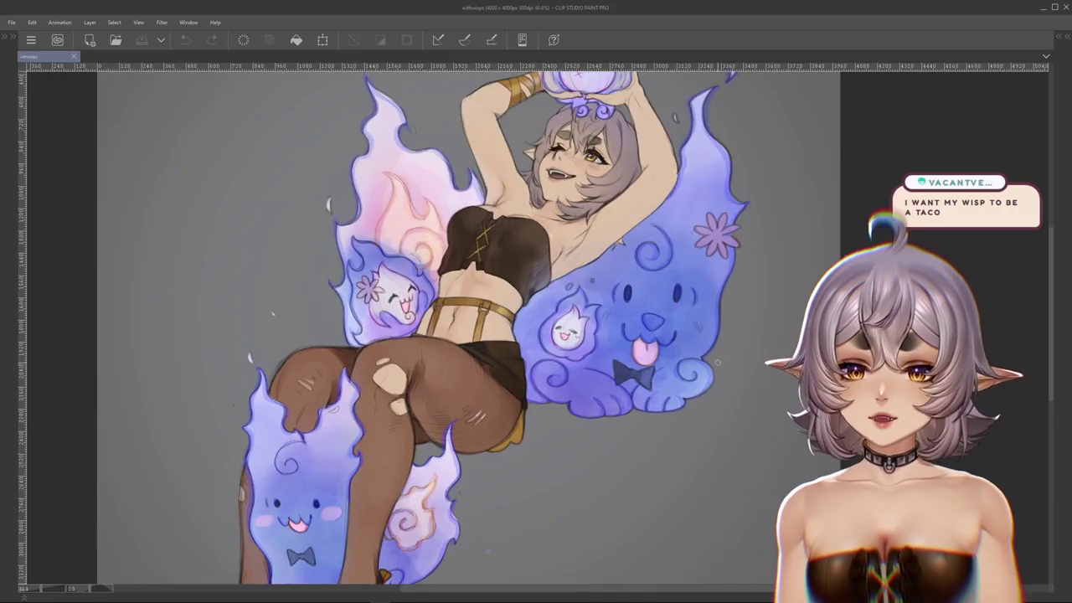
pyautogui.scroll(1, 603, 327)
pyautogui.scroll(1, 519, 301)
pyautogui.scroll(1, 433, 279)
pyautogui.scroll(-2, 433, 278)
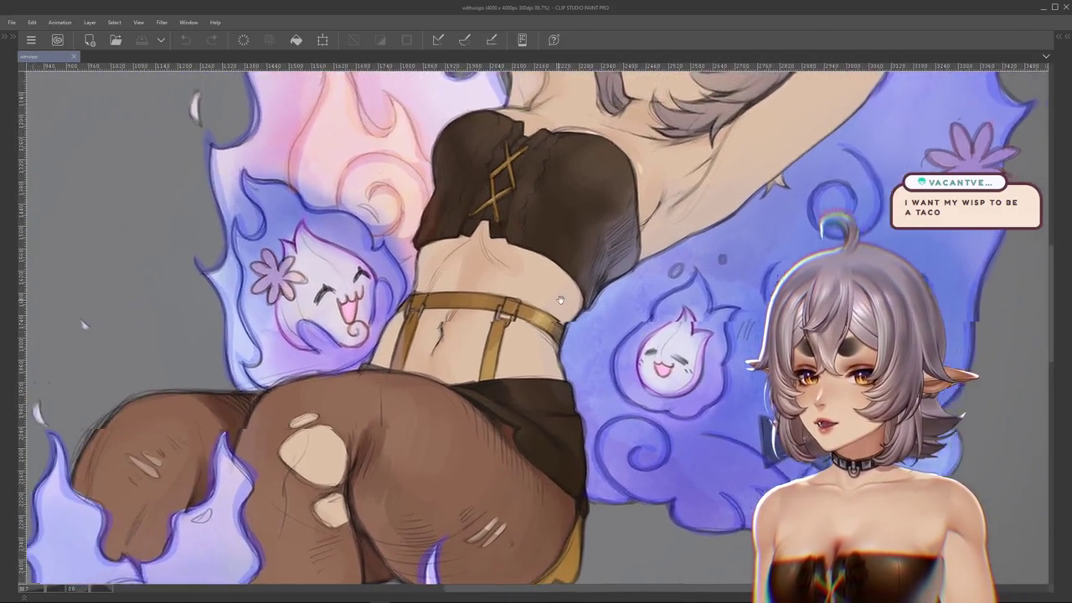
pyautogui.scroll(2, 335, 310)
pyautogui.scroll(-1, 251, 335)
pyautogui.scroll(1, 197, 345)
pyautogui.scroll(-2, 198, 345)
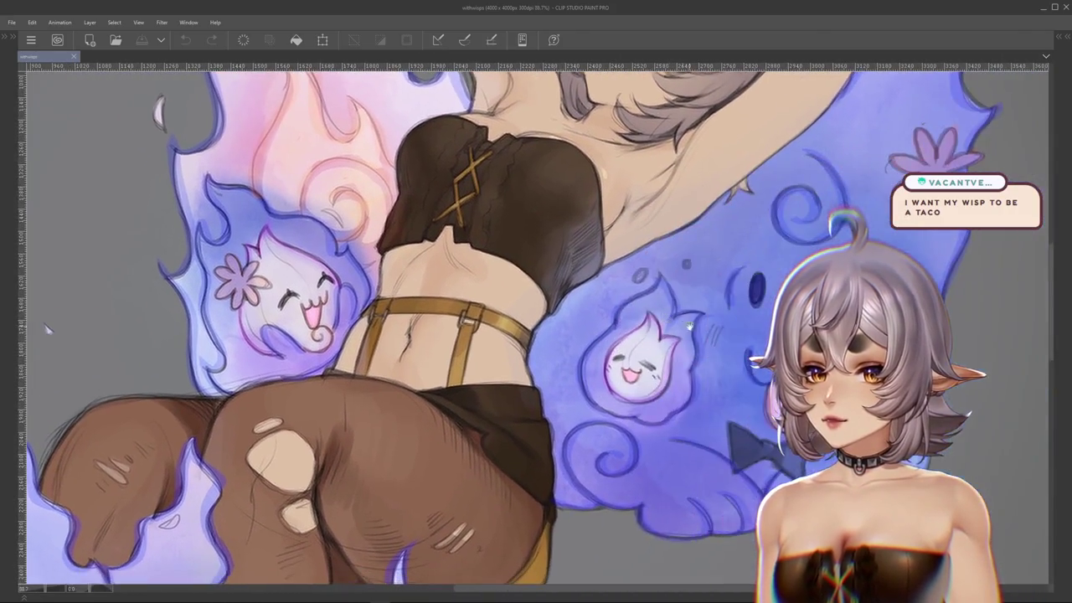
pyautogui.scroll(1, 251, 352)
pyautogui.scroll(3, 528, 331)
pyautogui.scroll(1, 528, 332)
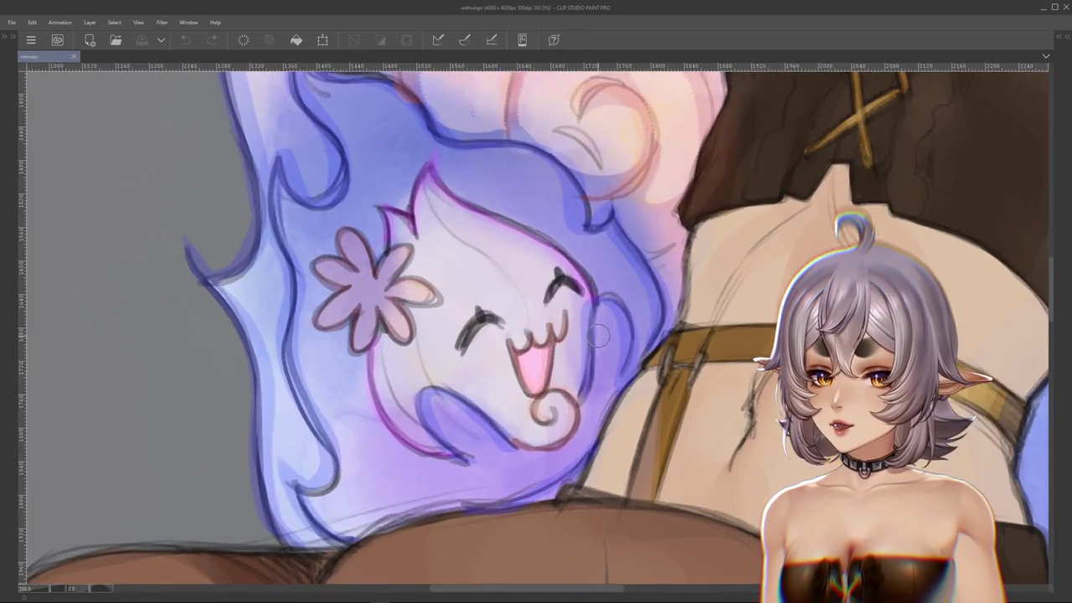
pyautogui.hscroll(-1, 620, 347)
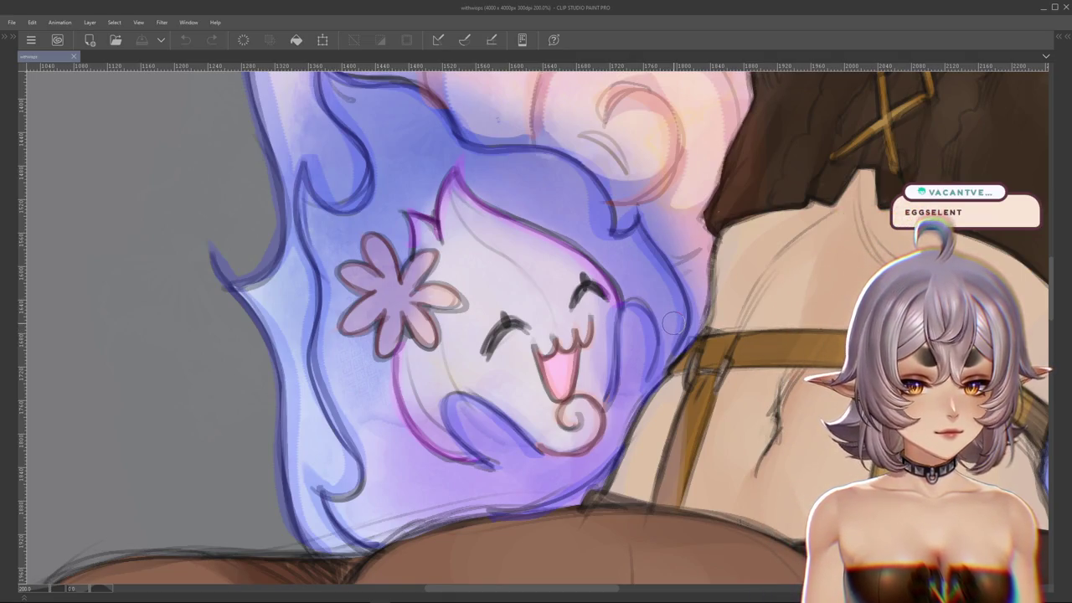
pyautogui.scroll(-3, 288, 359)
pyautogui.scroll(-1, 419, 335)
pyautogui.scroll(2, 623, 342)
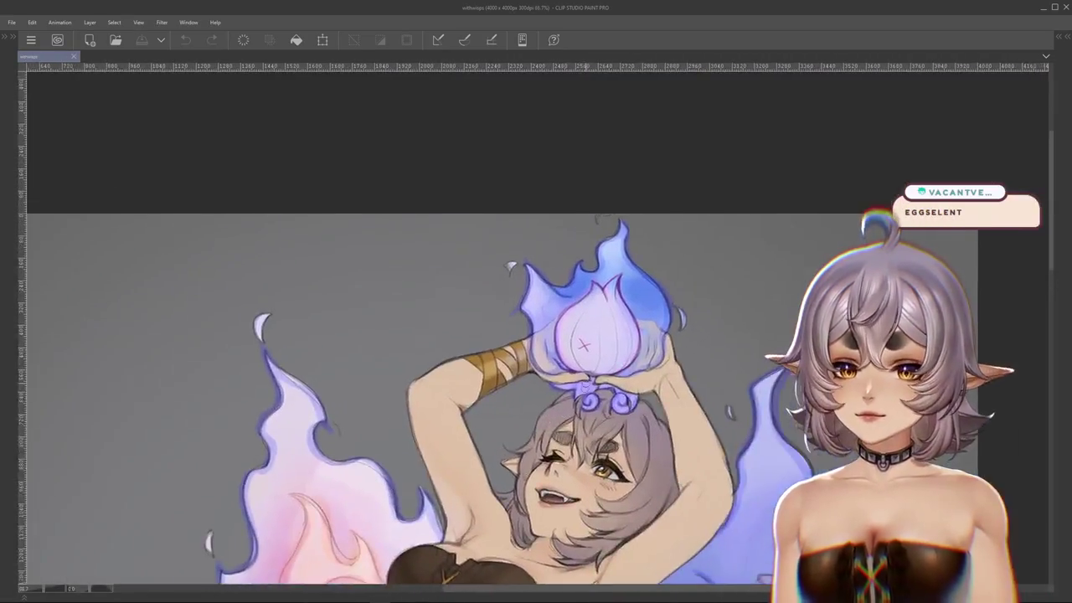
pyautogui.scroll(1, 624, 342)
pyautogui.scroll(1, 624, 342)
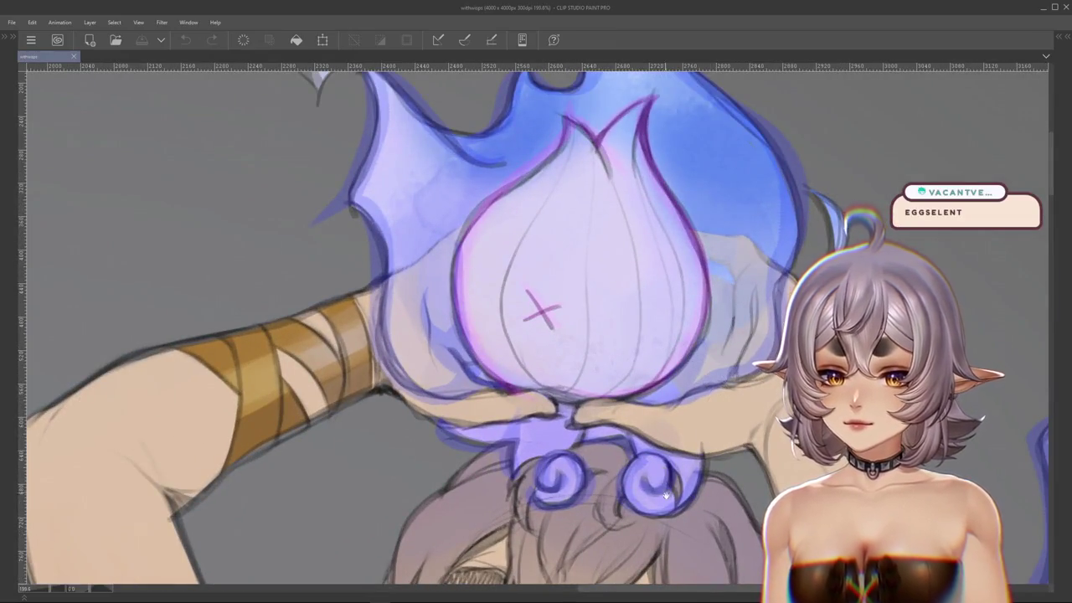
pyautogui.scroll(-2, 678, 402)
pyautogui.scroll(-1, 691, 321)
pyautogui.scroll(-1, 692, 321)
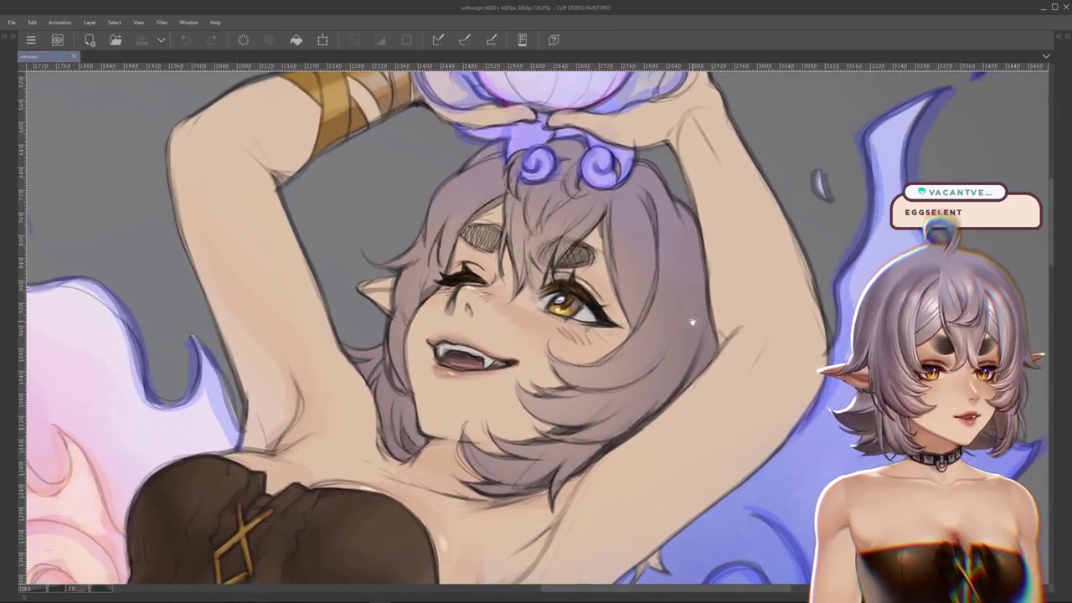
pyautogui.moveTo(687, 258)
pyautogui.mouseDown()
pyautogui.moveTo(687, 371)
pyautogui.moveTo(715, 350)
pyautogui.mouseUp()
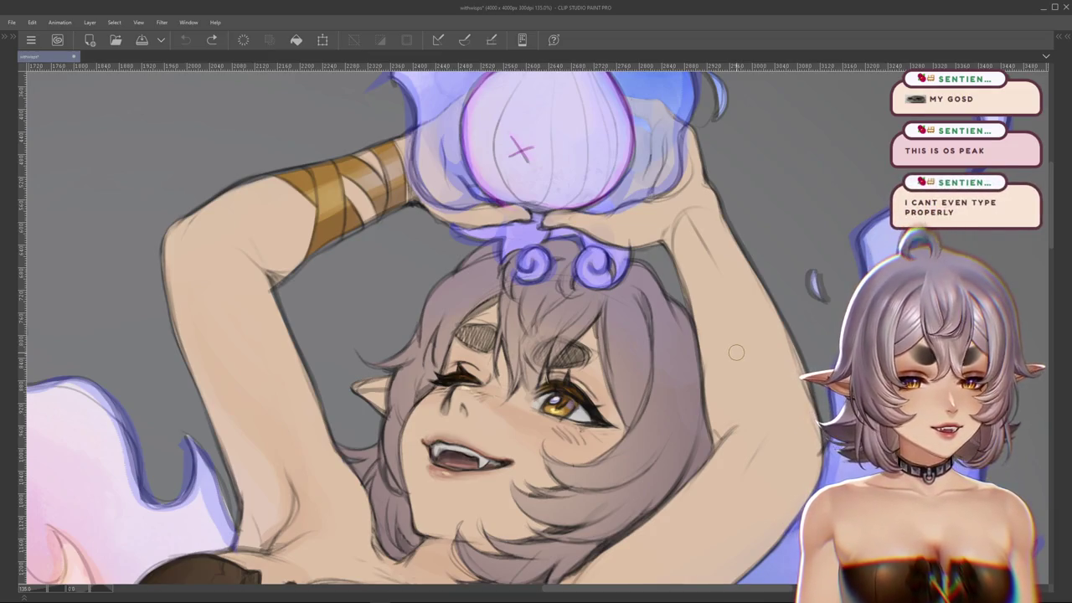
# - Zoom and pan across the flame-creature illustration to inspect its lower body and wisps
pyautogui.scroll(-3, 733, 350)
pyautogui.scroll(-2, 733, 350)
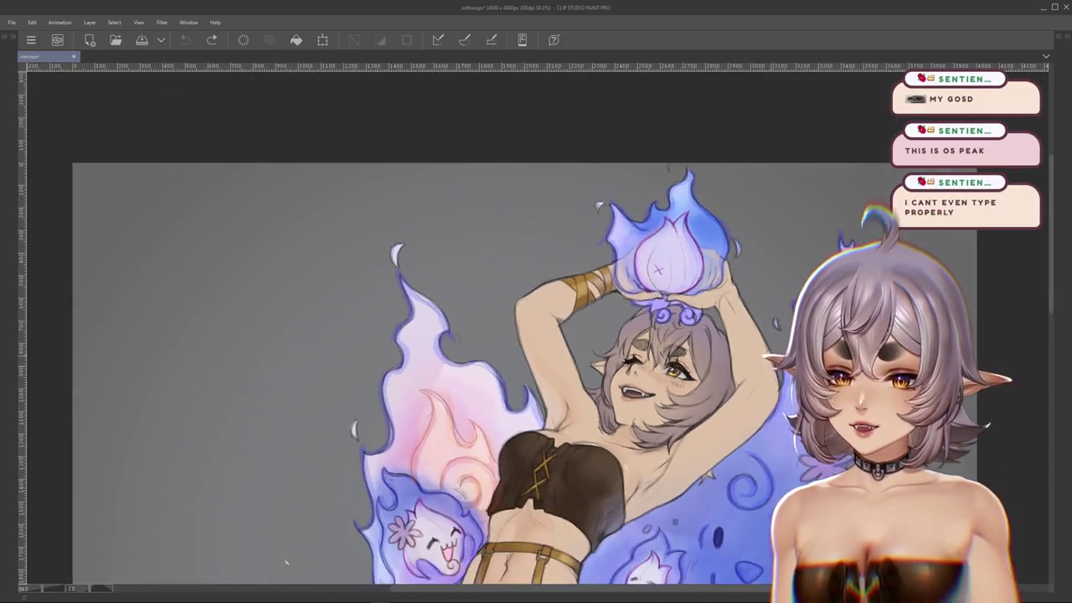
pyautogui.moveTo(733, 350); pyautogui.dragTo(726, 371)
pyautogui.scroll(-2, 725, 371)
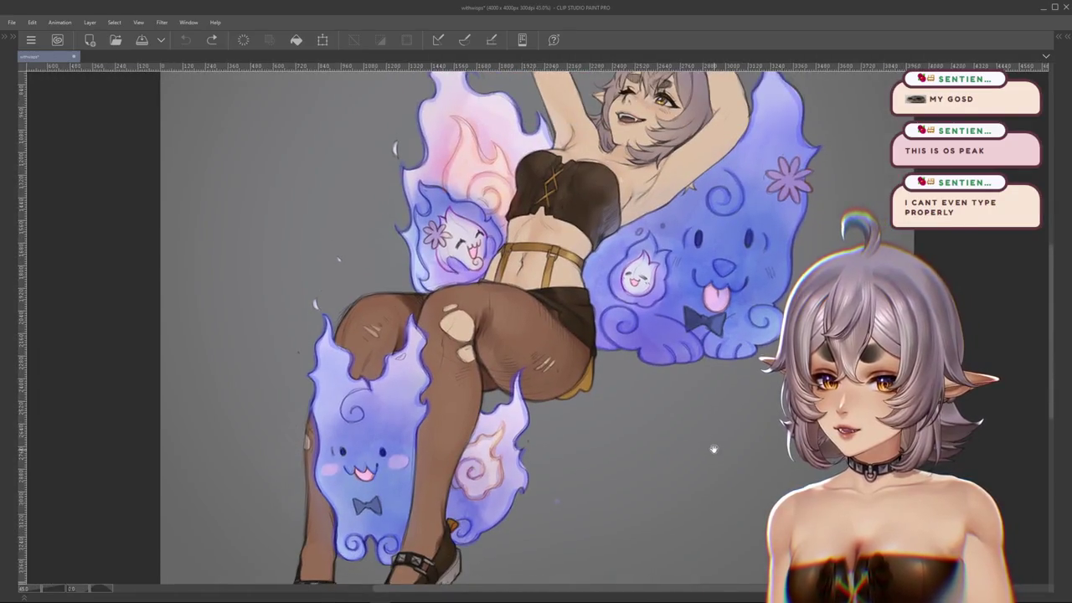
pyautogui.scroll(-2, 728, 419)
pyautogui.moveTo(728, 419); pyautogui.dragTo(757, 411)
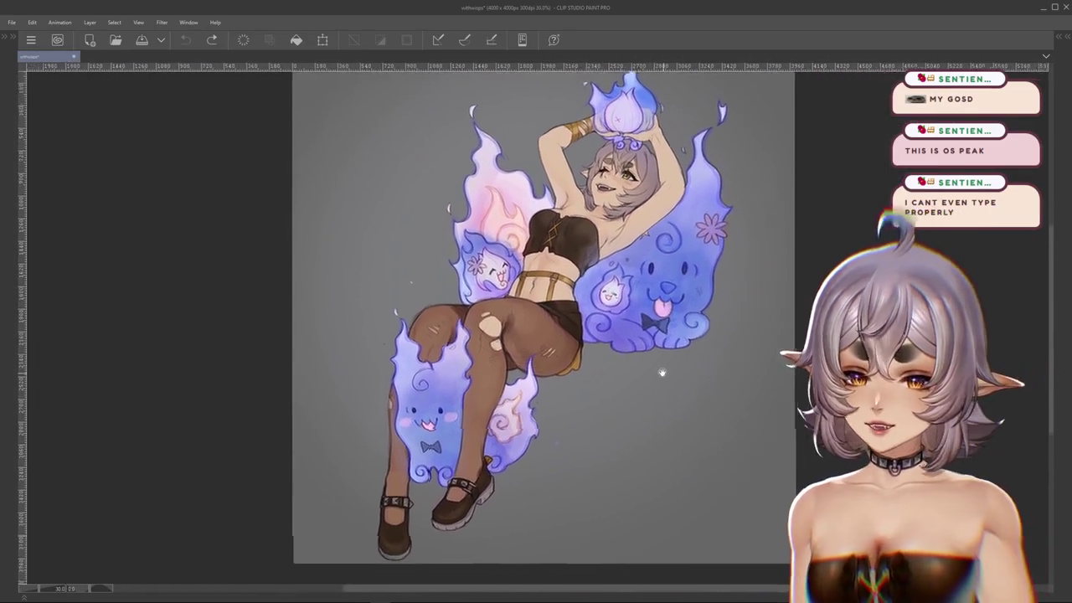
pyautogui.scroll(1, 756, 411)
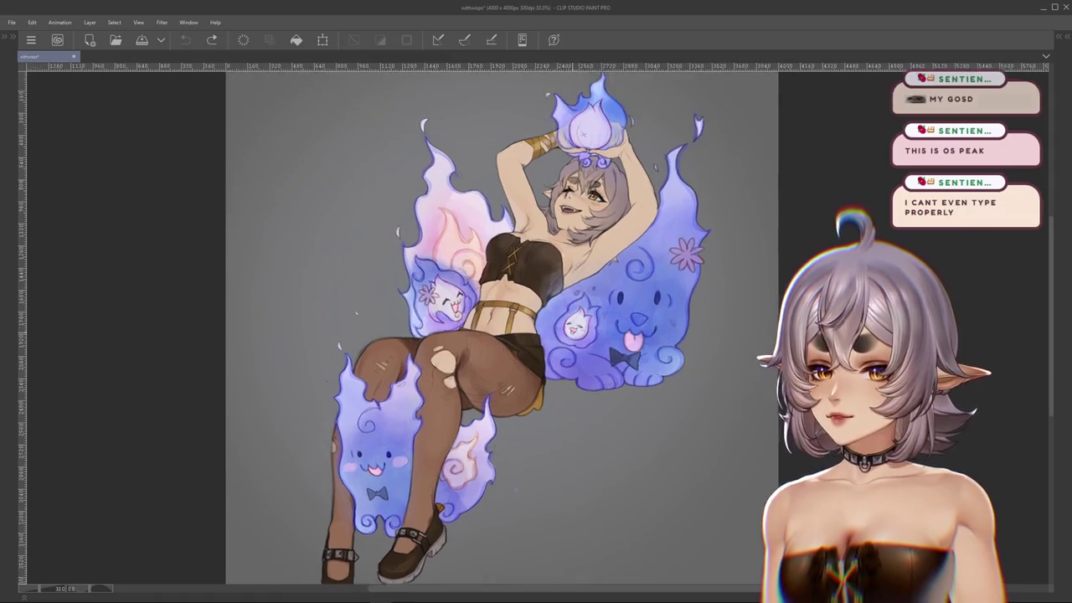
pyautogui.scroll(-1, 756, 366)
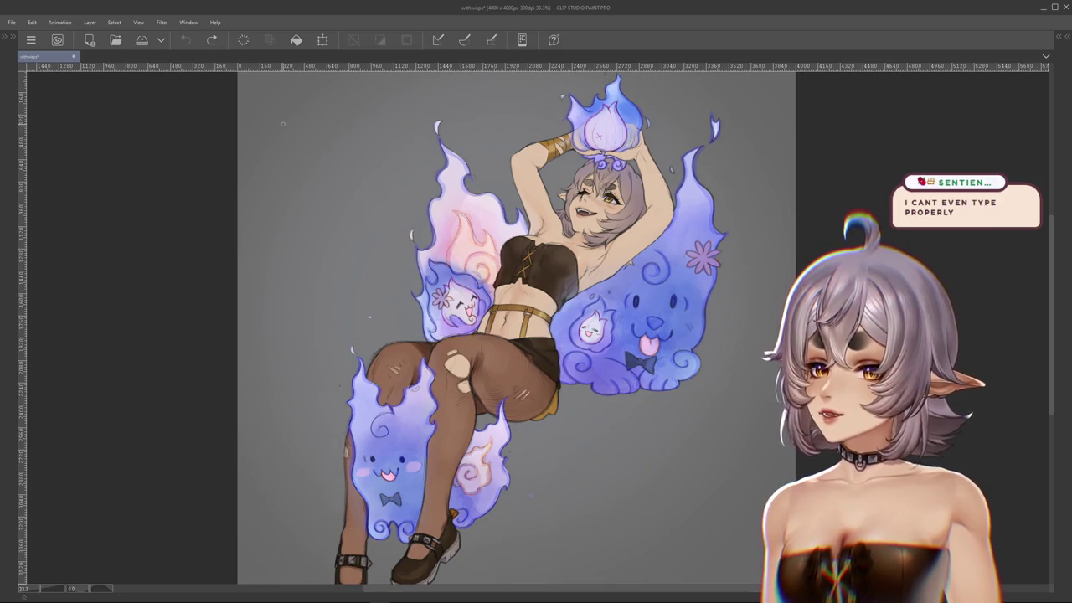
pyautogui.scroll(3, 284, 120)
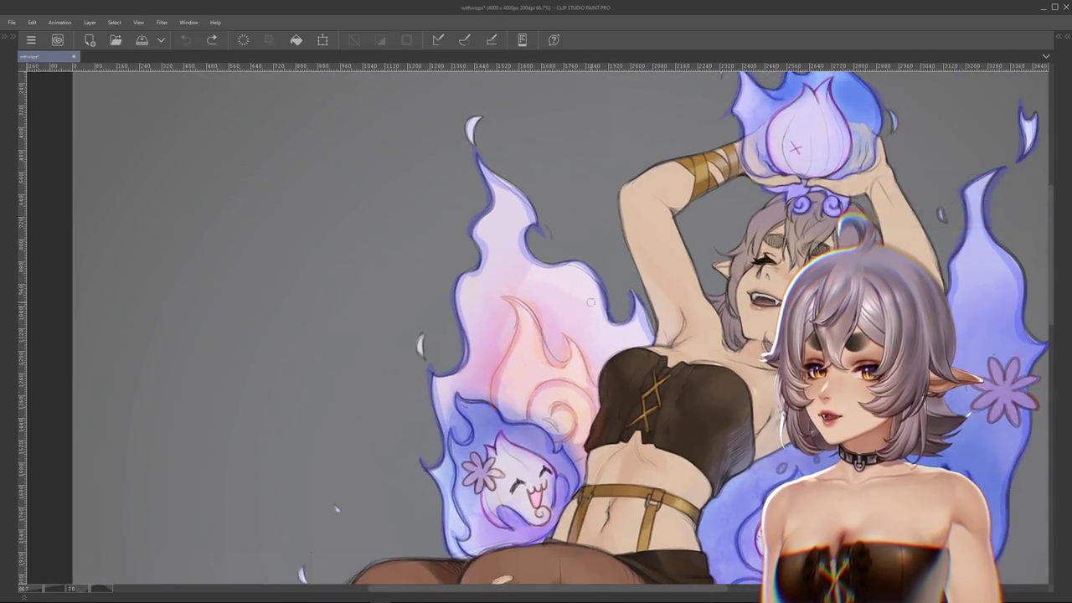
pyautogui.scroll(-2, 283, 120)
pyautogui.moveTo(851, 518); pyautogui.dragTo(755, 315)
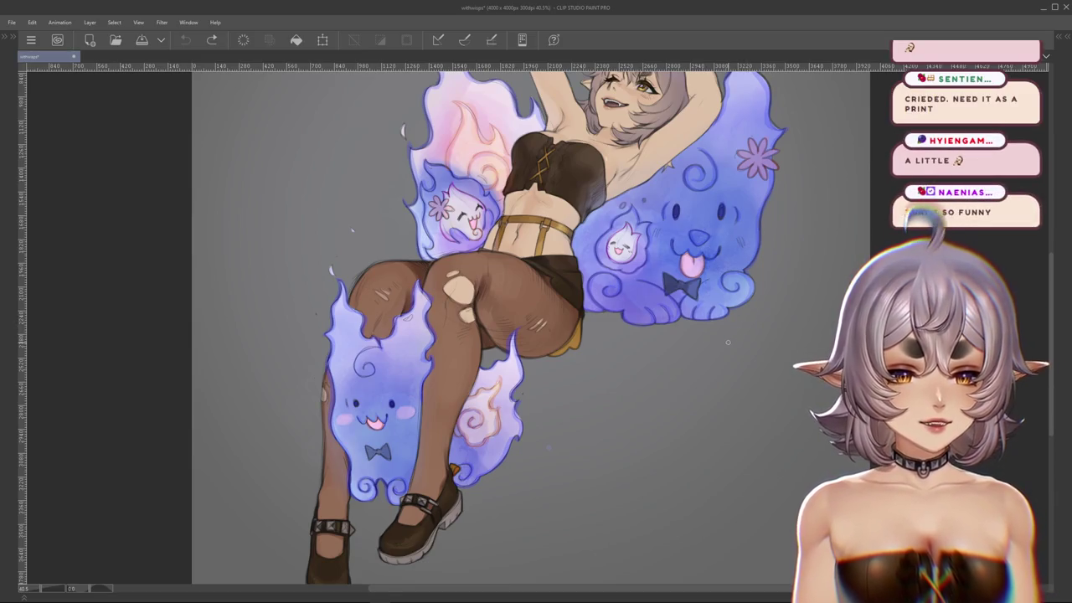
pyautogui.scroll(-2, 728, 342)
pyautogui.moveTo(705, 338); pyautogui.dragTo(685, 295)
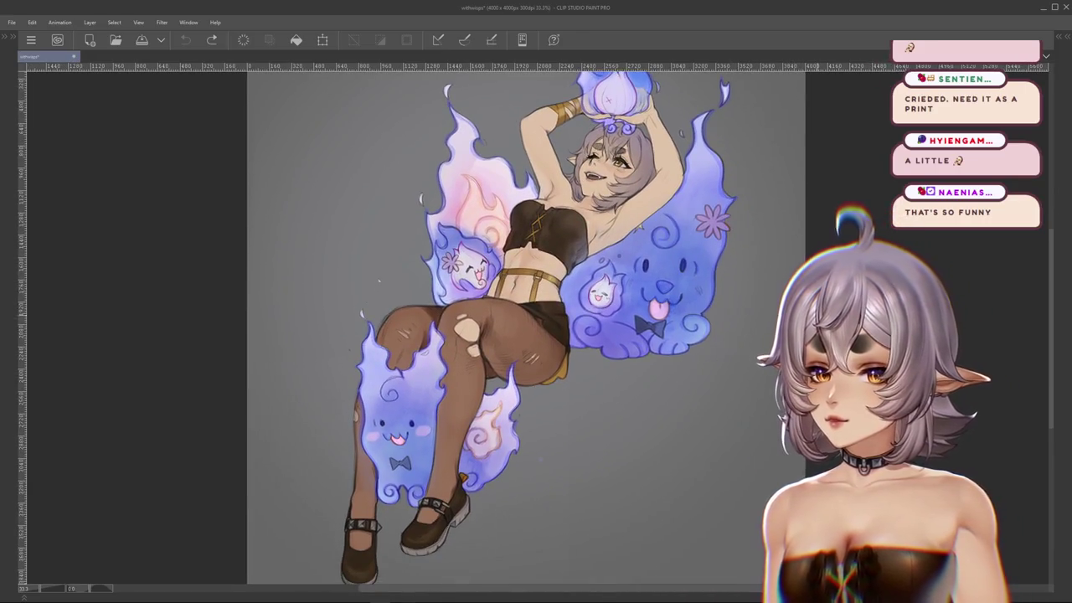
pyautogui.scroll(-2, 519, 327)
# - Restore the hidden tool and colour panels and zoom in on the torso
pyautogui.press('Tab')
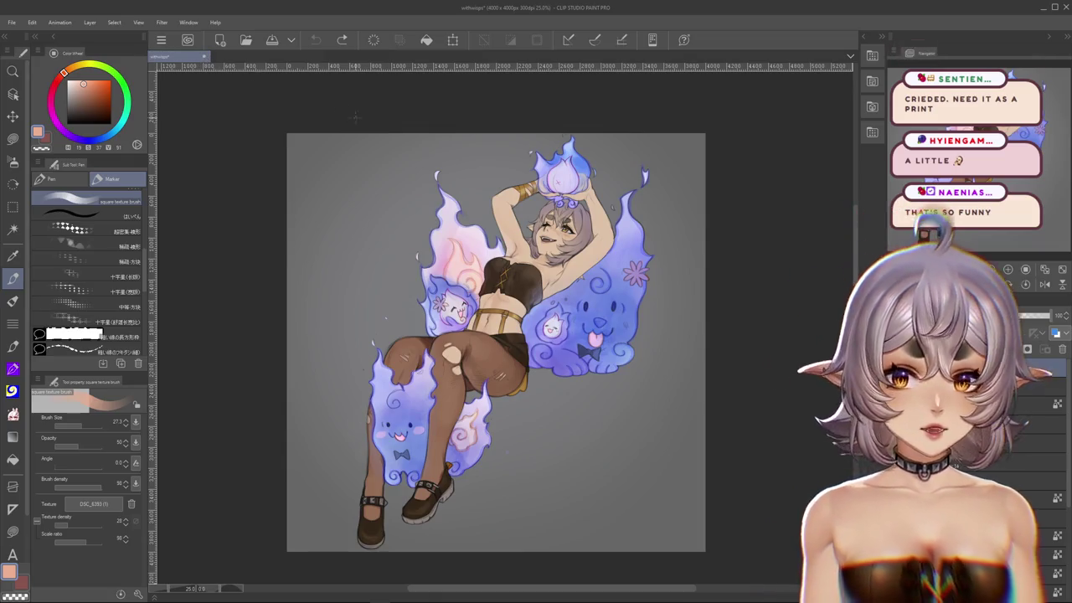
pyautogui.scroll(2, 634, 367)
pyautogui.scroll(2, 634, 366)
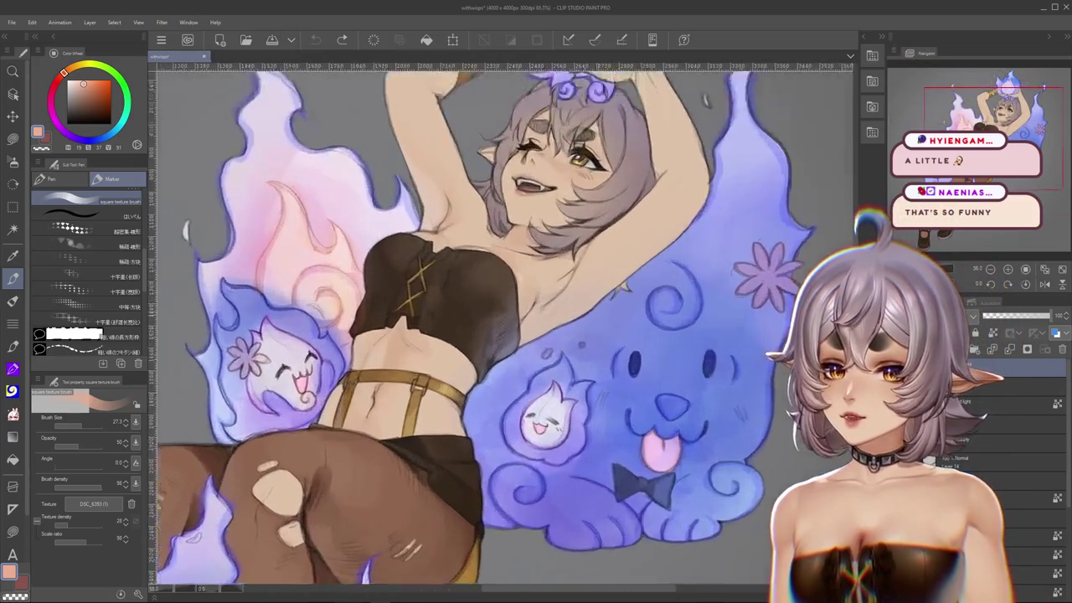
pyautogui.scroll(1, 634, 367)
pyautogui.moveTo(634, 367); pyautogui.dragTo(639, 368)
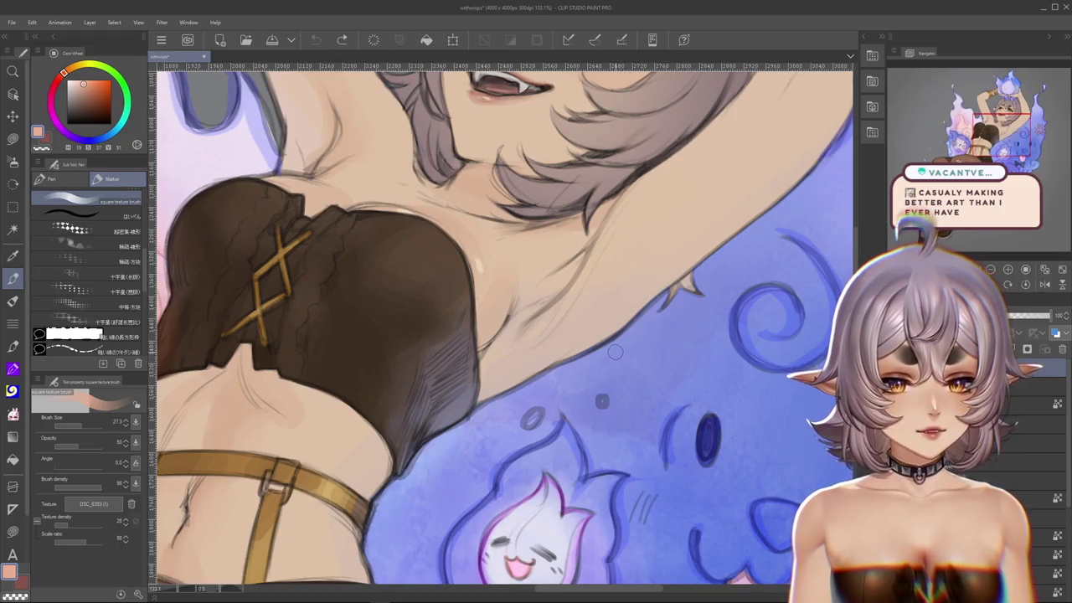
pyautogui.scroll(-2, 631, 359)
pyautogui.scroll(-2, 761, 323)
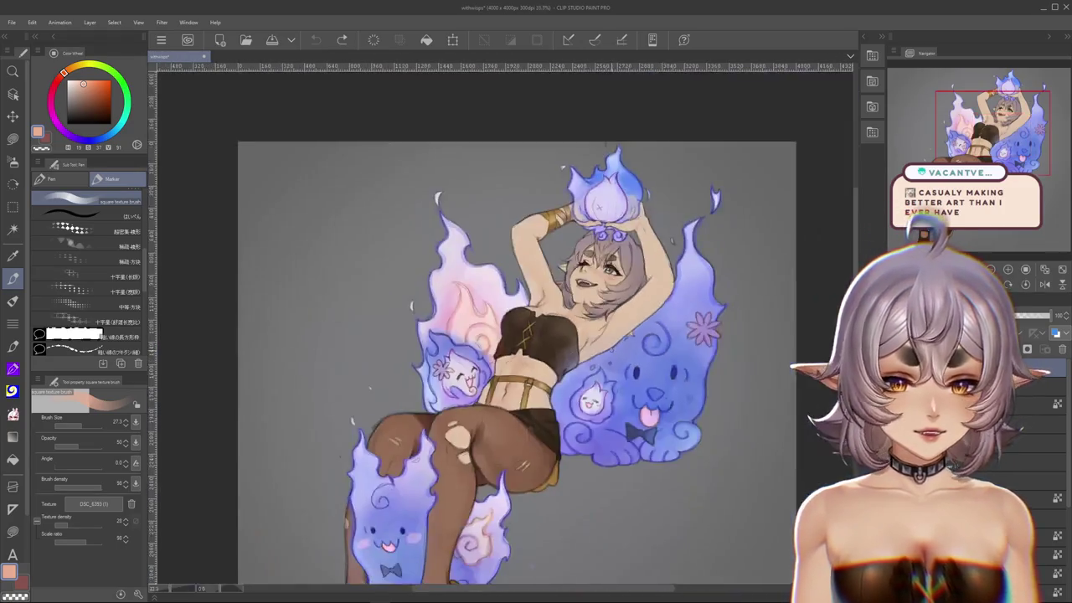
pyautogui.scroll(-1, 761, 323)
pyautogui.scroll(1, 761, 324)
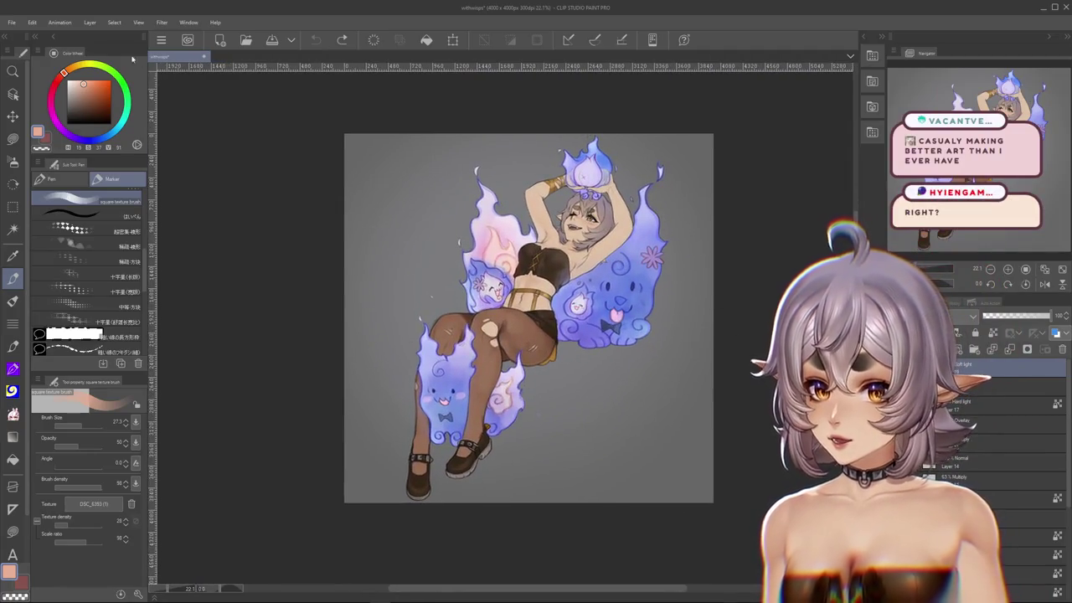
# - Start closing the illustration, cancel, and reframe the torso, head and flames
pyautogui.click(204, 56)
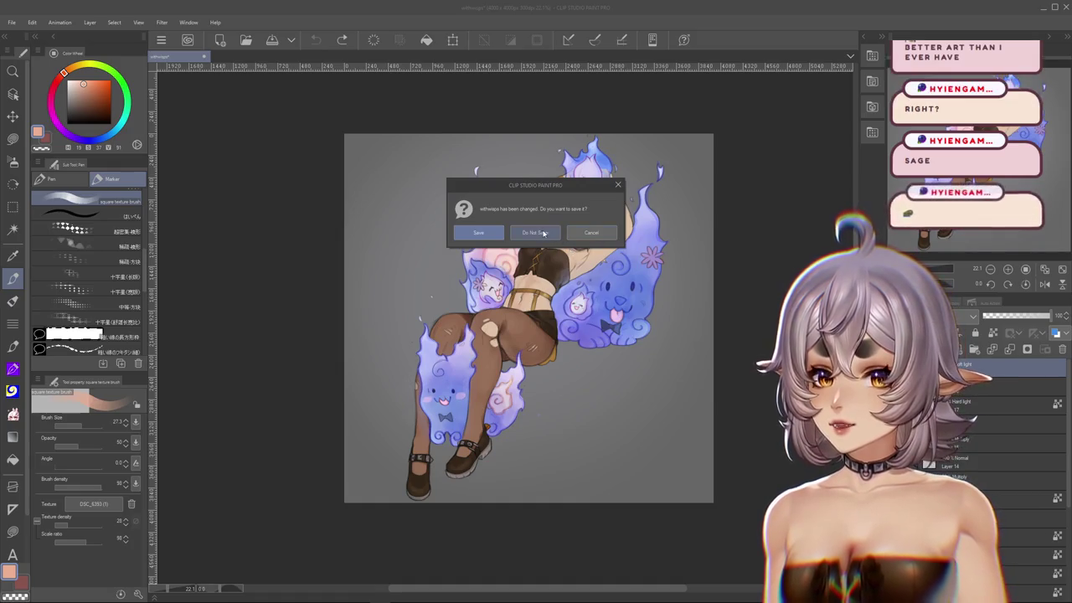
pyautogui.click(591, 236)
pyautogui.scroll(2, 591, 236)
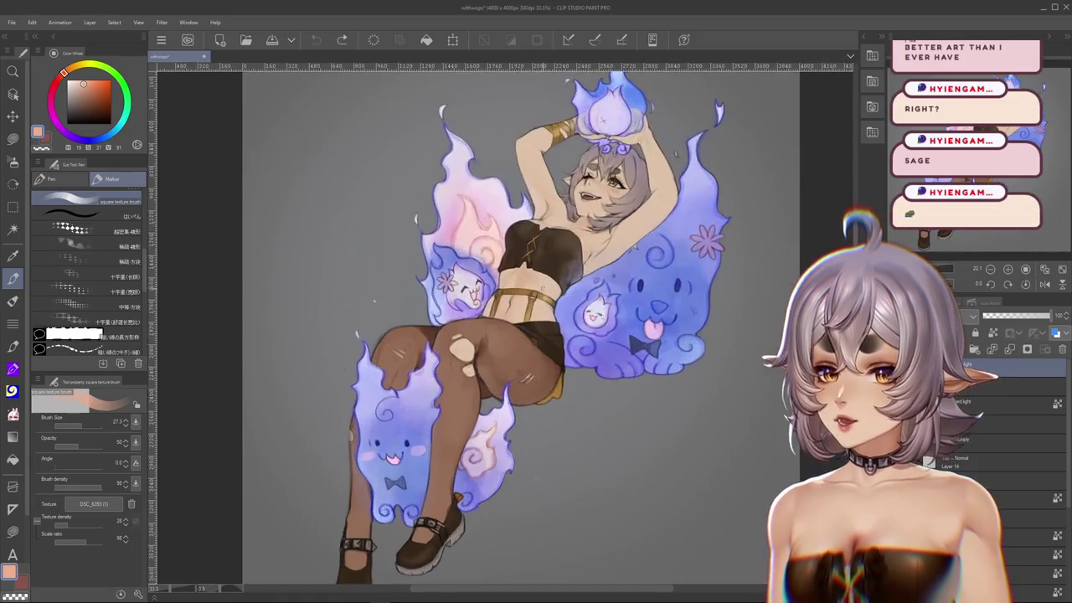
pyautogui.scroll(2, 603, 218)
pyautogui.scroll(2, 623, 190)
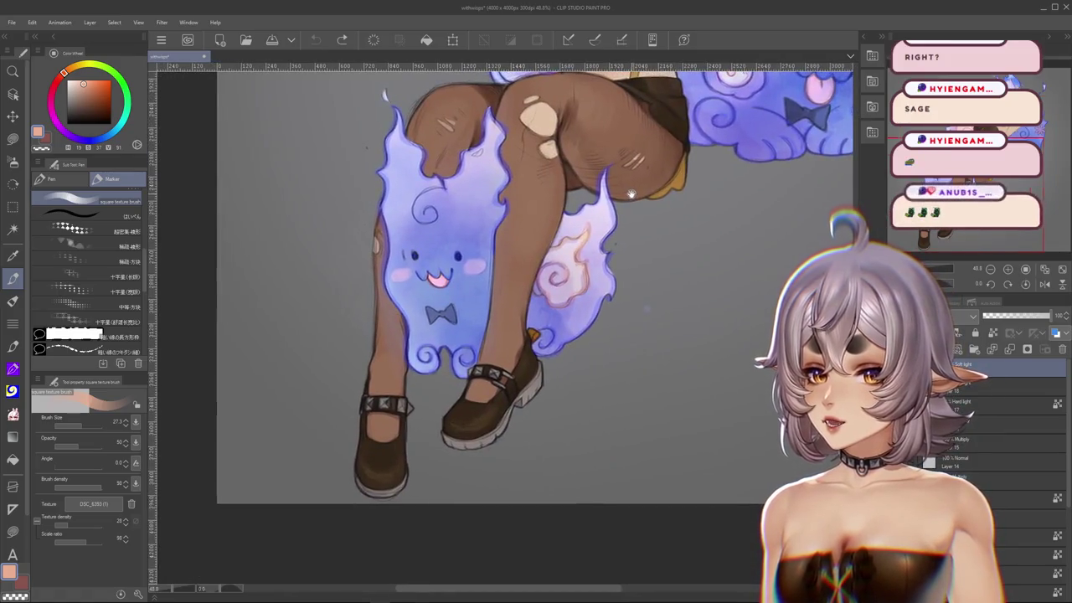
pyautogui.moveTo(623, 191); pyautogui.dragTo(568, 266)
# - Close the illustration without saving and quit Clip Studio Paint
pyautogui.scroll(-1, 568, 266)
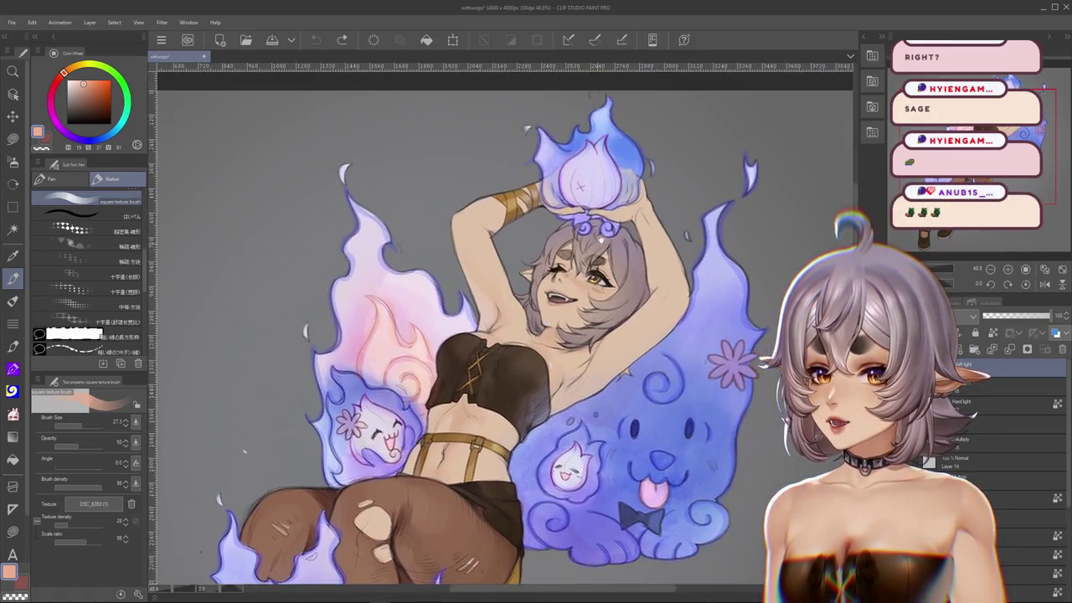
pyautogui.scroll(-1, 603, 277)
pyautogui.scroll(-1, 670, 293)
pyautogui.scroll(-1, 726, 311)
pyautogui.moveTo(726, 311); pyautogui.dragTo(708, 292)
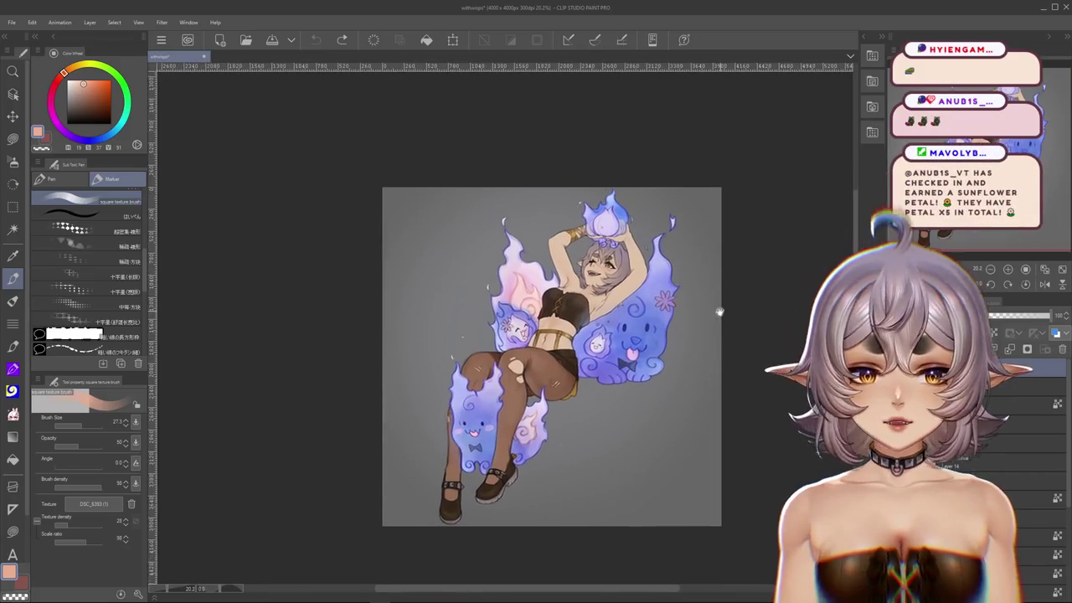
pyautogui.click(202, 57)
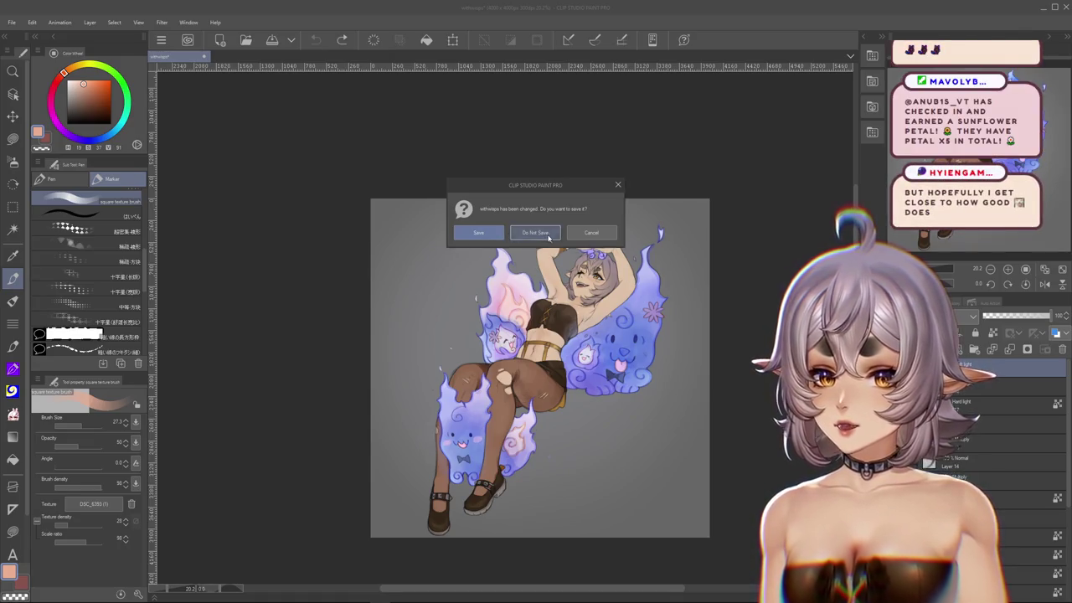
pyautogui.click(550, 234)
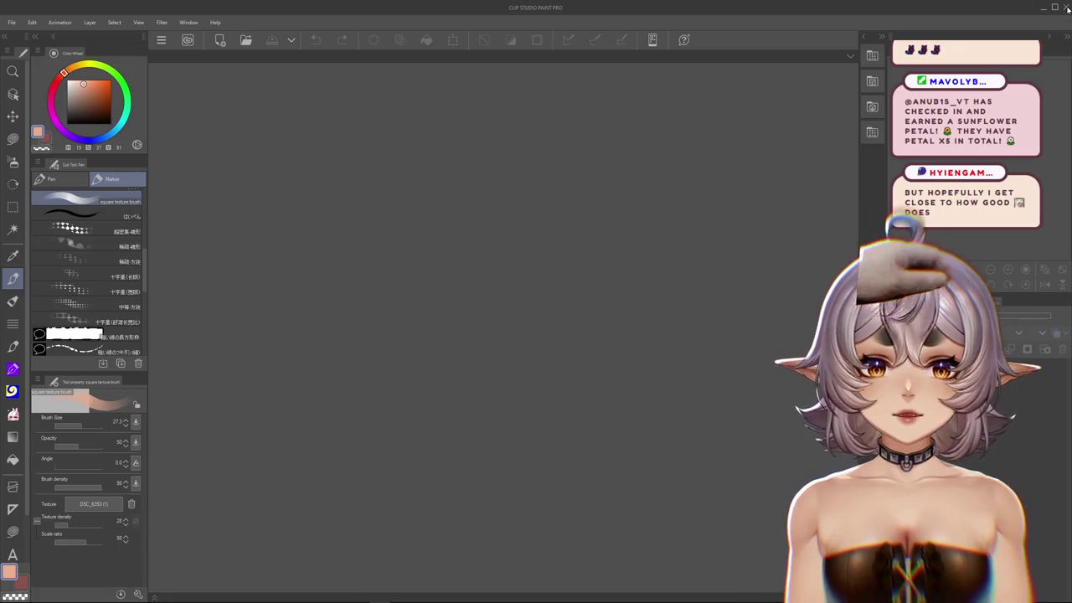
pyautogui.click(1065, 7)
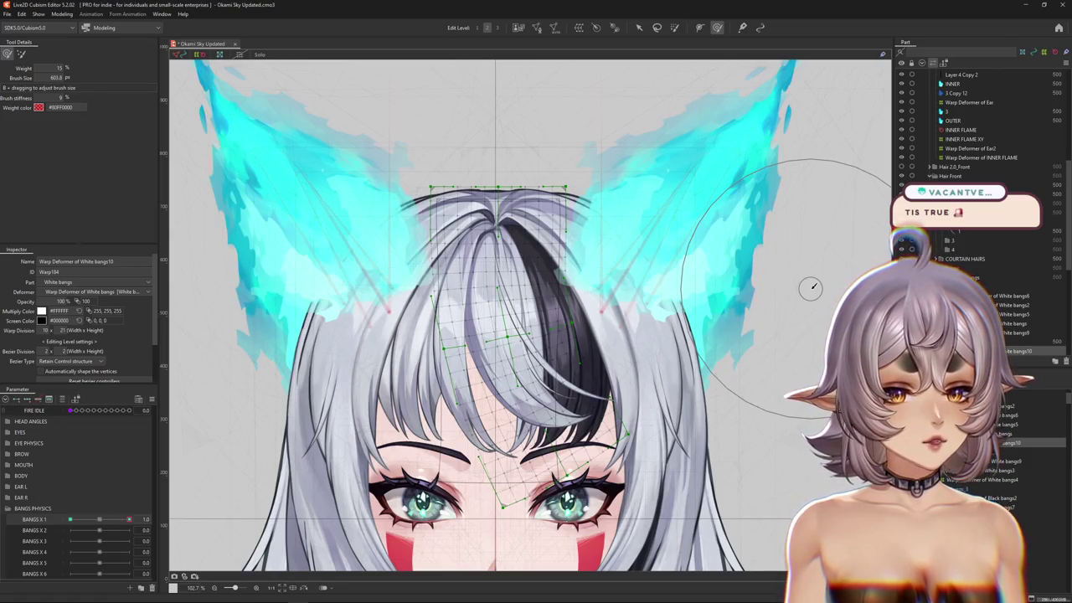
# - Hide the warp deformer grid to see the bangs and enlarge the weight brush
pyautogui.scroll(-5, 528, 297)
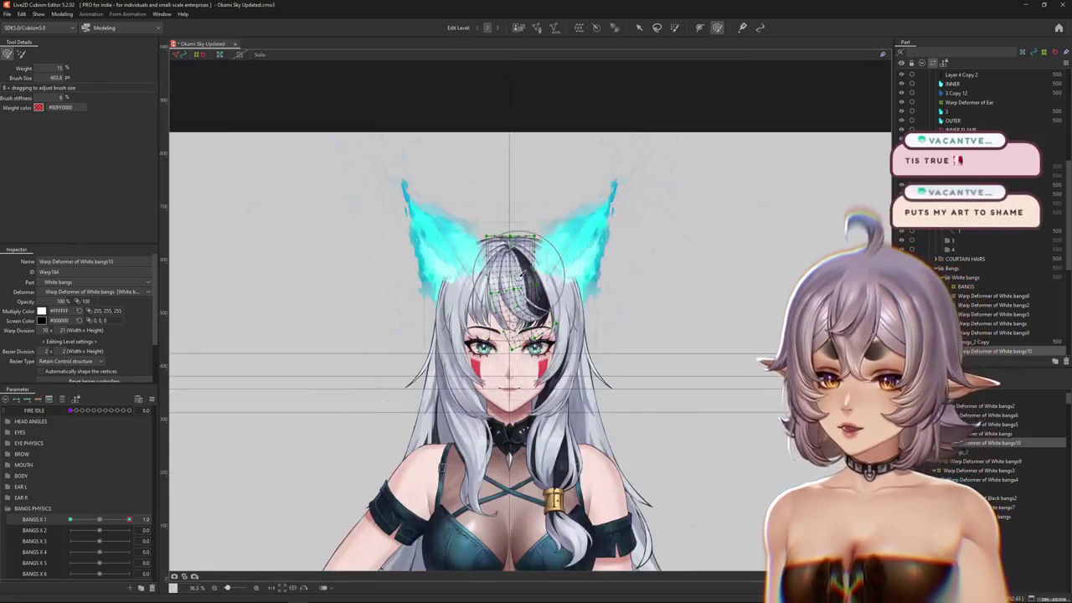
pyautogui.scroll(5, 529, 297)
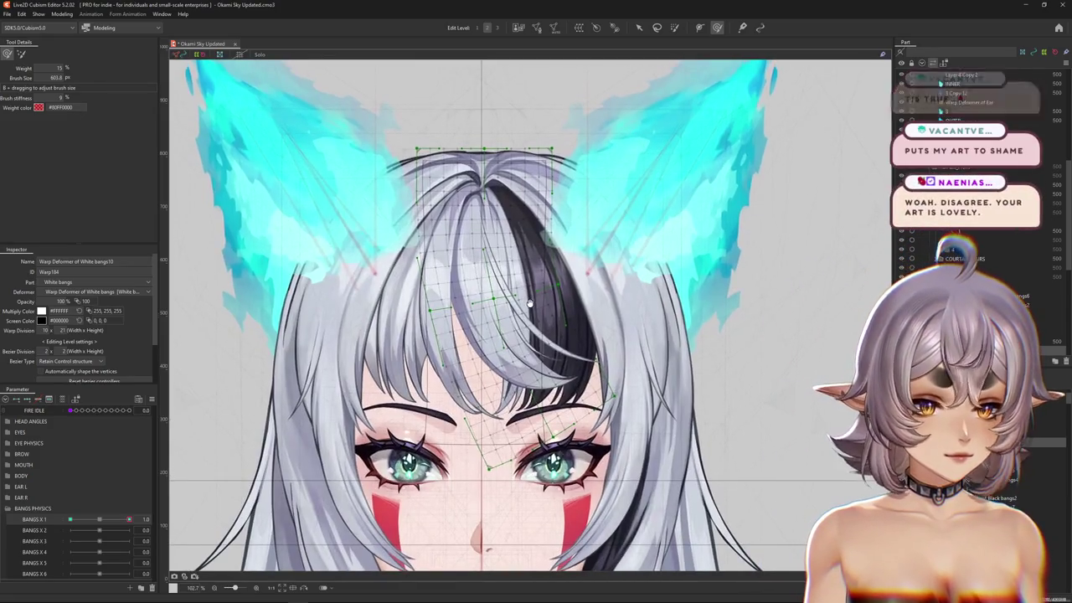
pyautogui.hotkey('ctrl', 'h')
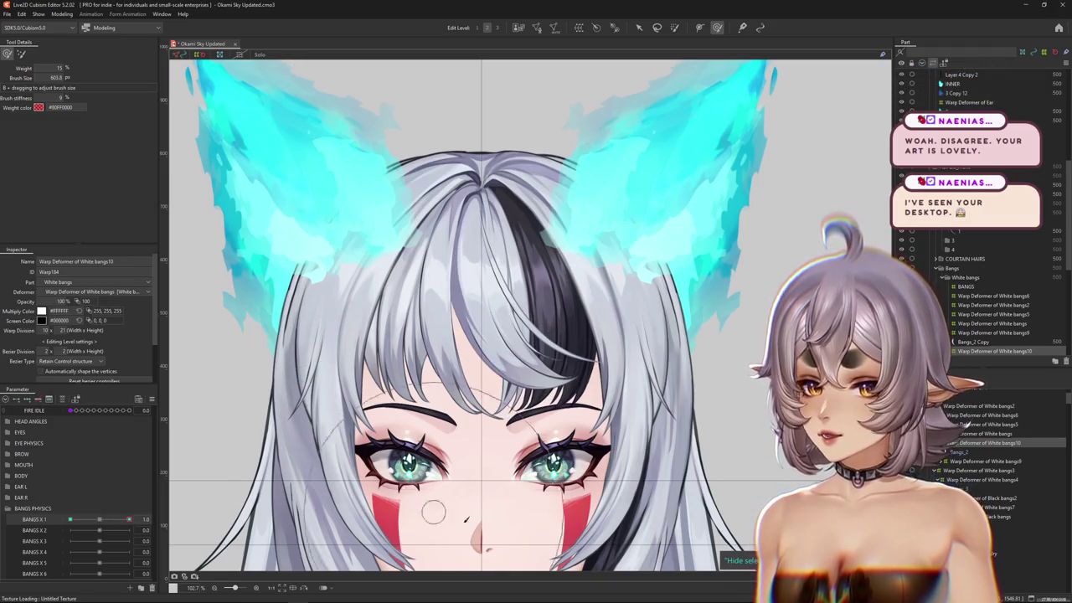
pyautogui.moveTo(556, 482); pyautogui.dragTo(542, 367)
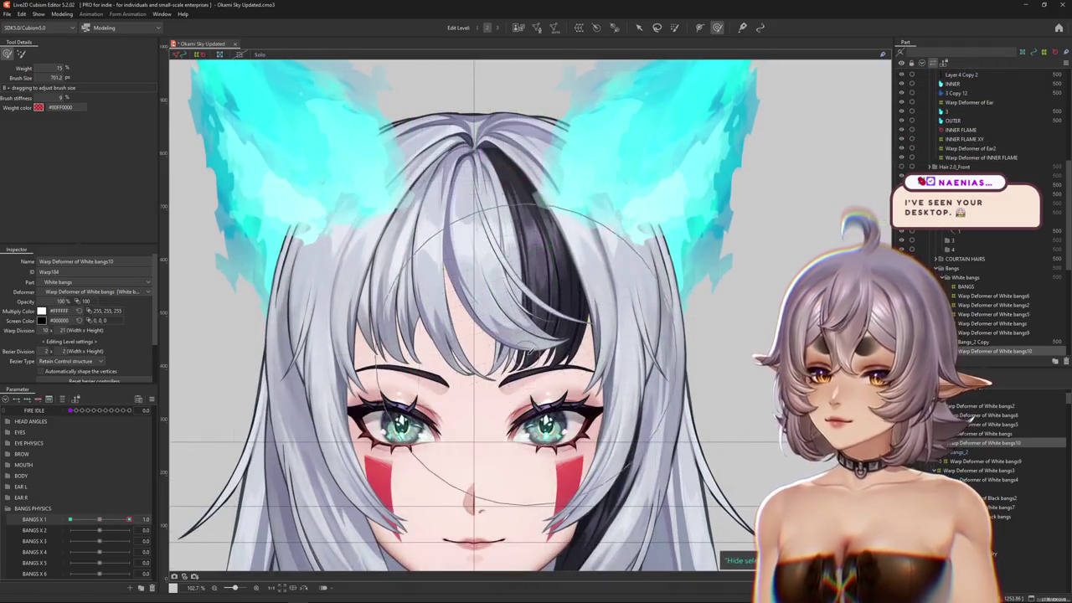
# - Set BANGS X 1 to 0 then -1.0, shrink the brush, and minimize Cubism
pyautogui.click(99, 519)
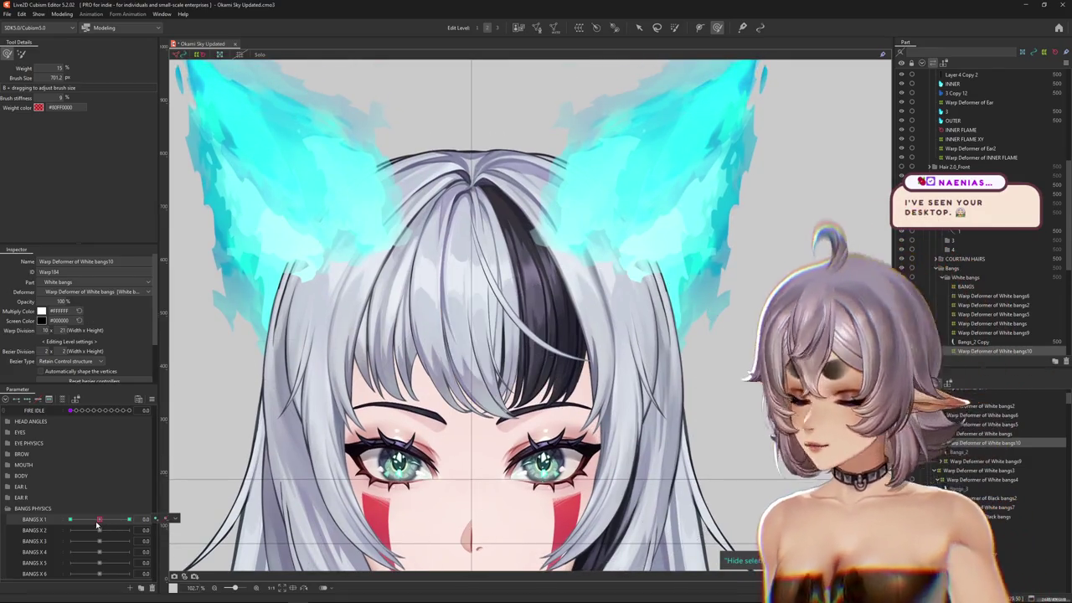
pyautogui.moveTo(98, 520); pyautogui.dragTo(70, 520)
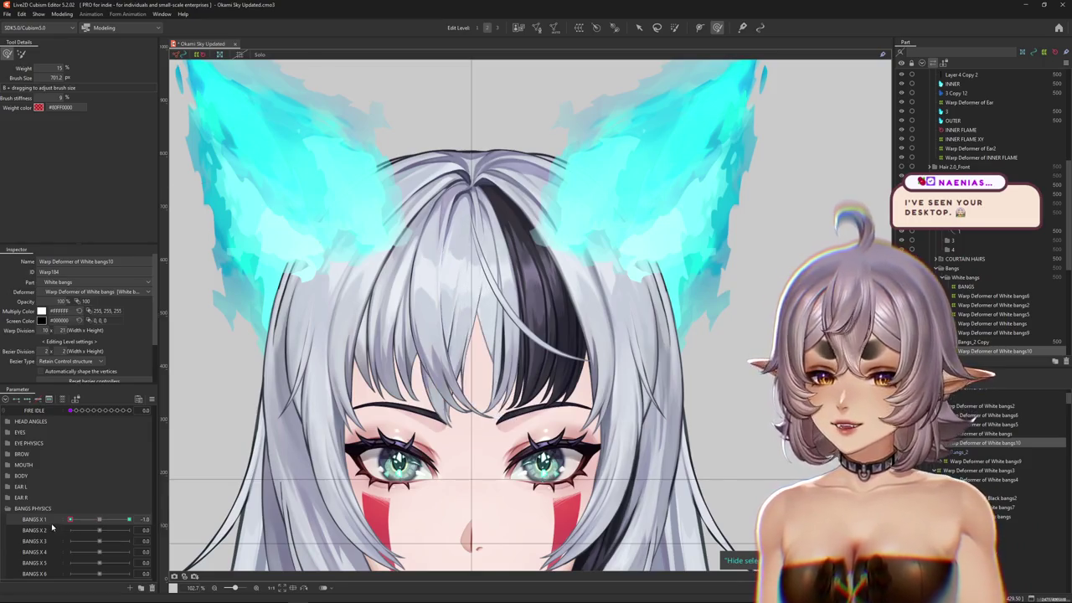
pyautogui.moveTo(314, 452)
pyautogui.mouseDown()
pyautogui.moveTo(418, 365)
pyautogui.moveTo(474, 299)
pyautogui.moveTo(452, 400)
pyautogui.moveTo(435, 393)
pyautogui.mouseUp()
pyautogui.click(1032, 5)
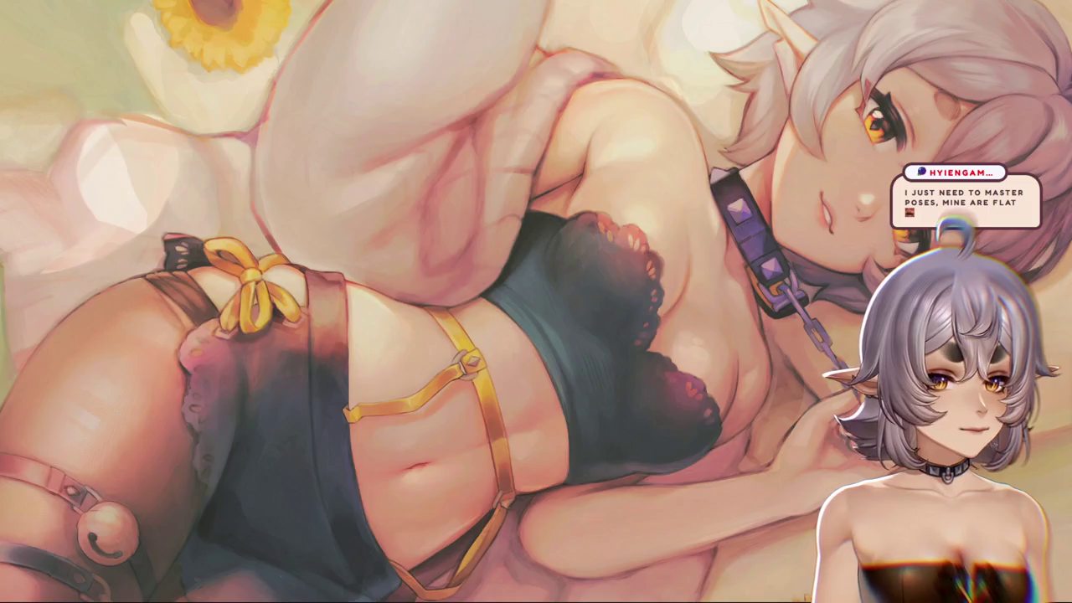
# - Switch back to the Live2D Cubism Editor window with Alt+Tab
pyautogui.hotkey('alt', 'Tab')
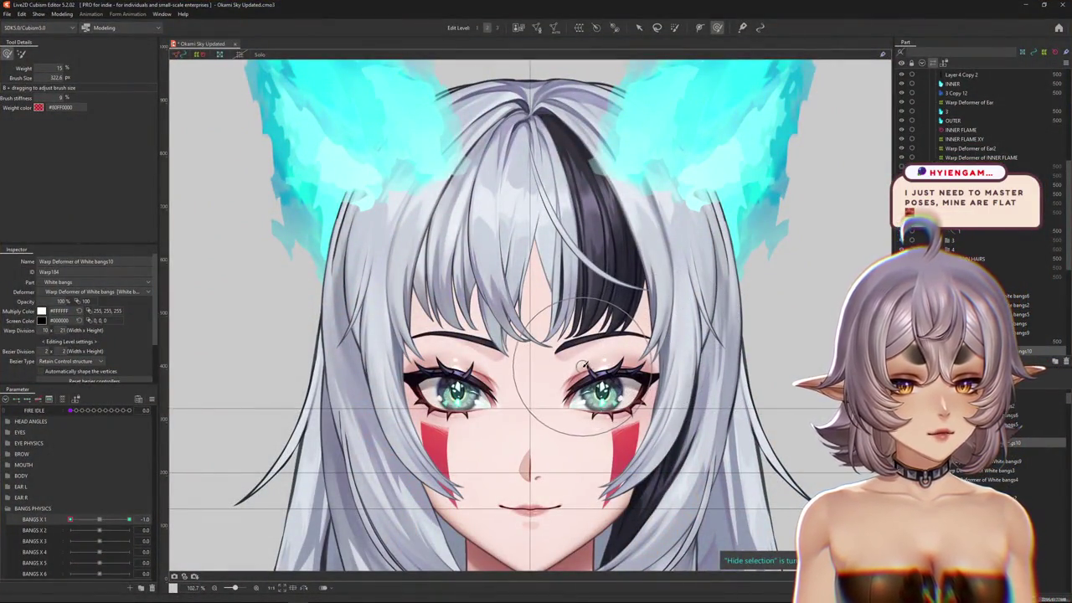
pyautogui.scroll(-5, 580, 355)
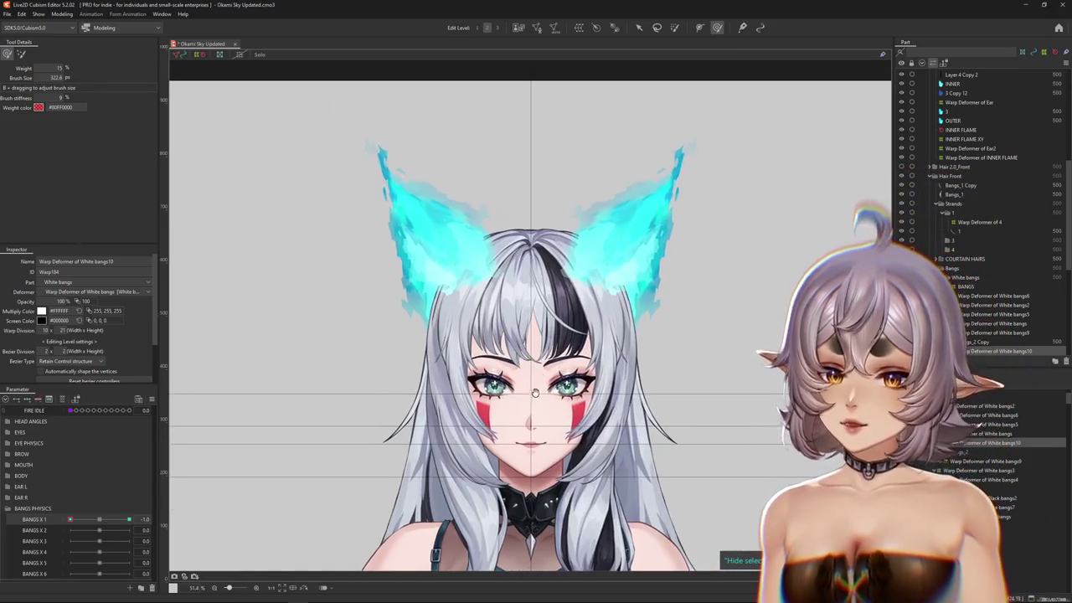
pyautogui.scroll(5, 511, 368)
pyautogui.scroll(2, 506, 369)
pyautogui.moveTo(506, 369); pyautogui.dragTo(474, 261)
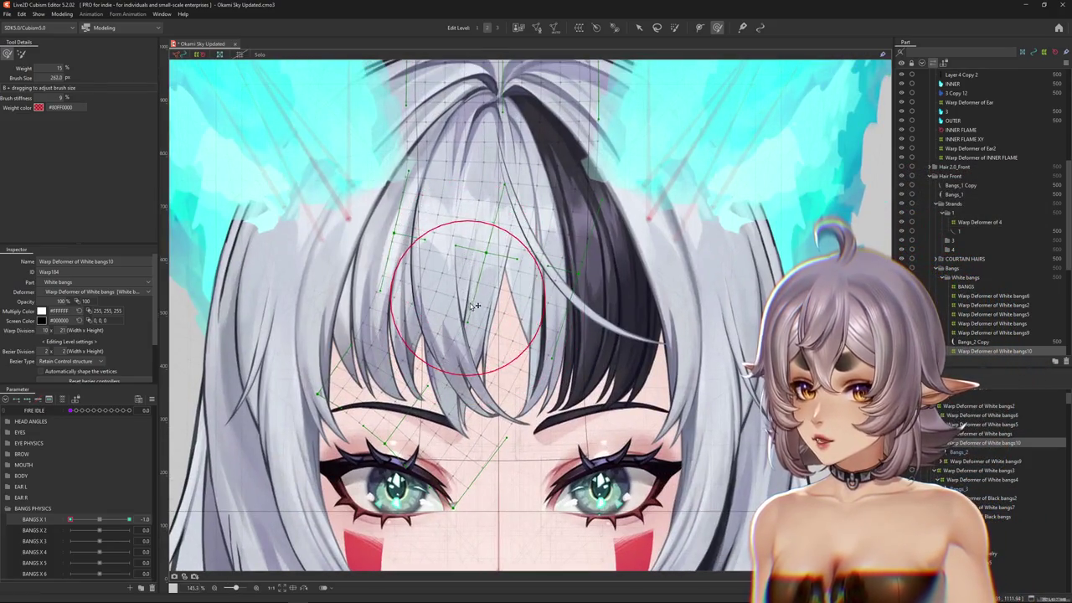
pyautogui.moveTo(477, 322); pyautogui.dragTo(493, 286)
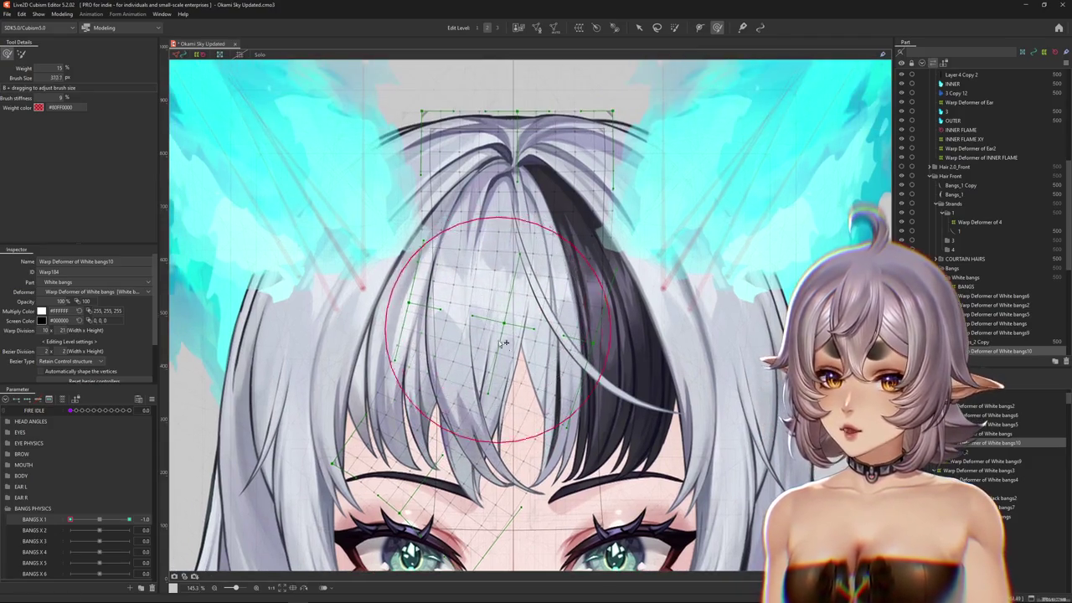
pyautogui.moveTo(472, 234); pyautogui.dragTo(503, 355)
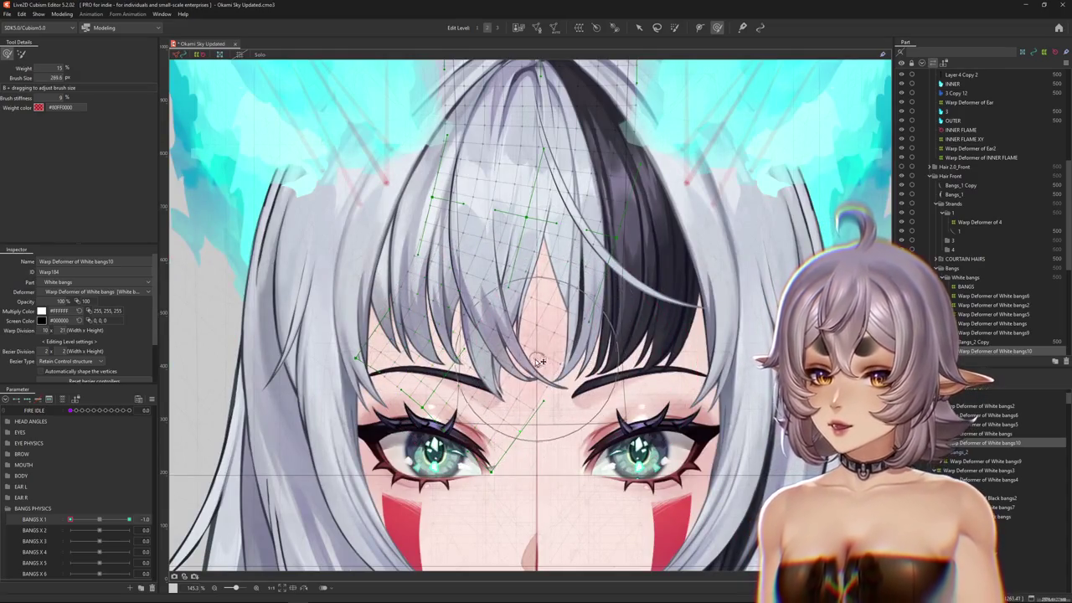
pyautogui.moveTo(451, 359)
pyautogui.mouseDown()
pyautogui.moveTo(452, 406)
pyautogui.moveTo(419, 368)
pyautogui.moveTo(467, 355)
pyautogui.mouseUp()
pyautogui.click(675, 27)
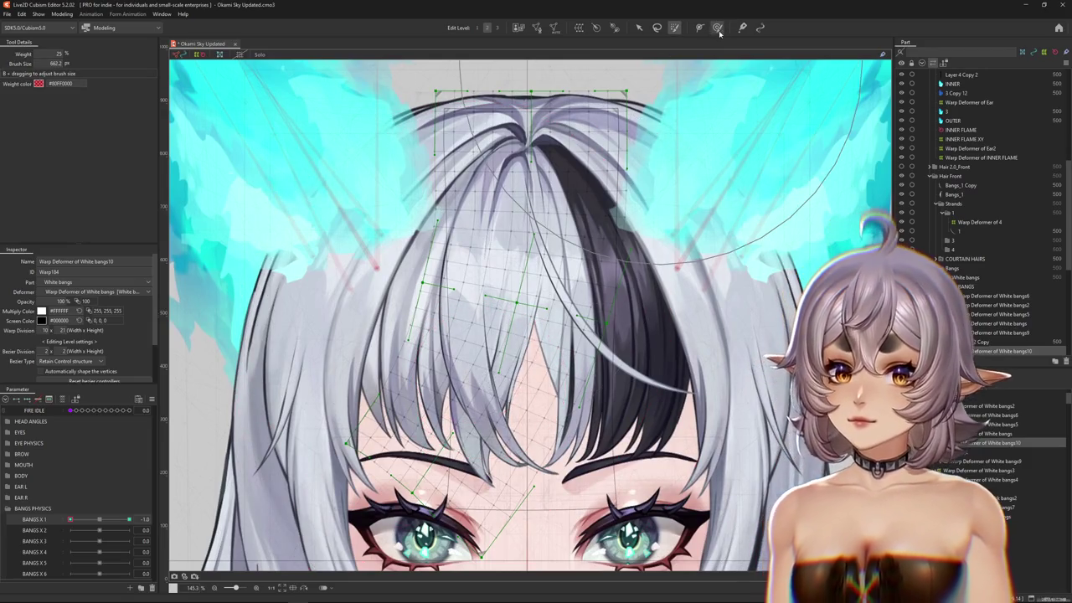
pyautogui.moveTo(570, 303); pyautogui.dragTo(518, 303)
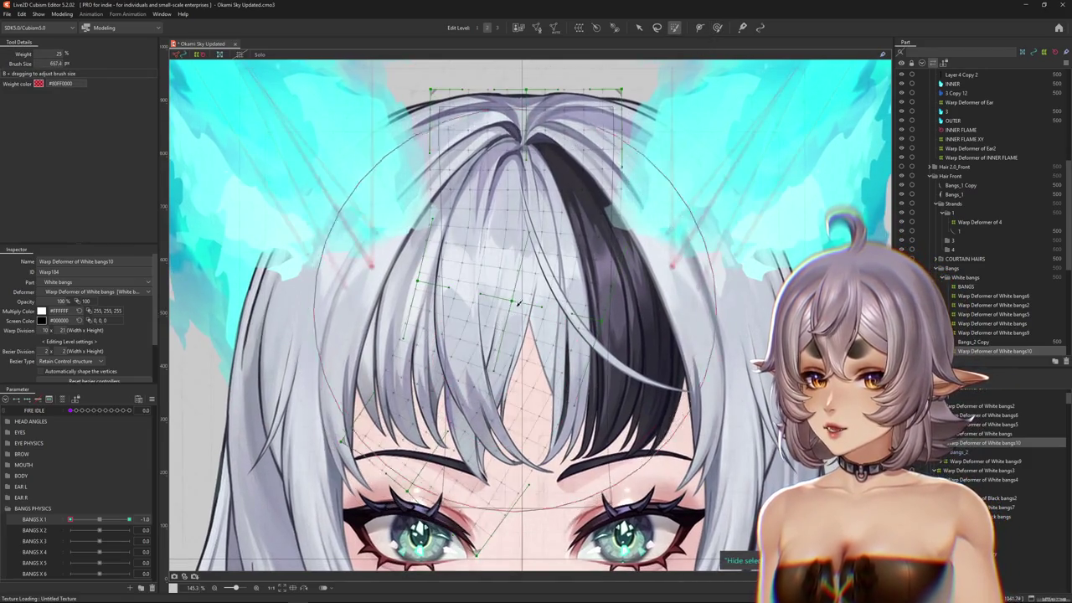
pyautogui.click(717, 28)
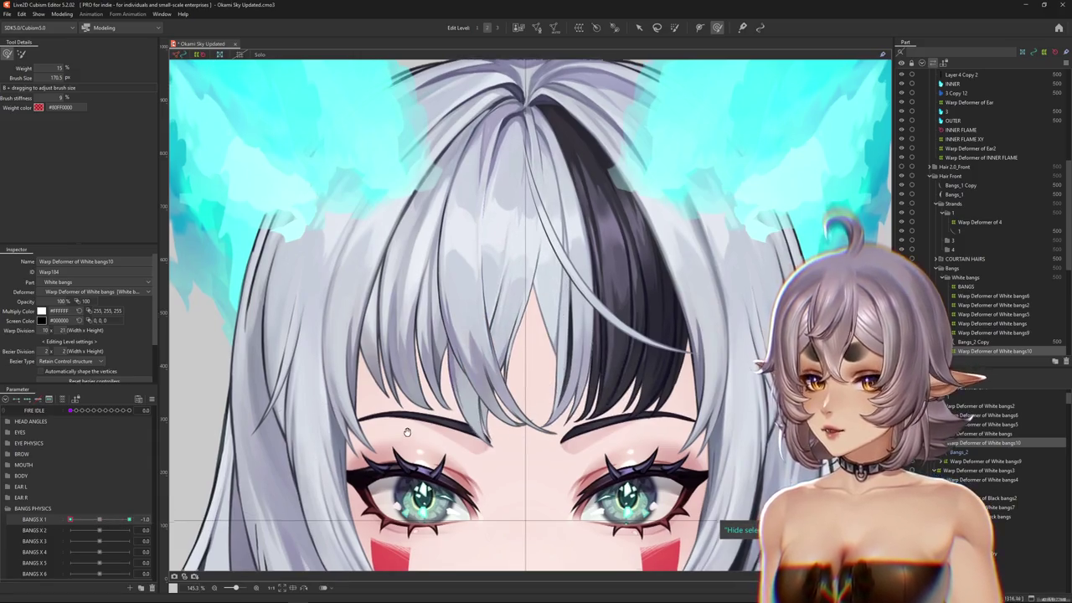
pyautogui.scroll(-2, 502, 435)
pyautogui.scroll(-2, 507, 423)
pyautogui.scroll(-2, 510, 418)
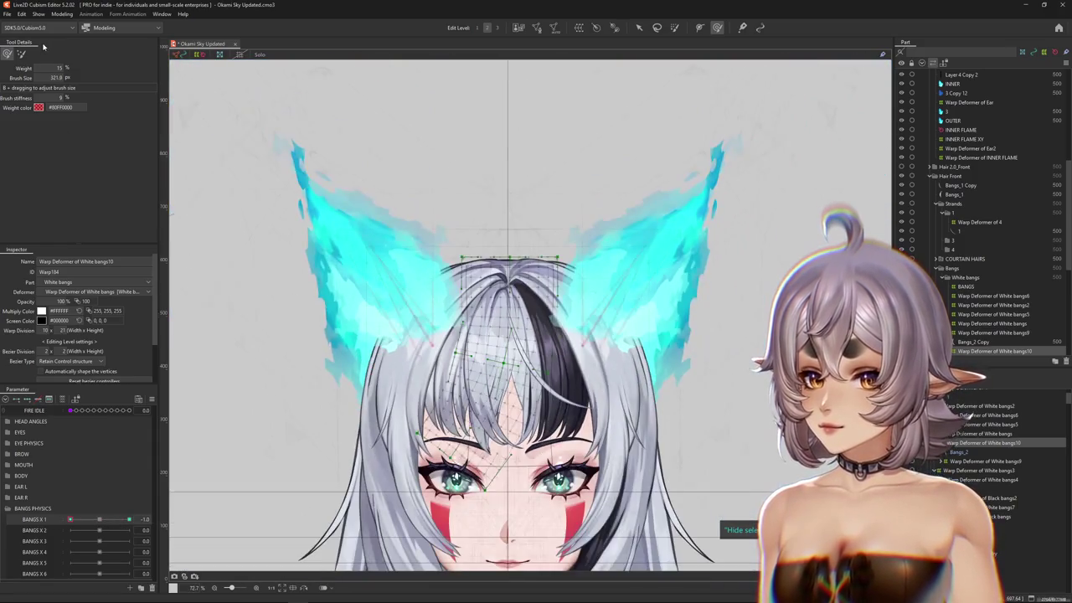
# - Enlarge the weight brush, preview BANGS X 1 at 1.0, and frame the bangs
pyautogui.scroll(-3, 188, 260)
pyautogui.moveTo(252, 277); pyautogui.dragTo(427, 351)
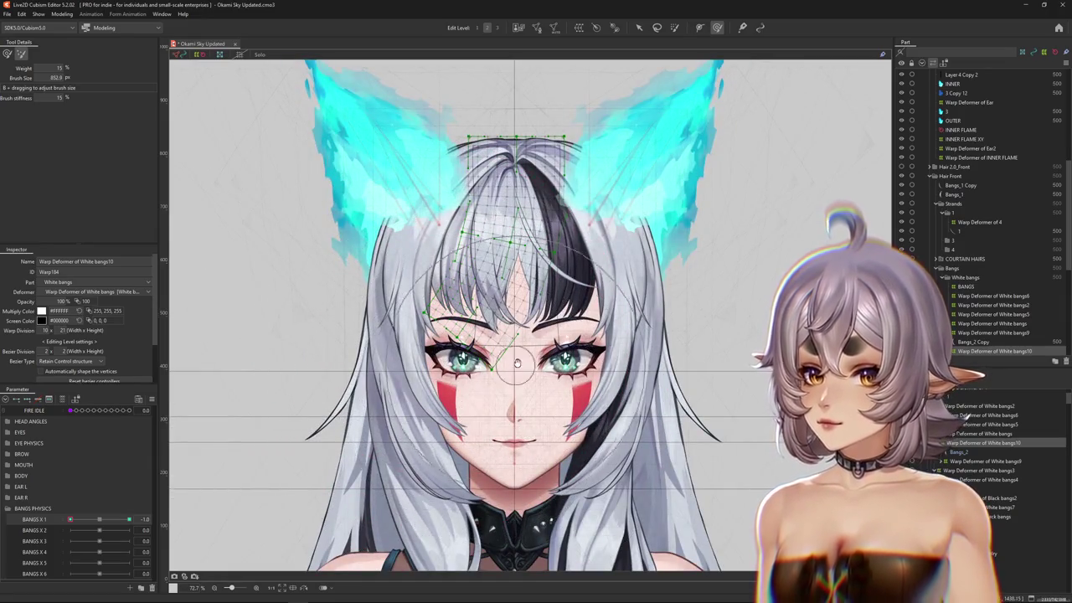
pyautogui.scroll(4, 517, 362)
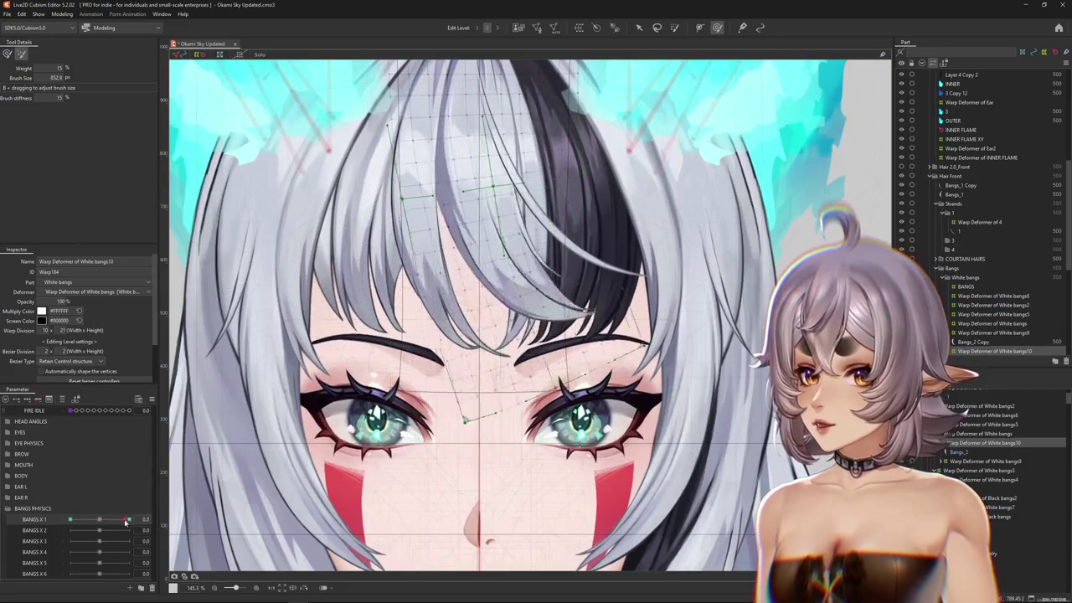
pyautogui.moveTo(127, 520); pyautogui.dragTo(129, 520)
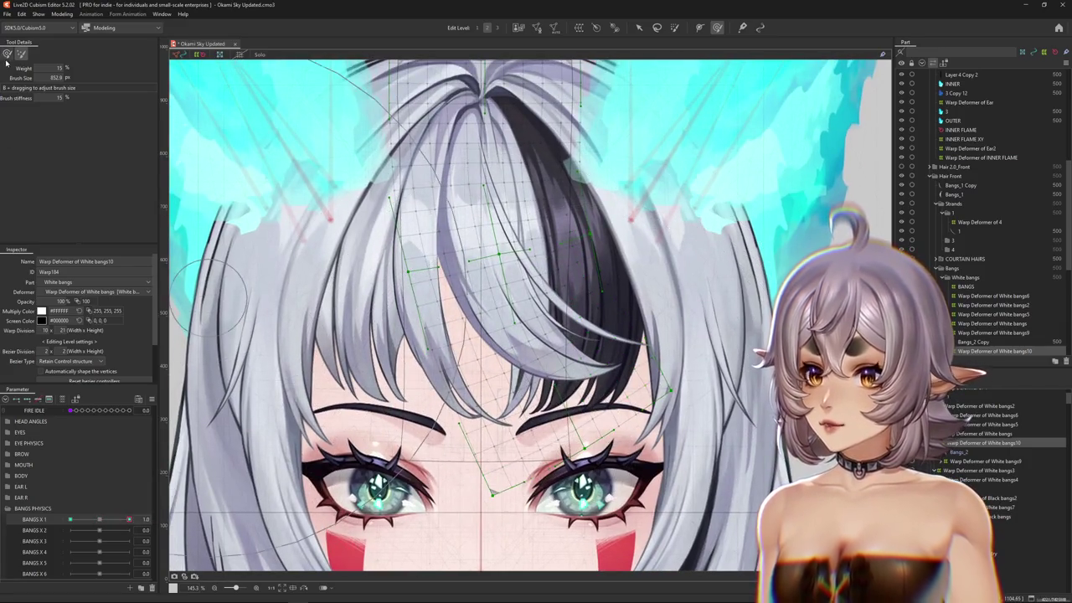
pyautogui.click(6, 54)
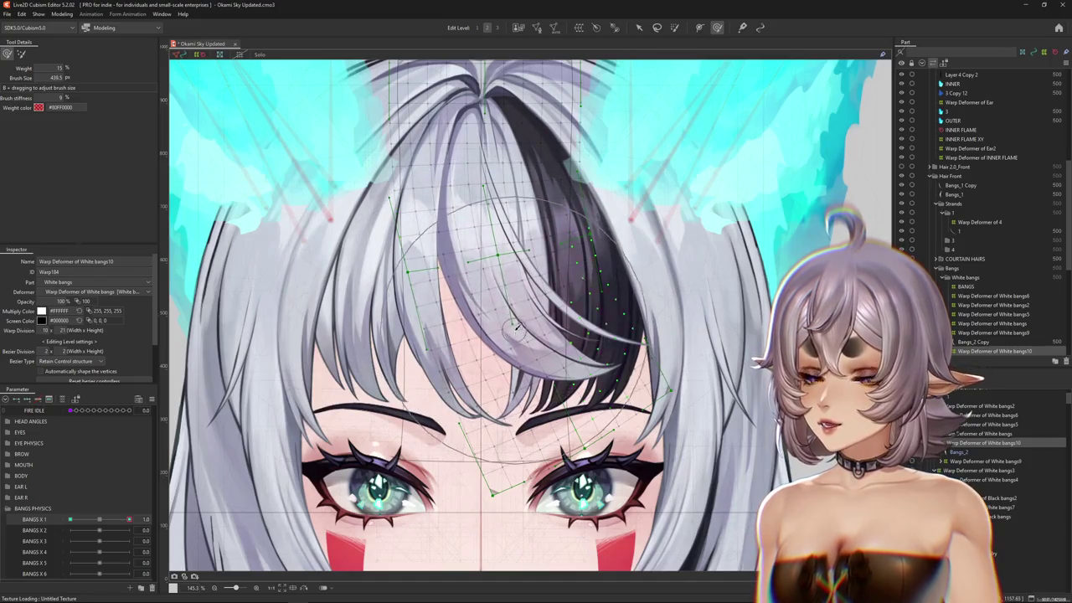
pyautogui.scroll(-1, 516, 326)
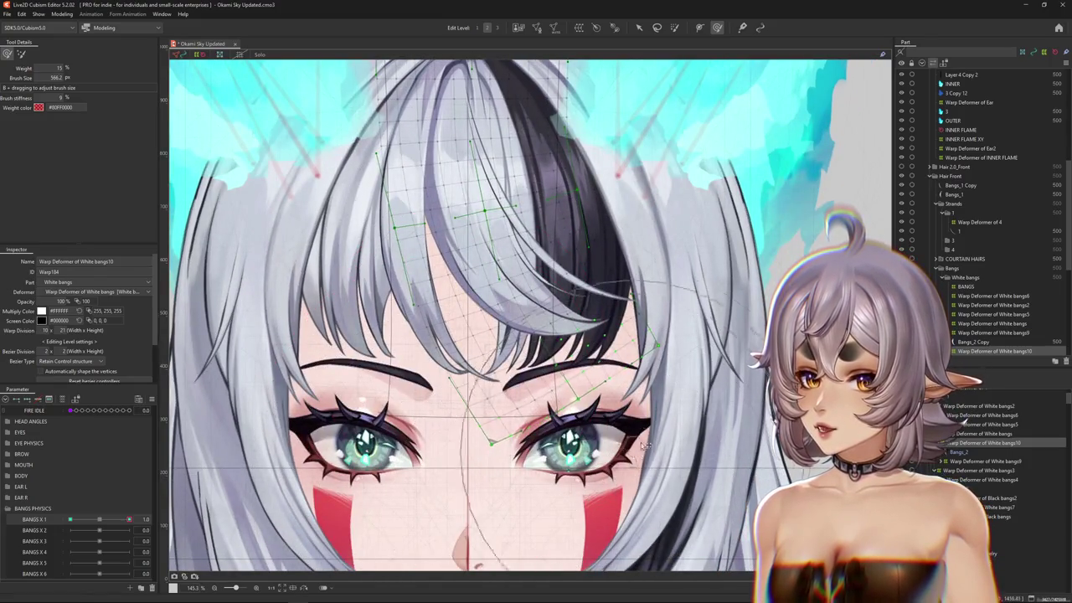
pyautogui.moveTo(781, 281); pyautogui.dragTo(712, 414)
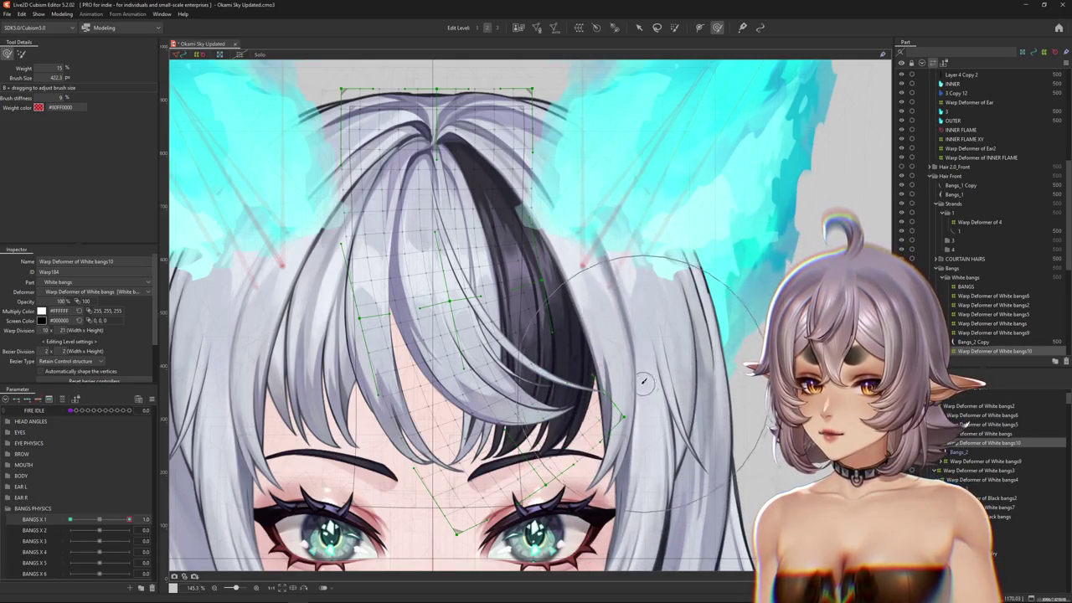
pyautogui.scroll(-3, 503, 351)
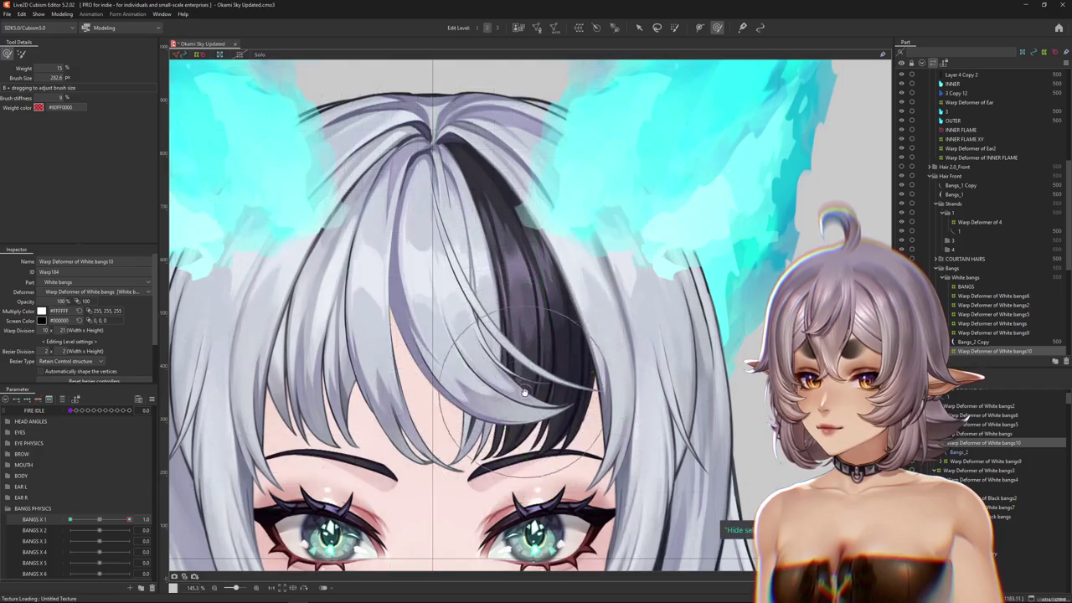
pyautogui.scroll(-4, 502, 351)
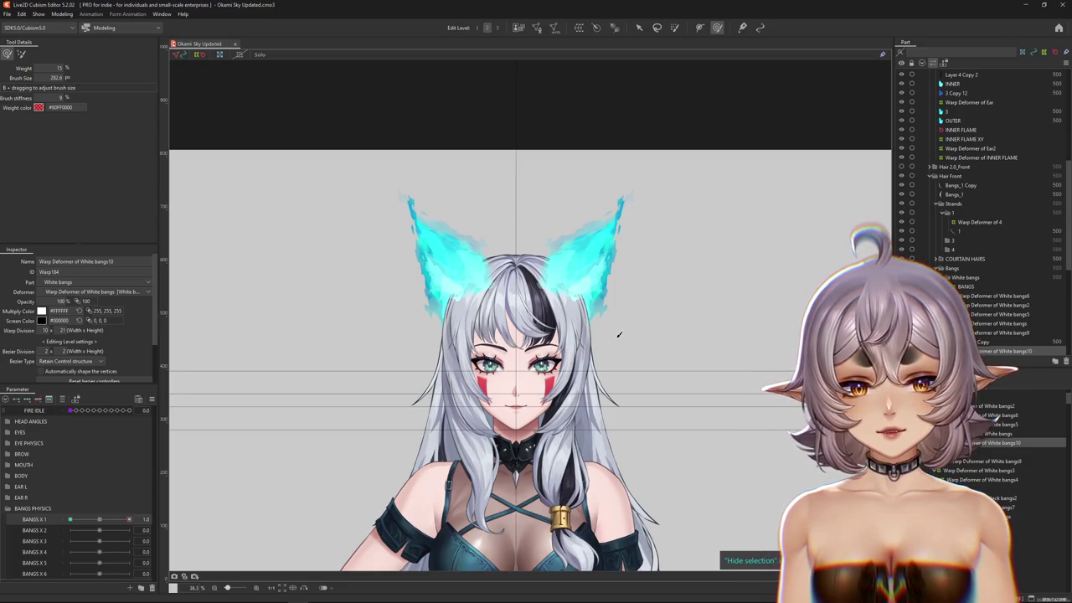
pyautogui.scroll(2, 613, 356)
pyautogui.scroll(2, 614, 356)
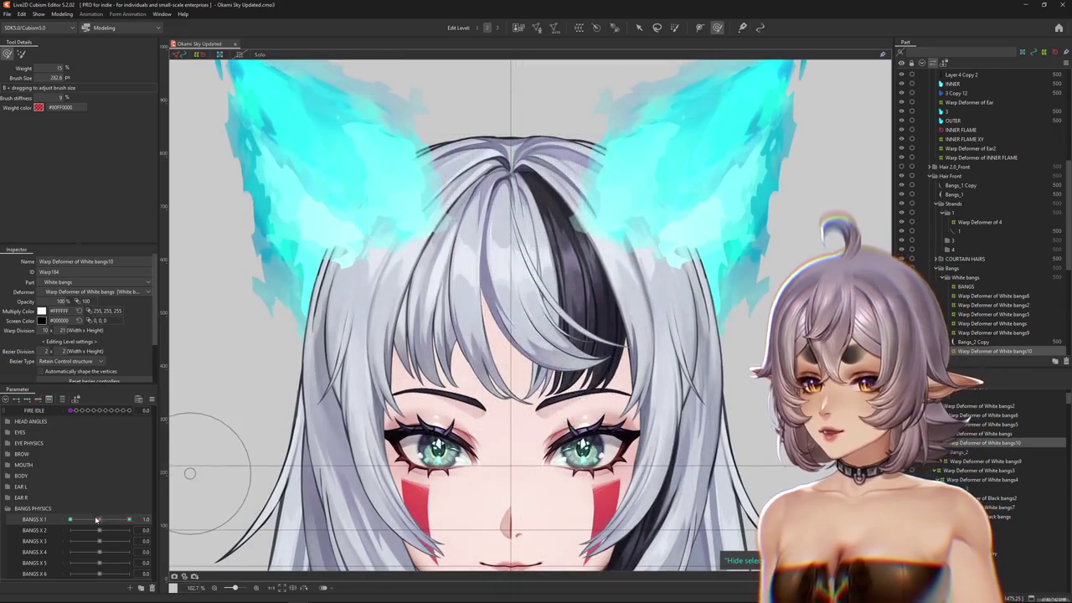
# - Reset BANGS X 1, create warp deformer White bangs11 on the bangs, and enable temporary deform
pyautogui.moveTo(133, 517); pyautogui.dragTo(95, 534)
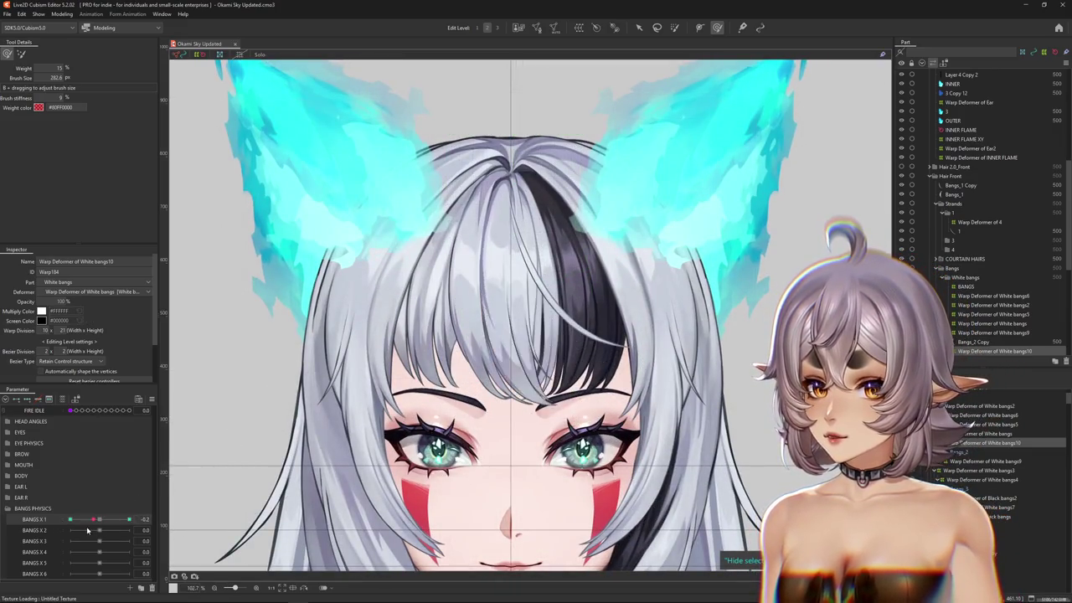
pyautogui.click(165, 518)
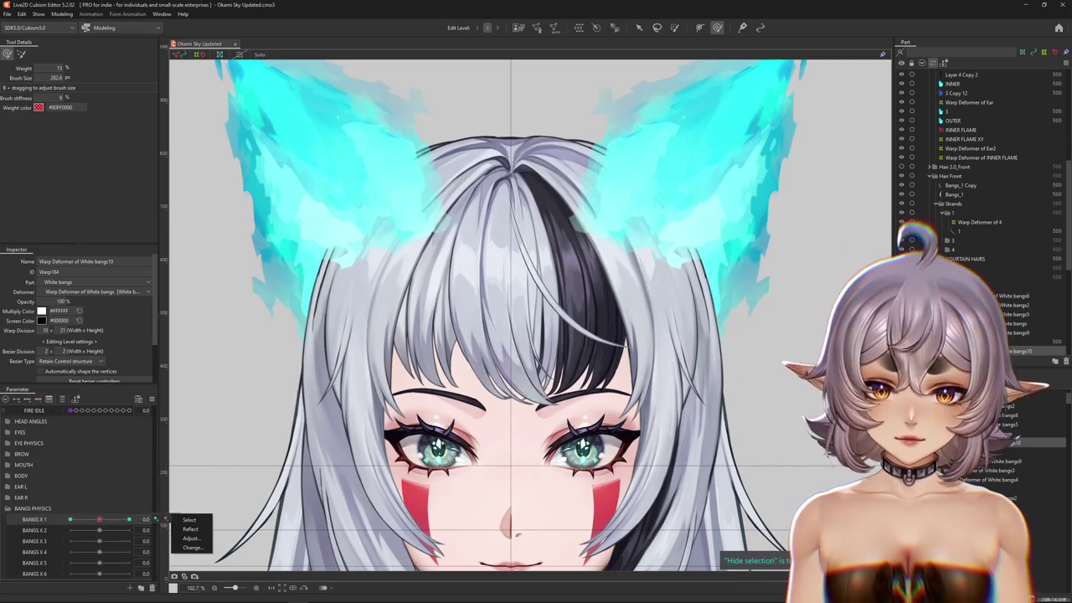
pyautogui.press('Escape')
pyautogui.press('Escape')
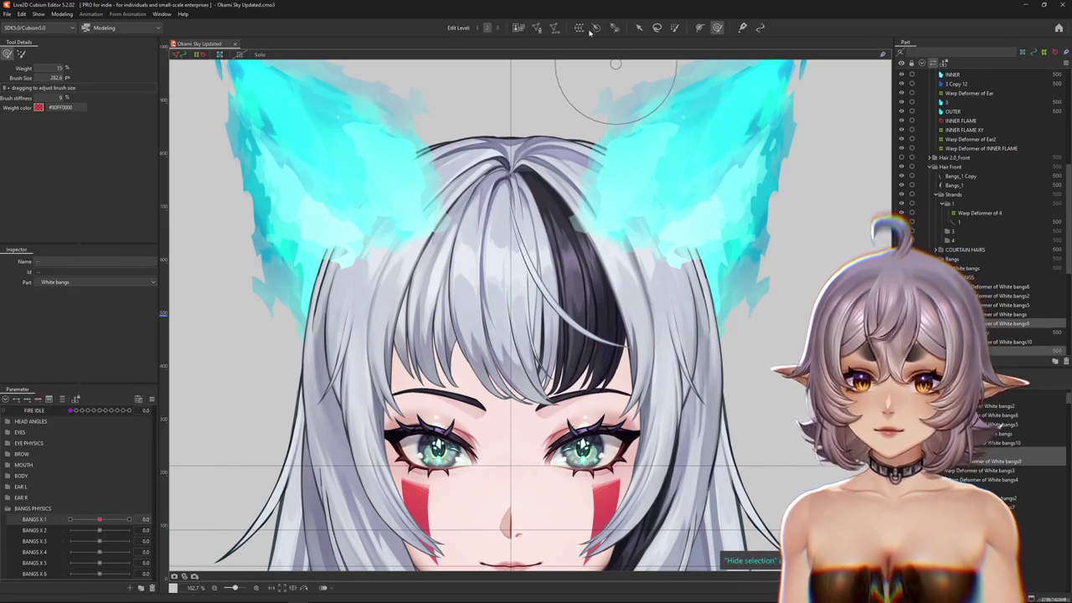
pyautogui.click(593, 29)
pyautogui.click(508, 307)
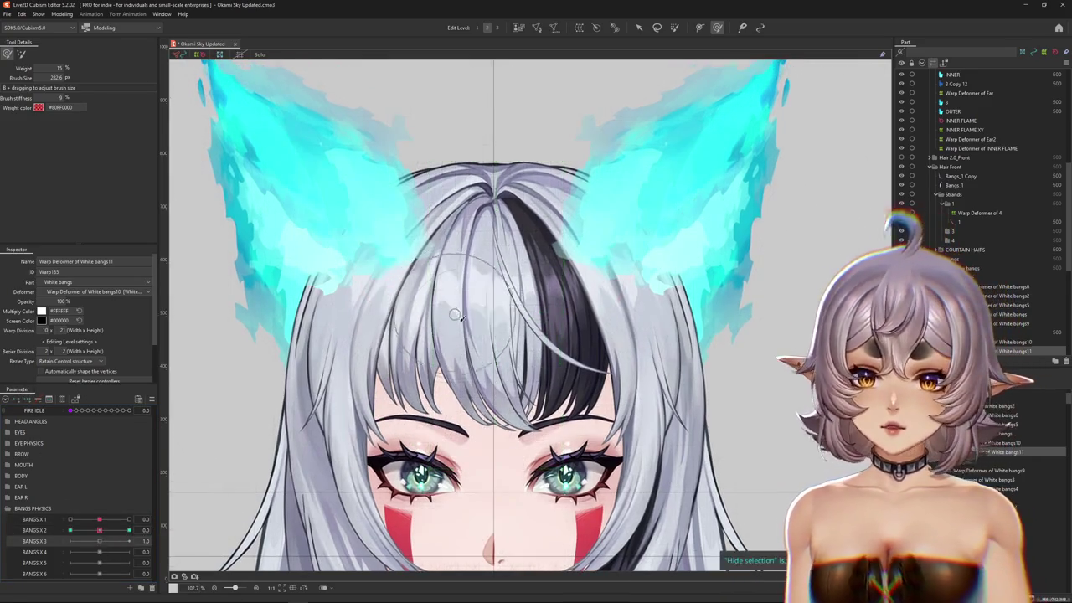
pyautogui.hotkey('ctrl', 't')
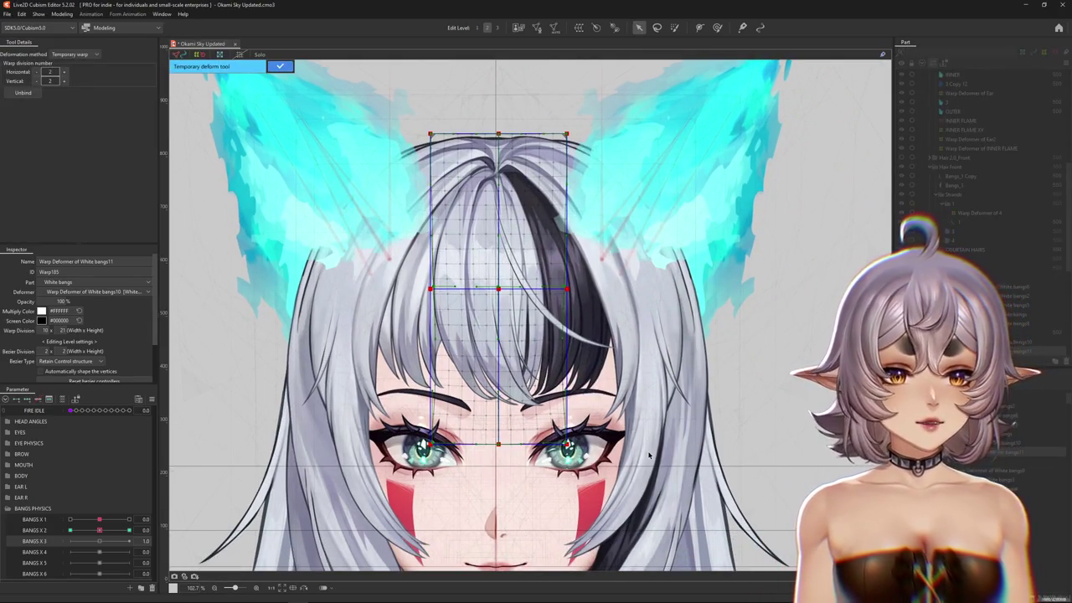
# - Switch temporary deform to path mode and bend the bangs path sweeping right
pyautogui.scroll(3, 713, 455)
pyautogui.scroll(-3, 527, 318)
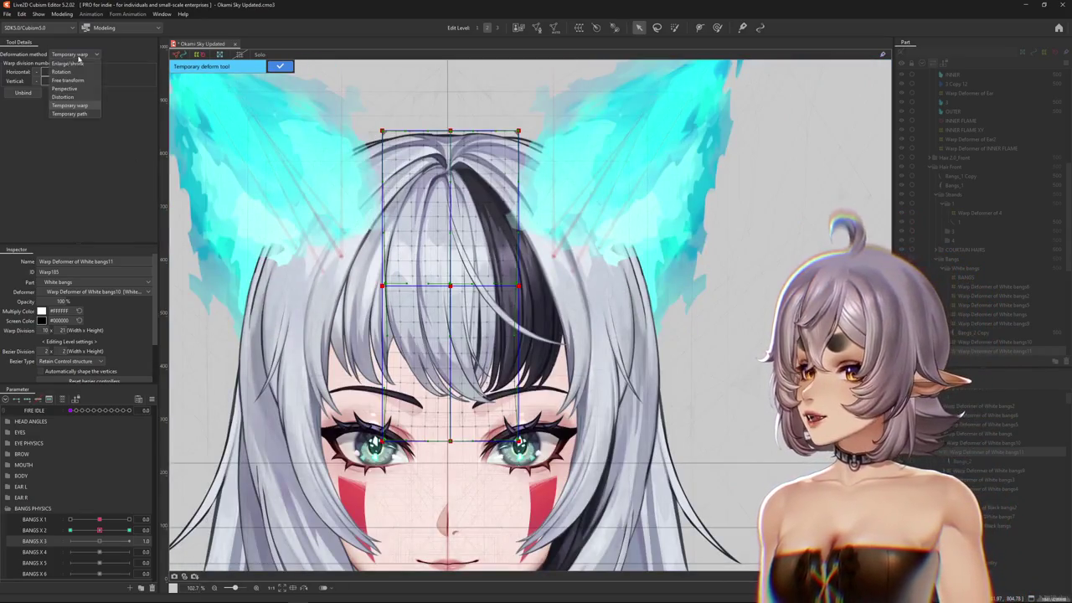
pyautogui.click(70, 113)
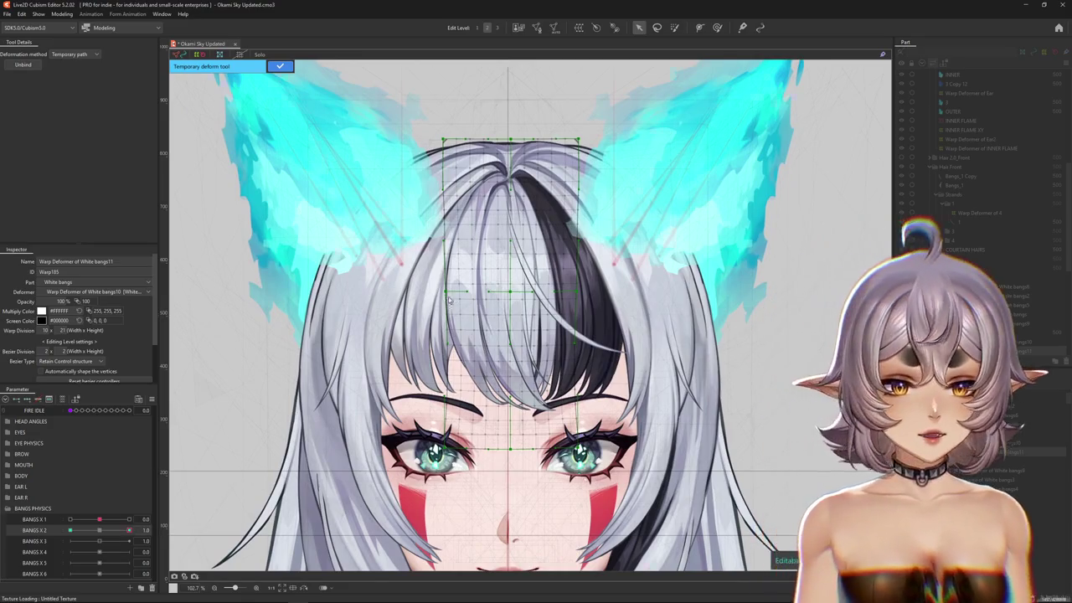
pyautogui.scroll(3, 486, 223)
pyautogui.click(278, 67)
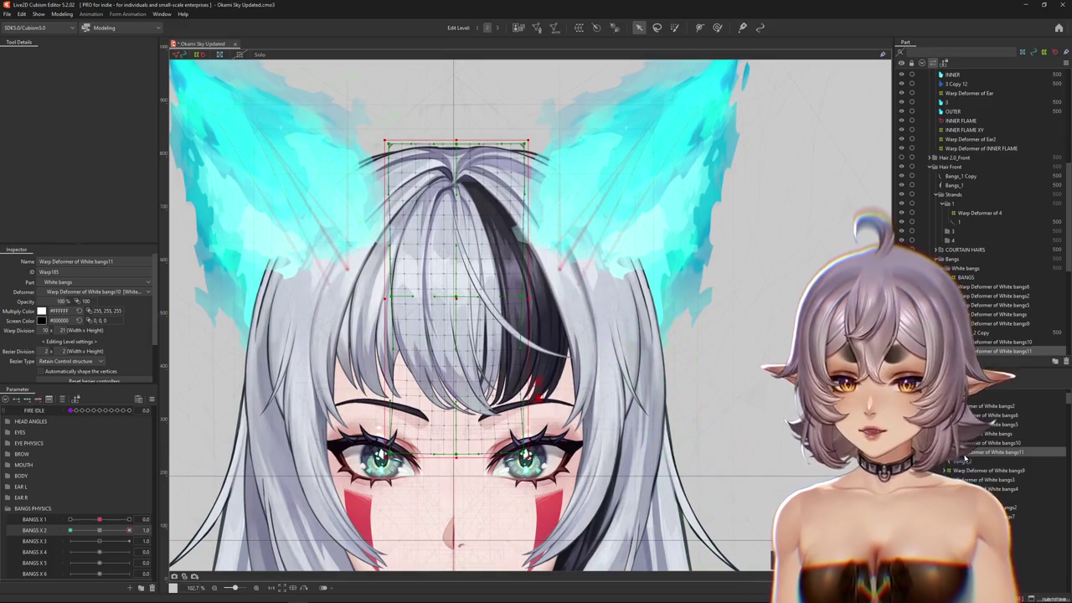
pyautogui.press('t')
pyautogui.click(75, 53)
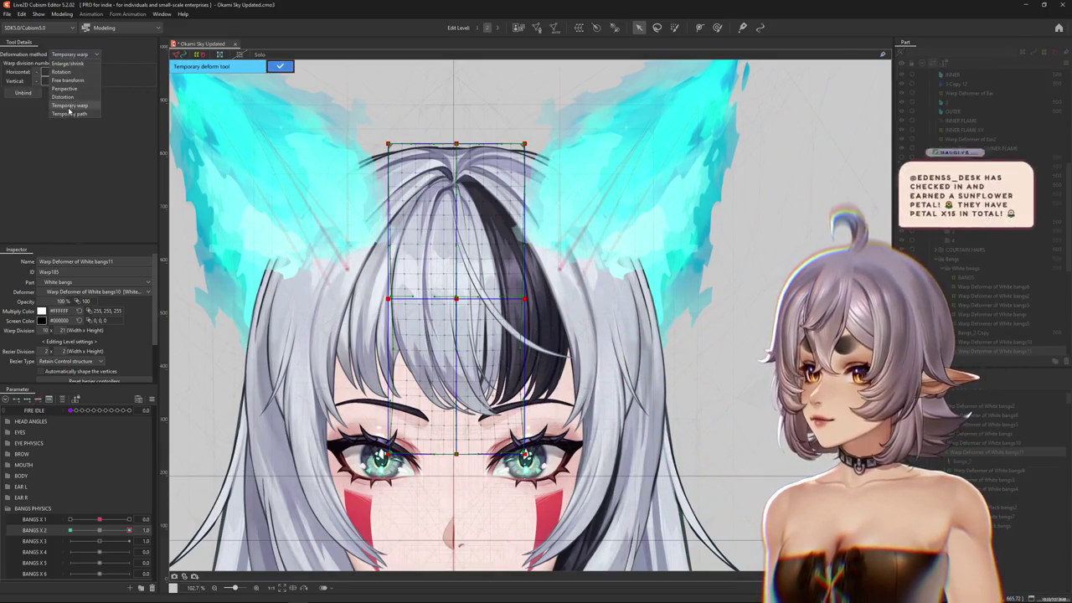
pyautogui.click(75, 72)
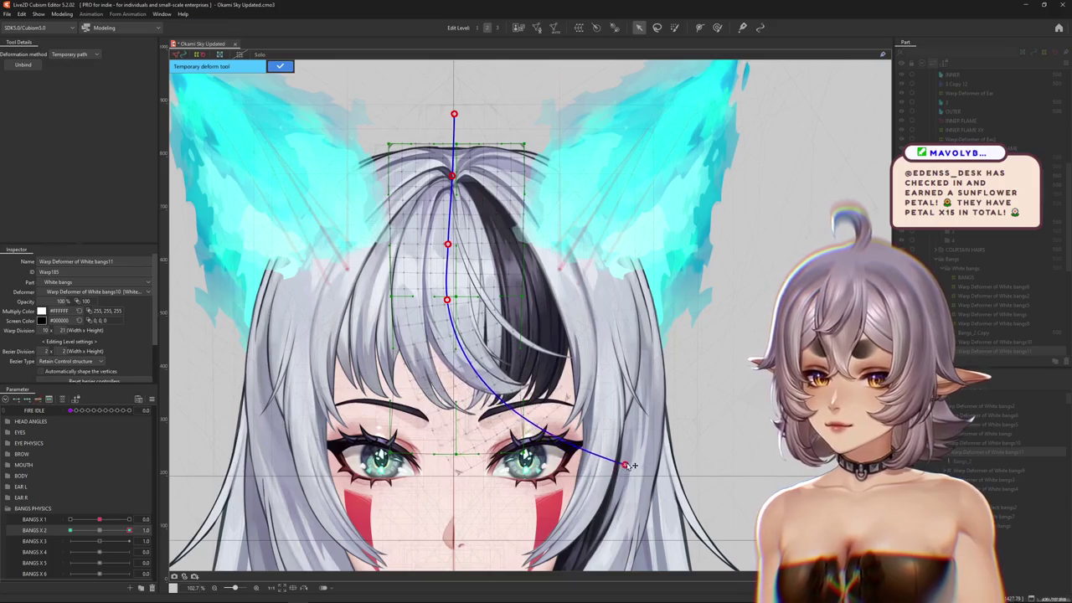
pyautogui.moveTo(522, 536); pyautogui.dragTo(645, 432)
pyautogui.moveTo(450, 300); pyautogui.dragTo(459, 299)
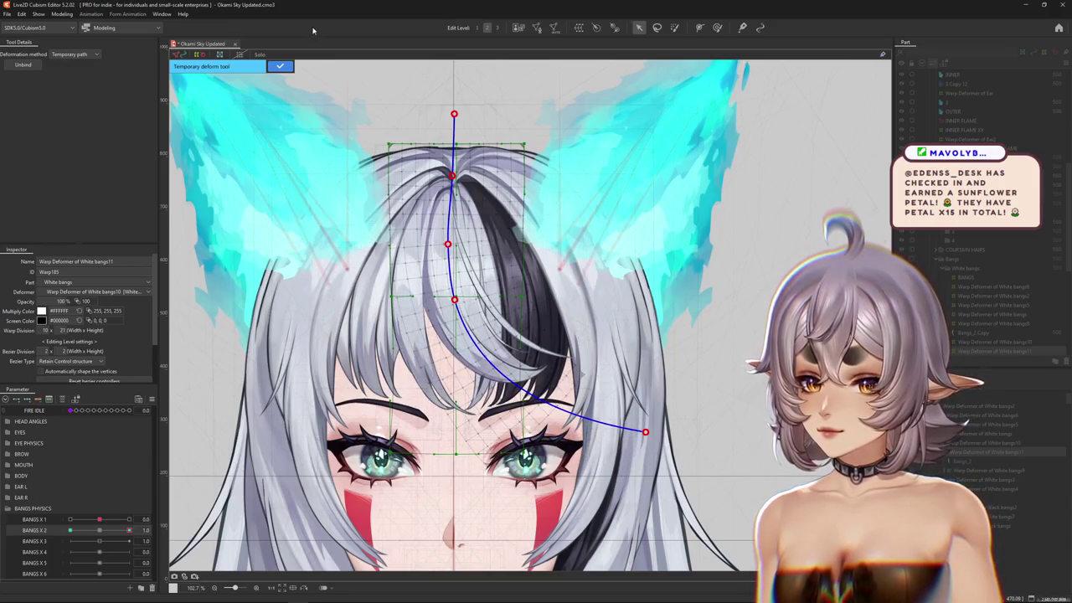
# - Confirm the rightward path bend and resize the weight brush
pyautogui.press('Return')
pyautogui.click(717, 26)
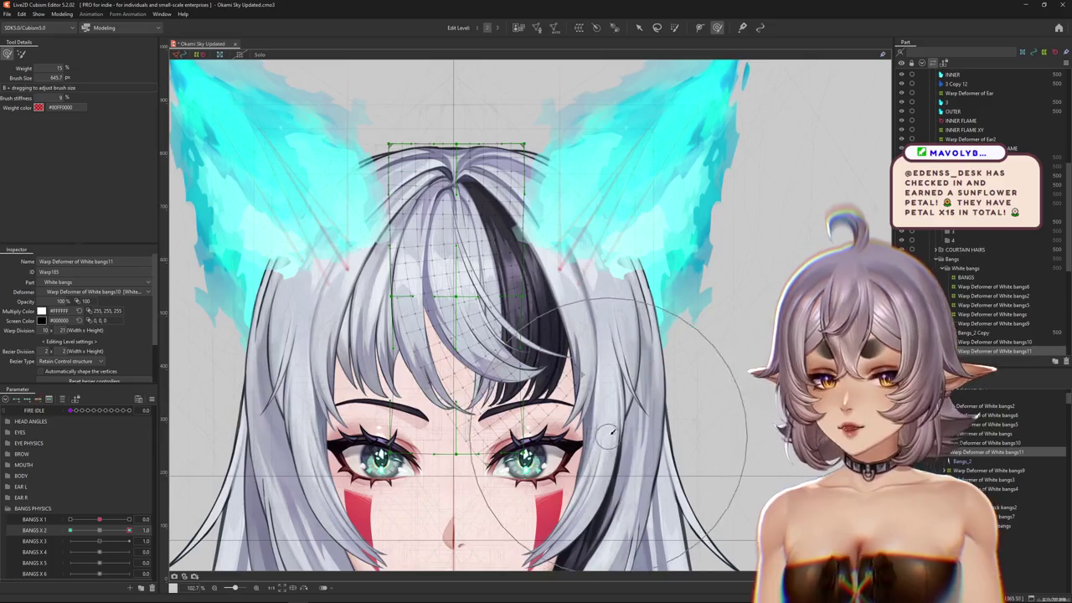
pyautogui.moveTo(608, 434); pyautogui.dragTo(684, 372)
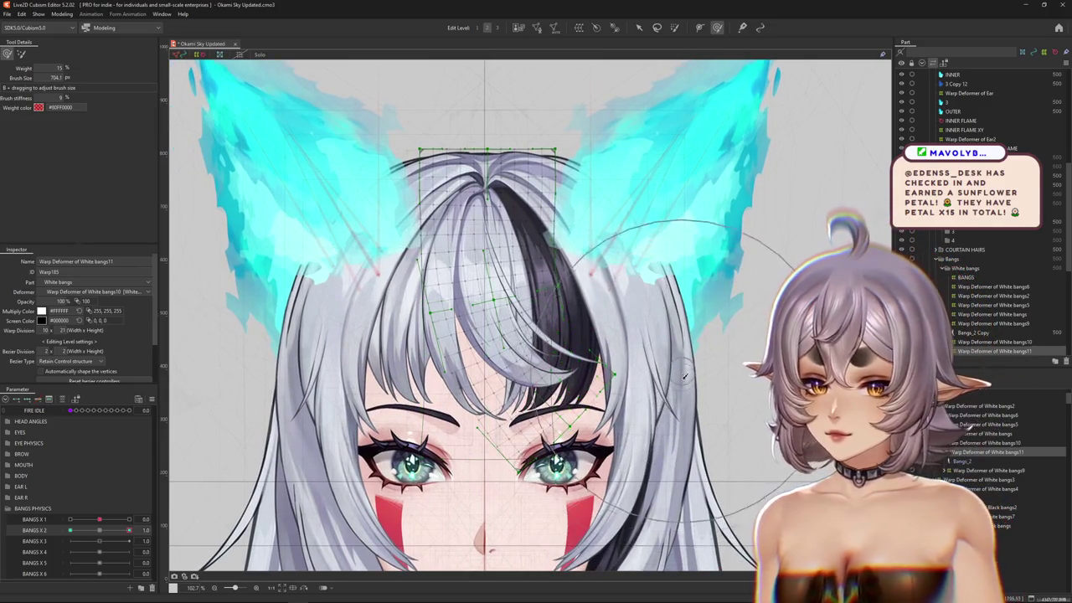
pyautogui.moveTo(532, 469)
pyautogui.mouseDown()
pyautogui.moveTo(545, 361)
pyautogui.moveTo(653, 274)
pyautogui.mouseUp()
pyautogui.moveTo(685, 216)
pyautogui.mouseDown()
pyautogui.moveTo(629, 311)
pyautogui.moveTo(639, 347)
pyautogui.mouseUp()
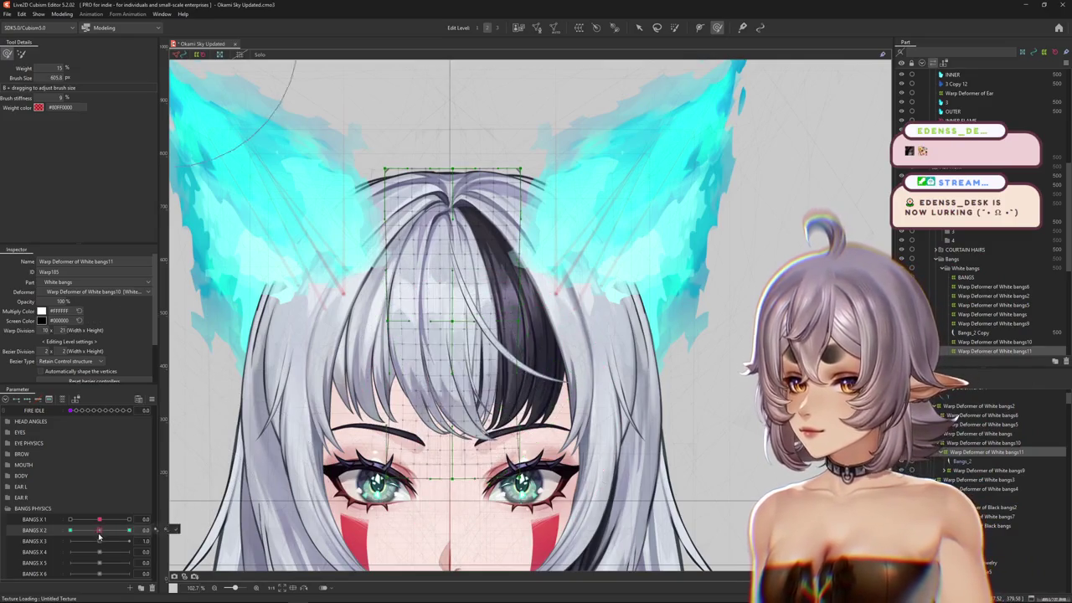
# - With BANGS X 2 at 0, paint weight on the upper bangs mesh, then return it to 1.0
pyautogui.moveTo(490, 388)
pyautogui.mouseDown()
pyautogui.moveTo(472, 388)
pyautogui.moveTo(530, 391)
pyautogui.mouseUp()
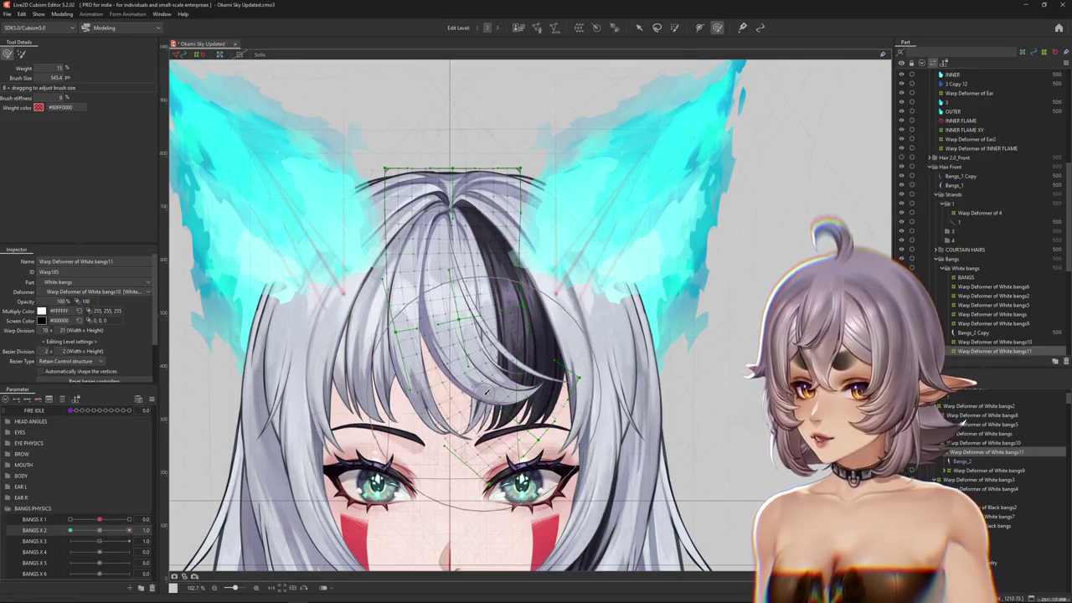
pyautogui.click(111, 530)
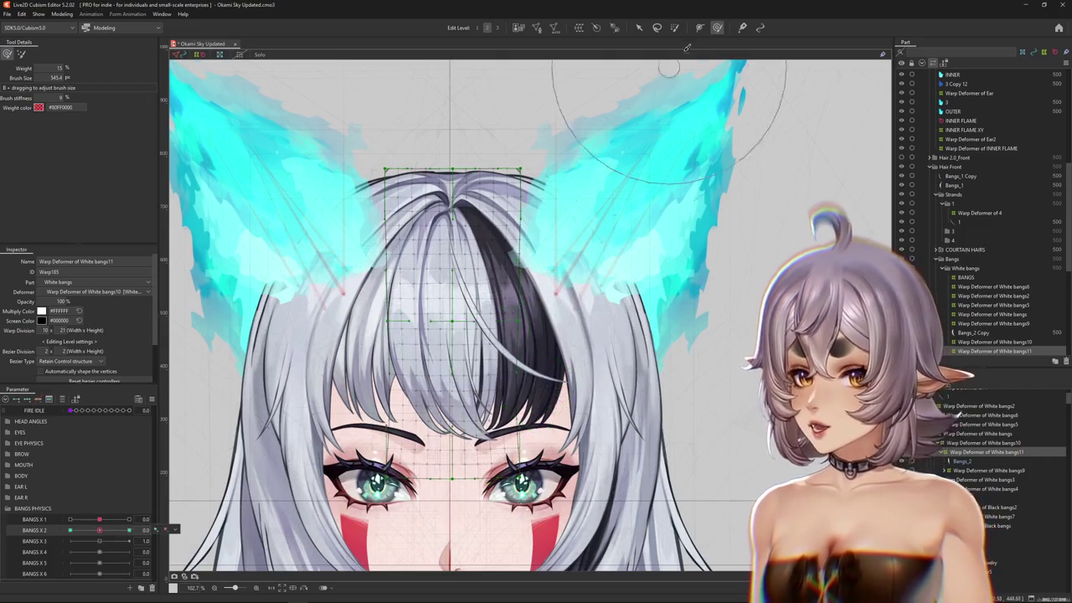
pyautogui.click(675, 27)
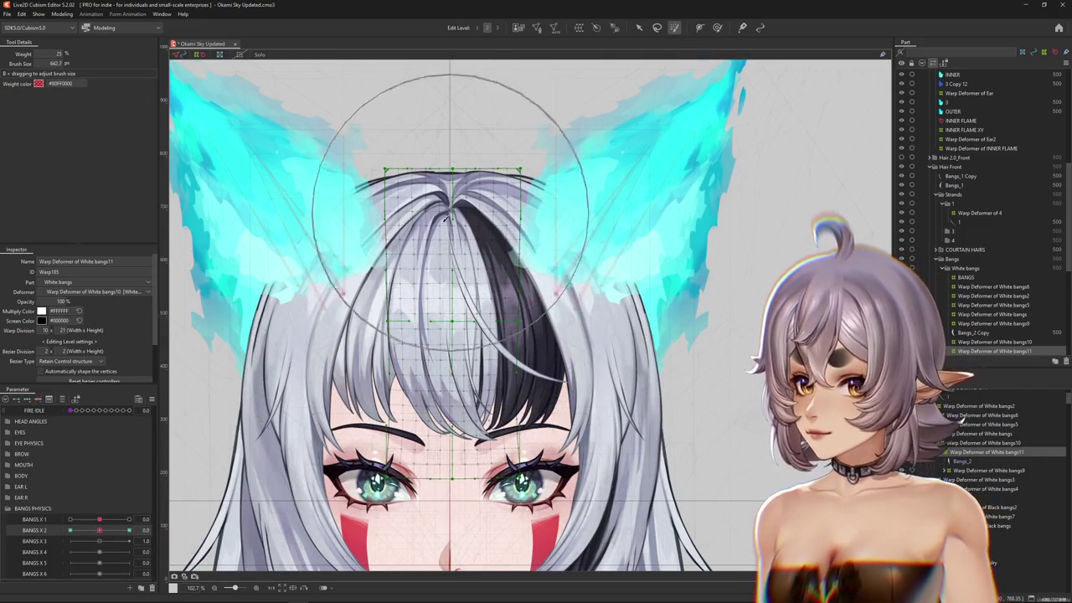
pyautogui.moveTo(383, 216); pyautogui.dragTo(452, 219)
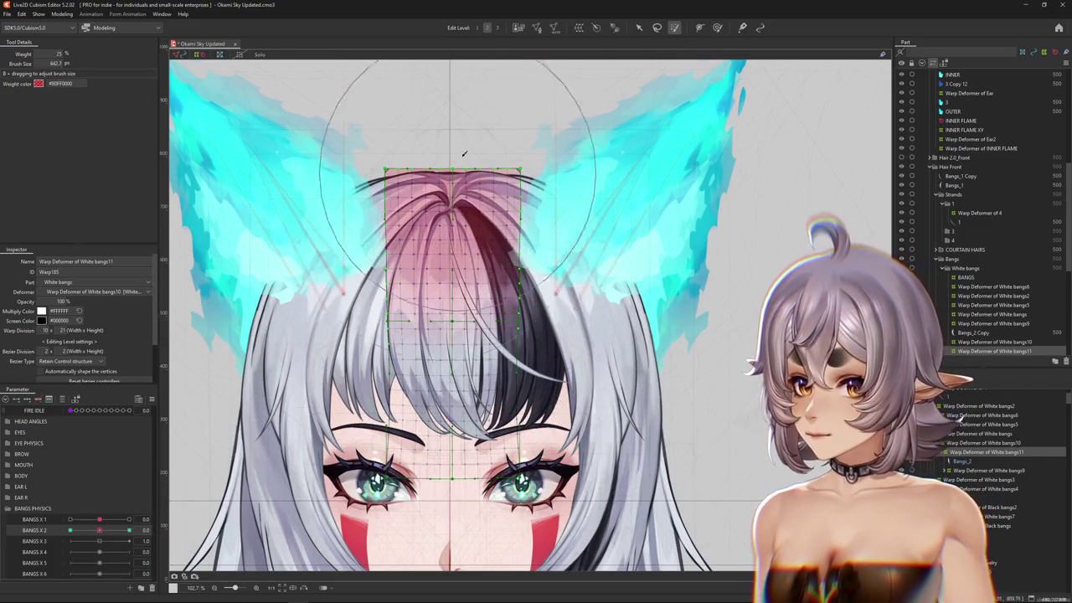
pyautogui.click(129, 531)
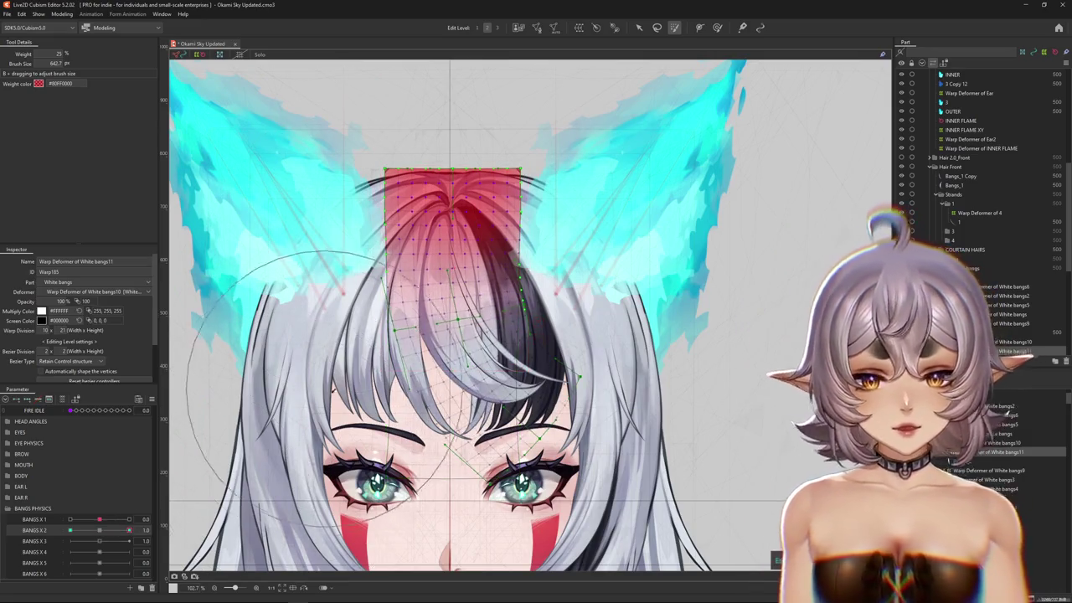
pyautogui.click(717, 26)
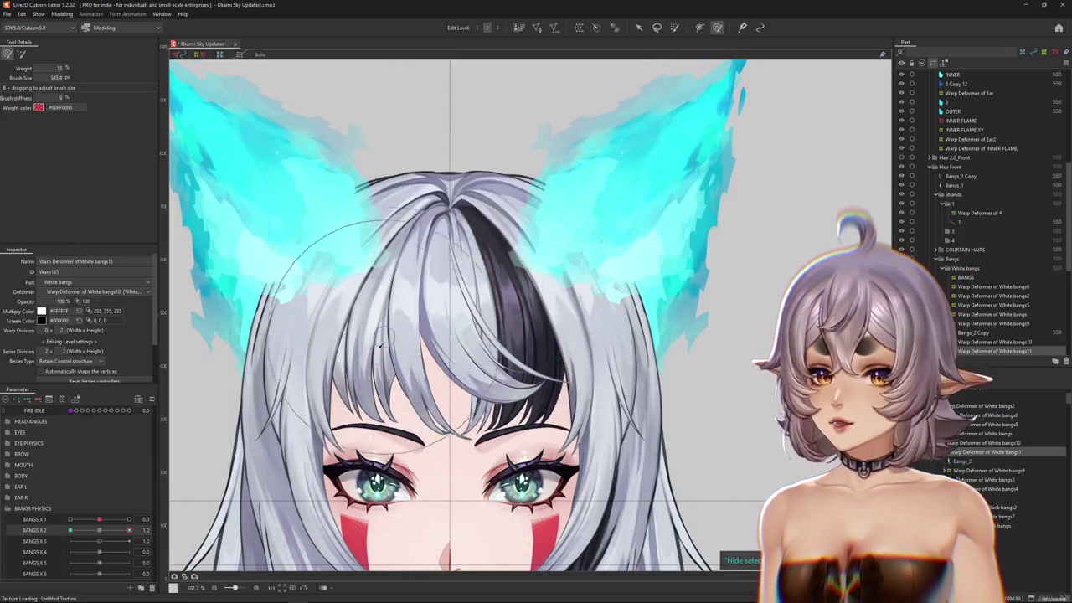
pyautogui.scroll(3, 370, 389)
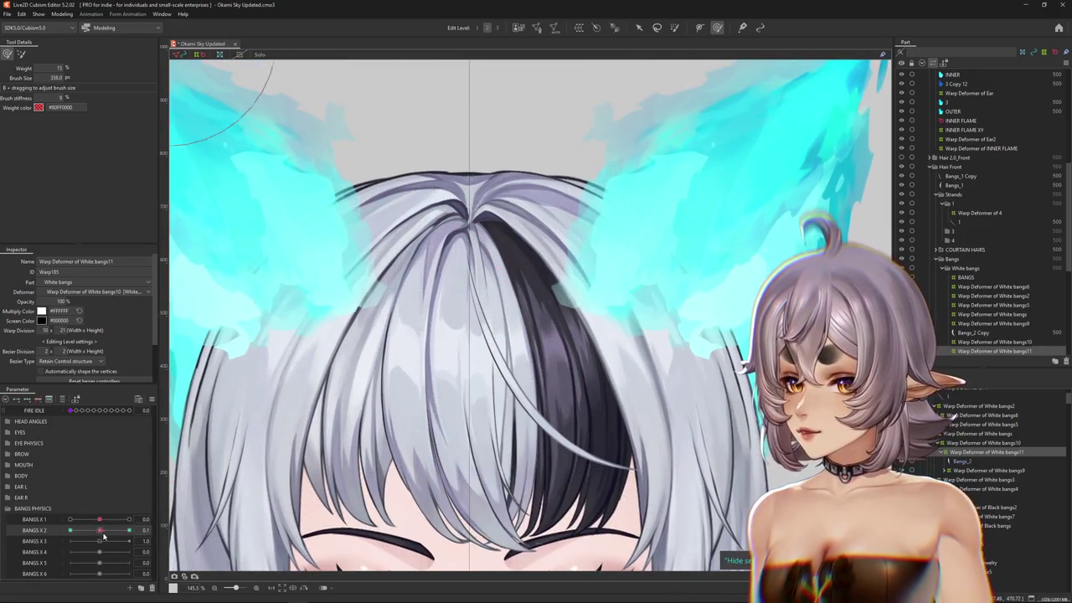
# - At BANGS X 2 -1, path-bend the bangs down to the left cheek and apply
pyautogui.moveTo(298, 536); pyautogui.dragTo(314, 494)
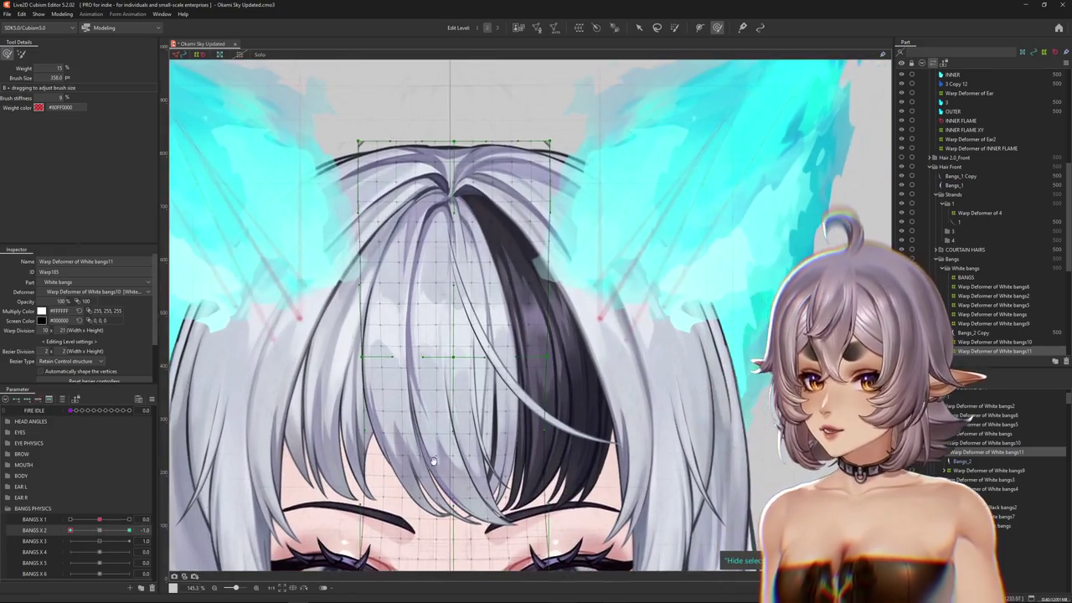
pyautogui.click(638, 27)
pyautogui.scroll(-1, 603, 126)
pyautogui.scroll(-1, 586, 184)
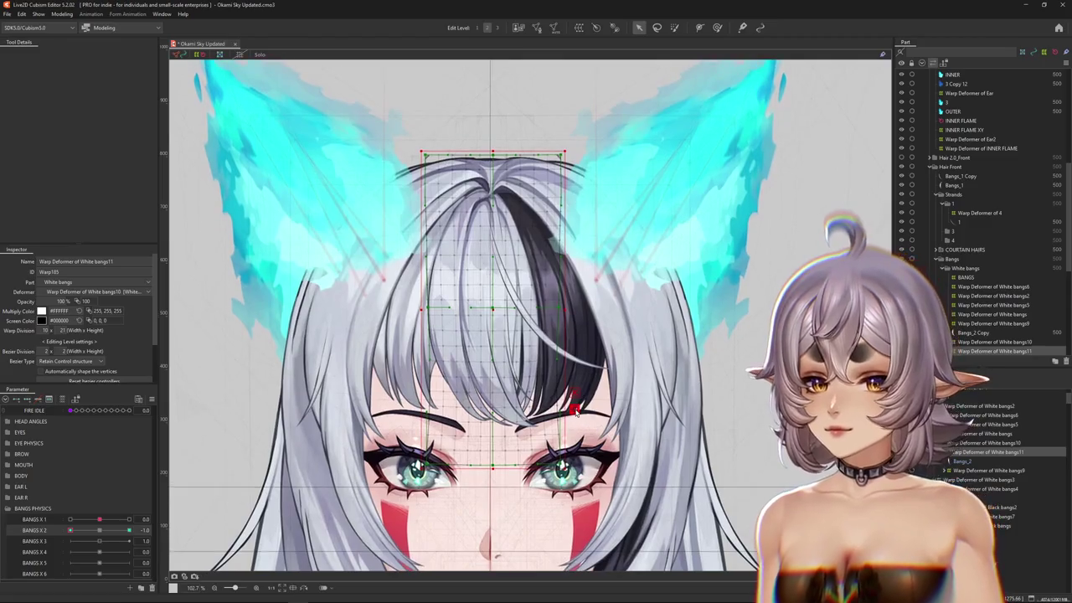
pyautogui.click(73, 114)
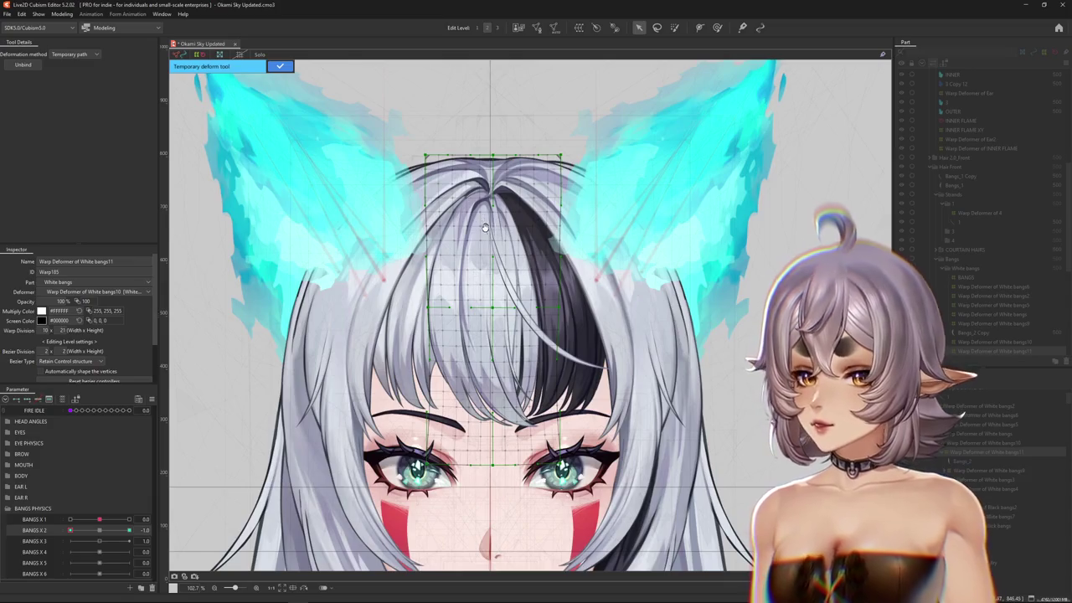
pyautogui.click(497, 103)
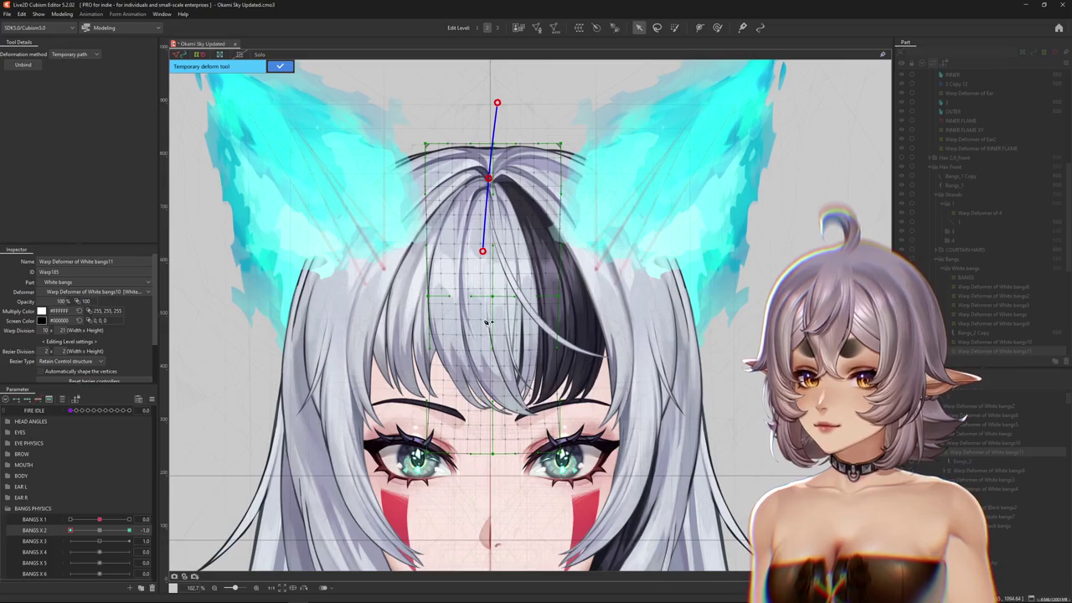
pyautogui.moveTo(573, 511); pyautogui.dragTo(423, 517)
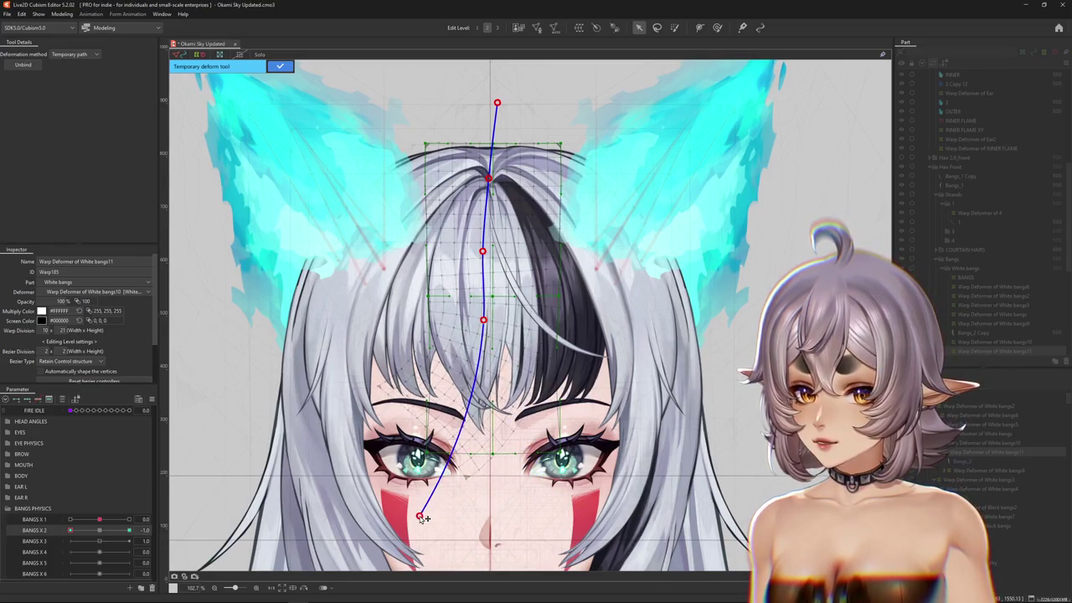
pyautogui.click(282, 67)
pyautogui.click(717, 28)
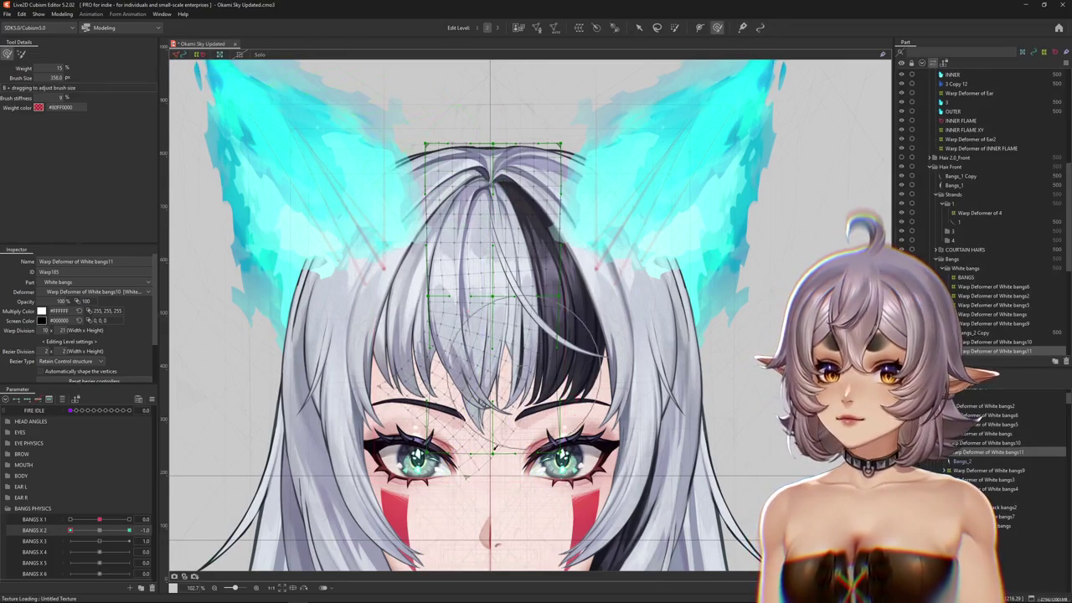
# - Push the bangs lattice left around the eyes and nose with the deform brush
pyautogui.scroll(3, 475, 377)
pyautogui.moveTo(459, 362); pyautogui.dragTo(489, 291)
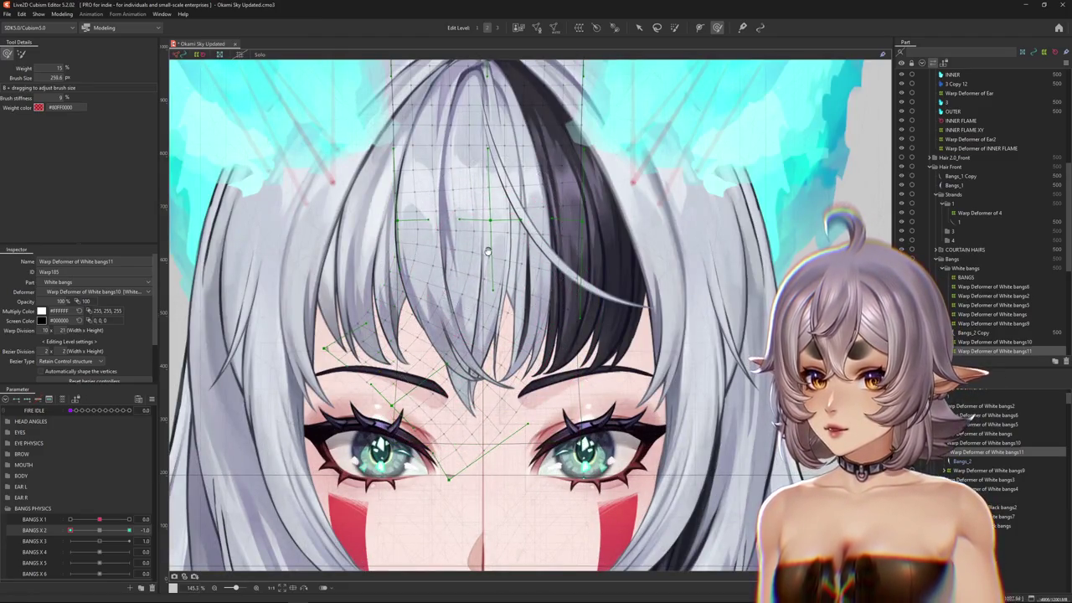
pyautogui.moveTo(487, 251); pyautogui.dragTo(563, 342)
pyautogui.moveTo(541, 469); pyautogui.dragTo(455, 395)
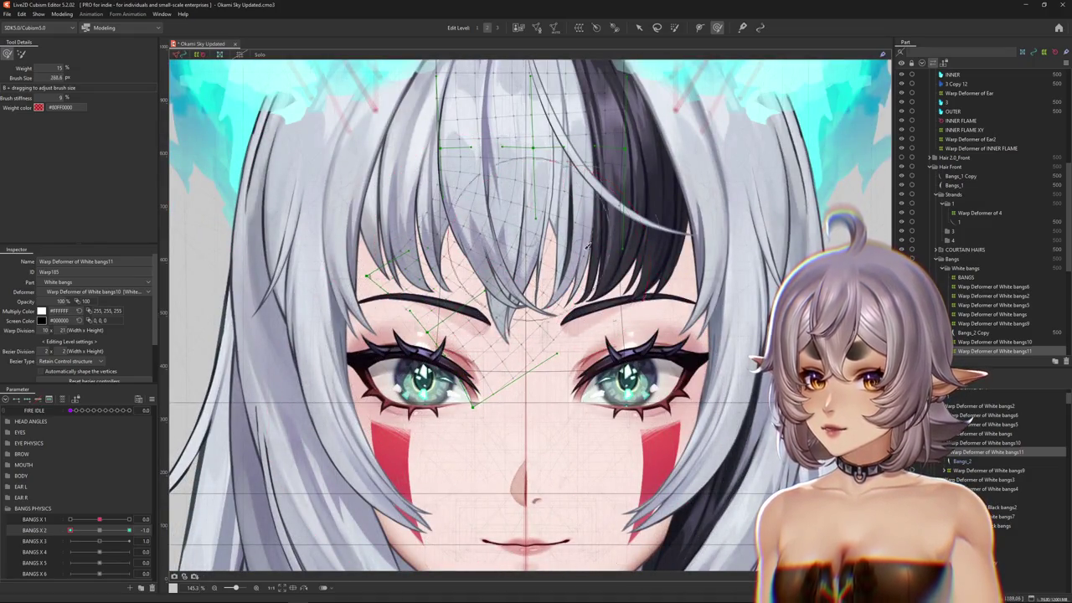
pyautogui.moveTo(590, 244); pyautogui.dragTo(545, 276)
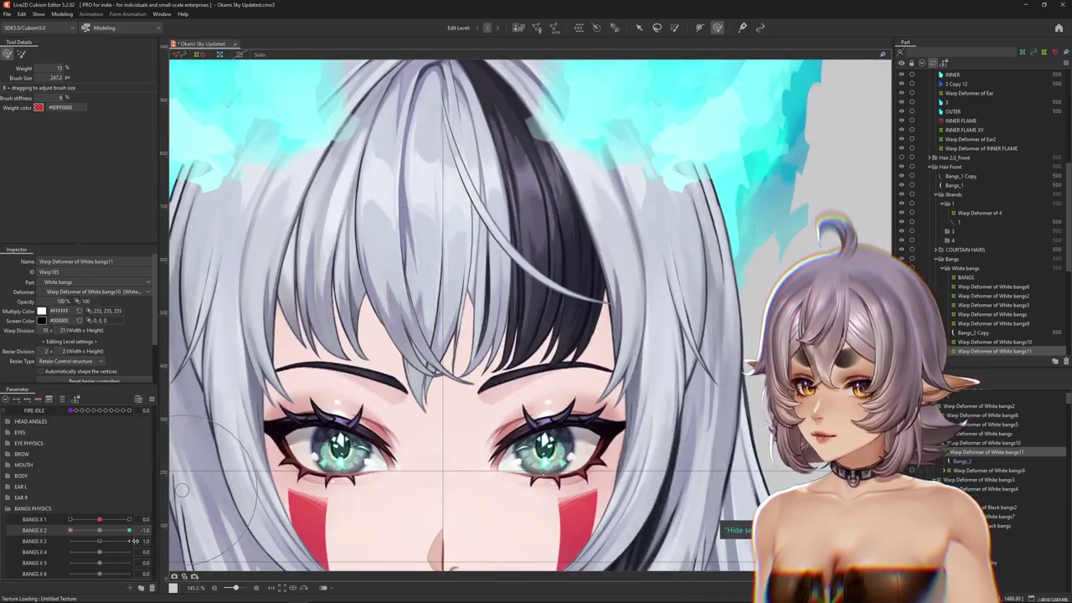
pyautogui.moveTo(70, 531)
pyautogui.mouseDown()
pyautogui.moveTo(100, 531)
pyautogui.moveTo(44, 530)
pyautogui.mouseUp()
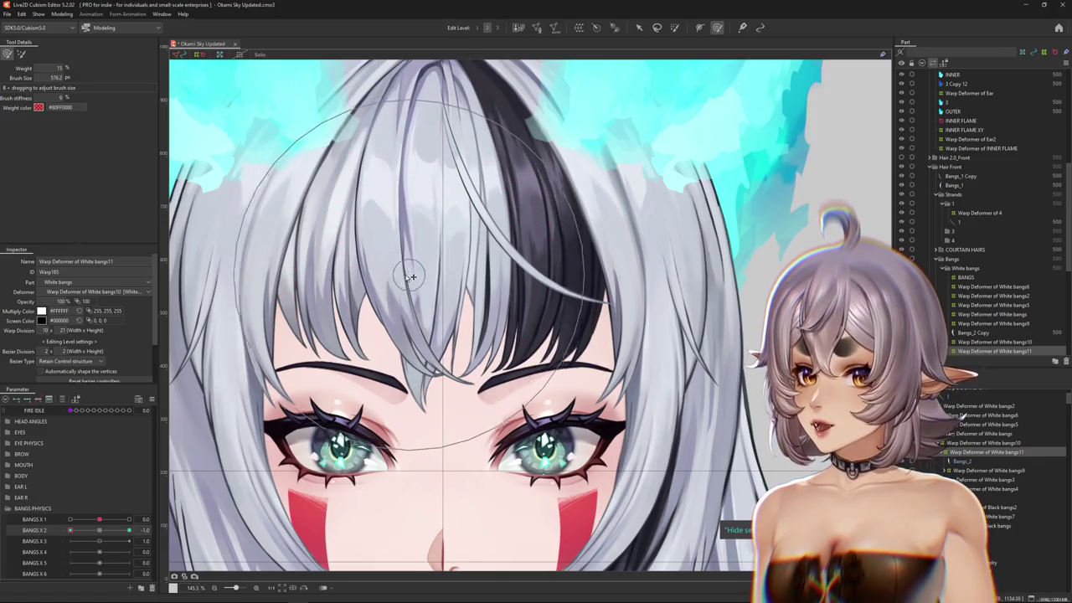
pyautogui.moveTo(413, 271); pyautogui.dragTo(430, 305)
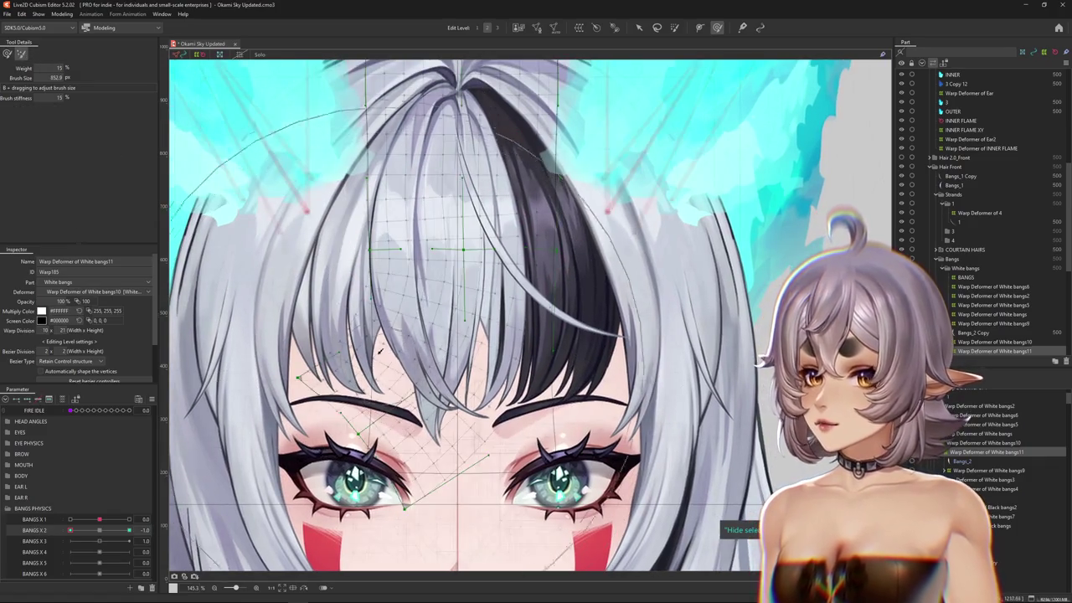
pyautogui.moveTo(419, 402); pyautogui.dragTo(385, 387)
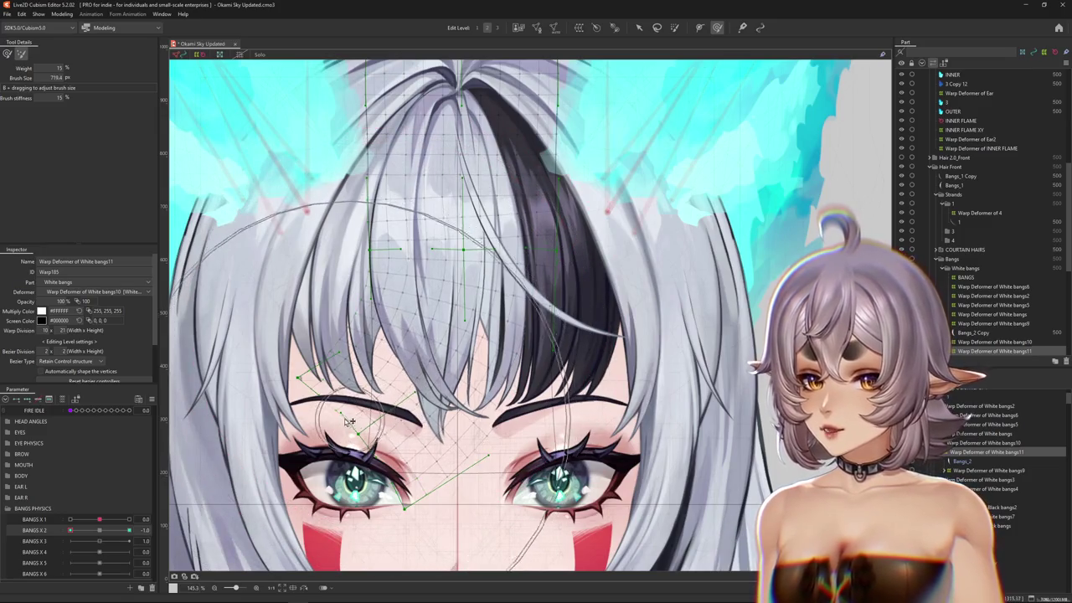
# - Switch to another mesh brush, preview BANGS X 2 at +1, and shrink the brush
pyautogui.click(8, 54)
pyautogui.moveTo(98, 533); pyautogui.dragTo(129, 530)
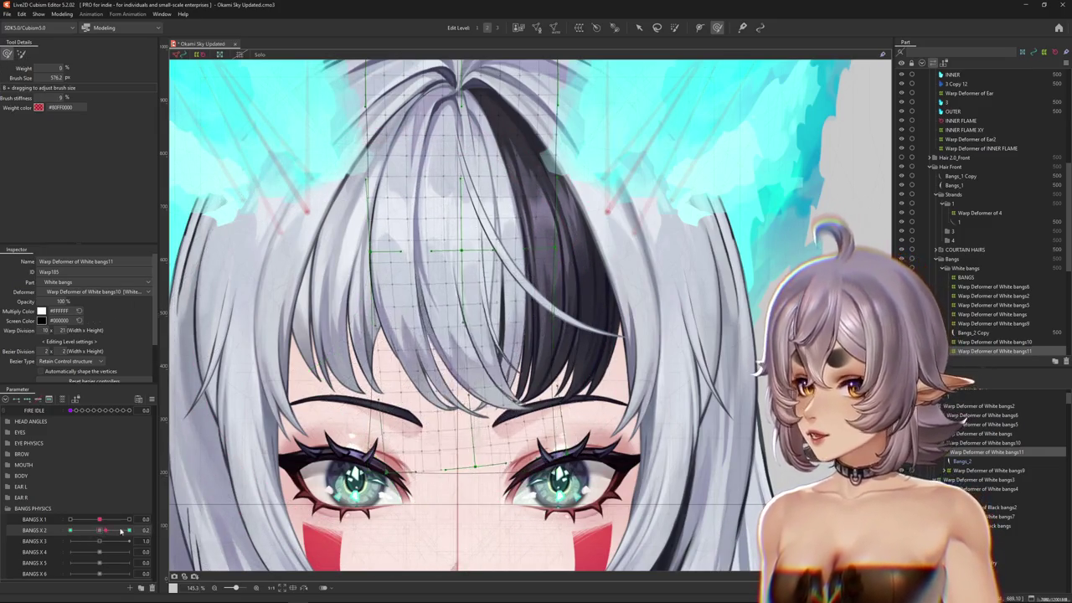
pyautogui.moveTo(620, 261); pyautogui.dragTo(586, 261)
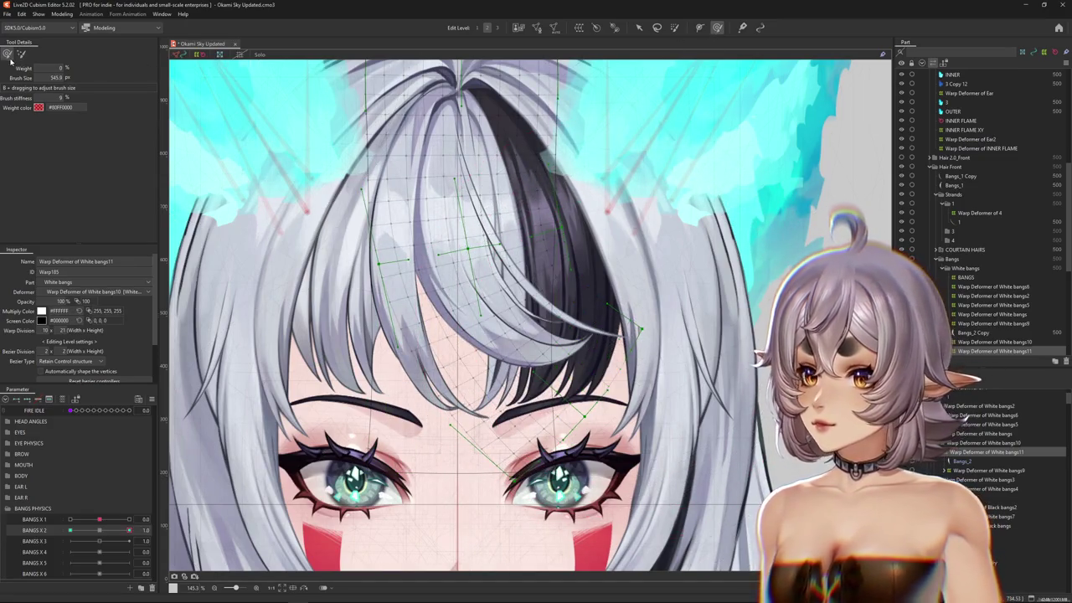
pyautogui.moveTo(360, 263); pyautogui.dragTo(437, 308)
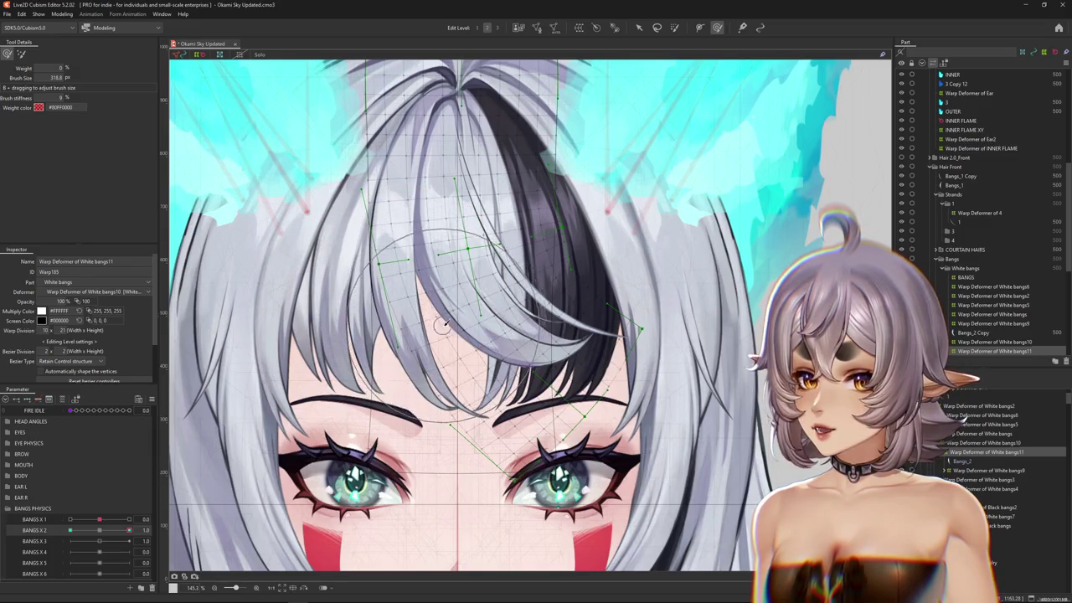
pyautogui.scroll(2, 443, 325)
pyautogui.moveTo(614, 252); pyautogui.dragTo(666, 298)
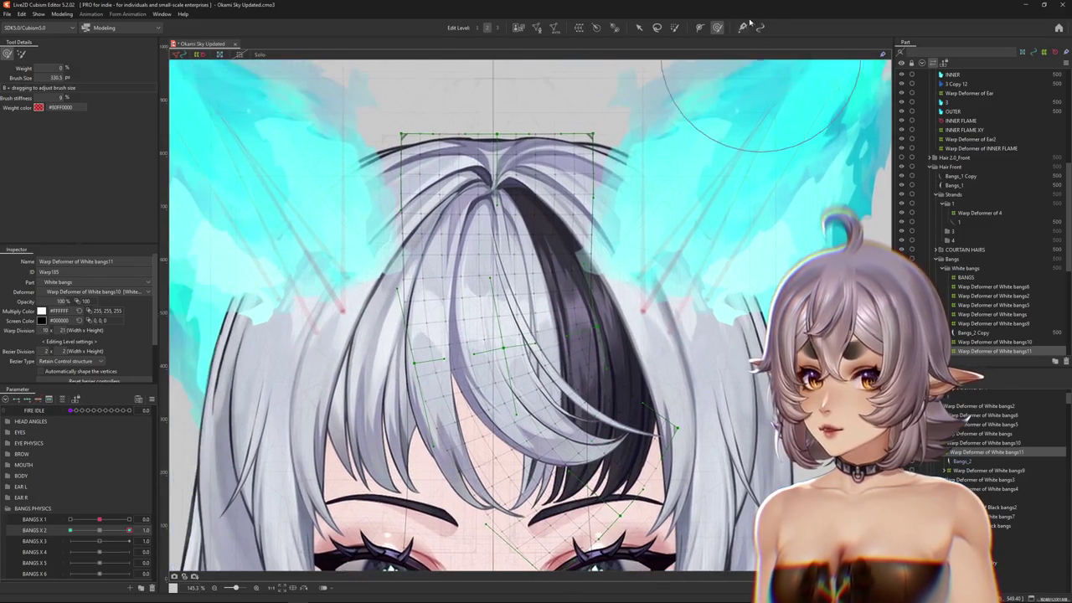
pyautogui.scroll(-3, 455, 379)
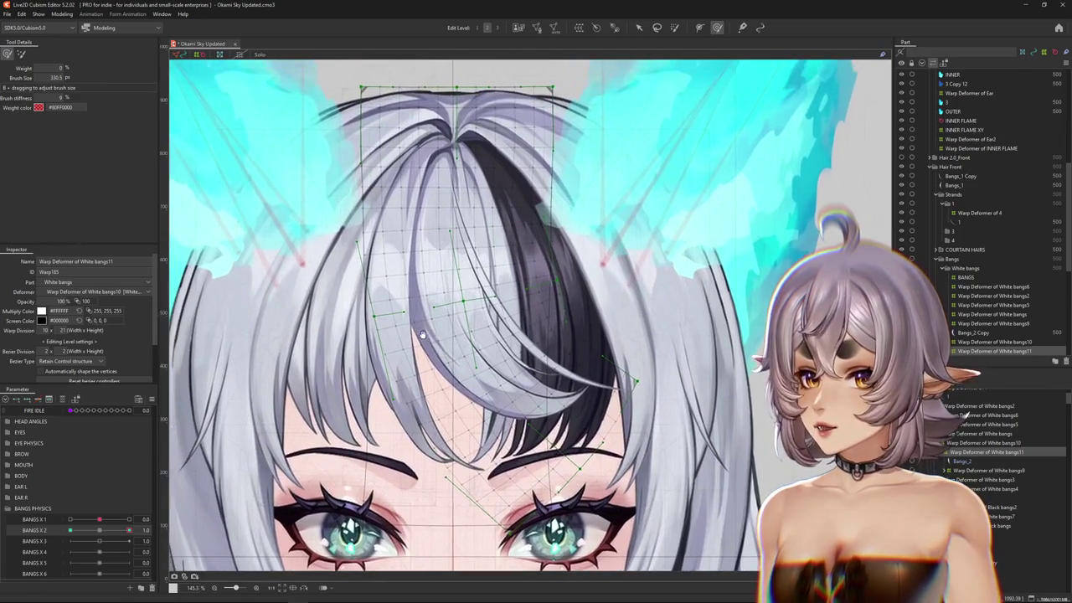
pyautogui.scroll(-3, 702, 113)
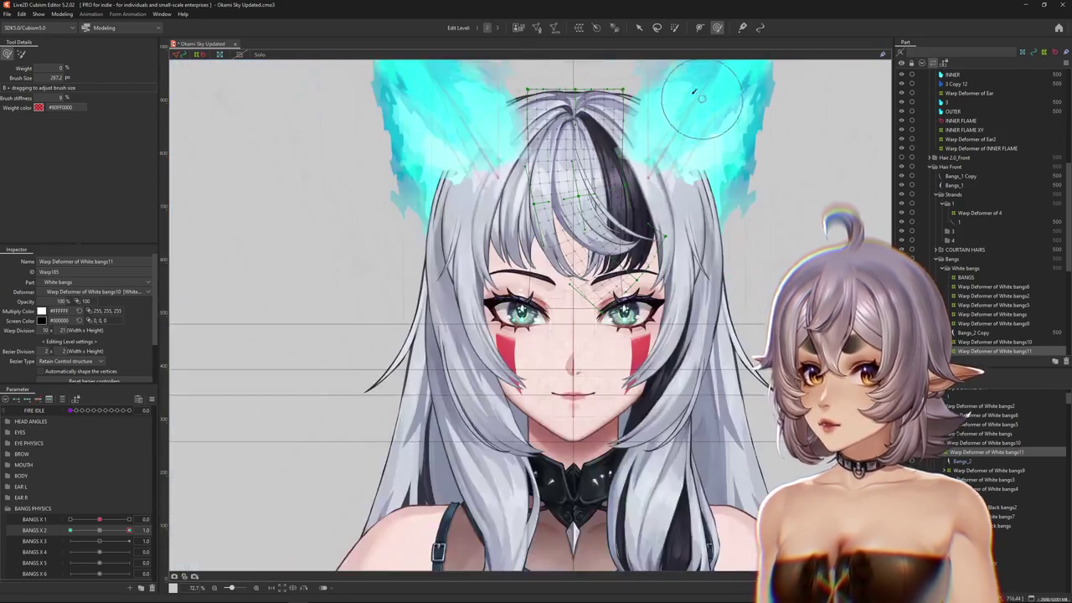
pyautogui.hscroll(2, 292, 183)
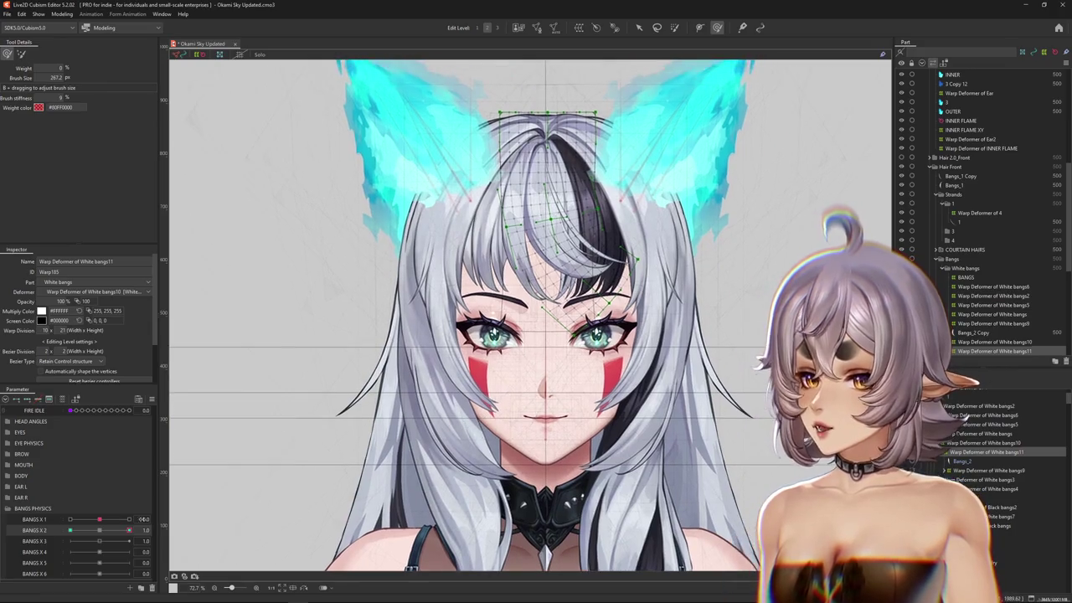
pyautogui.scroll(2, 526, 224)
pyautogui.scroll(2, 777, 432)
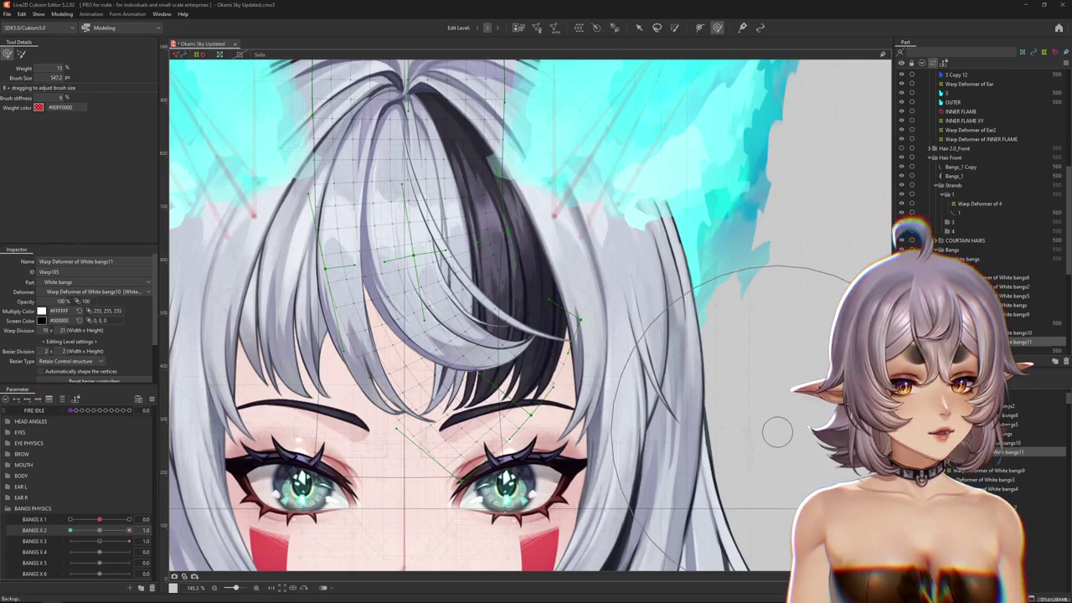
pyautogui.hotkey('alt', 'Tab')
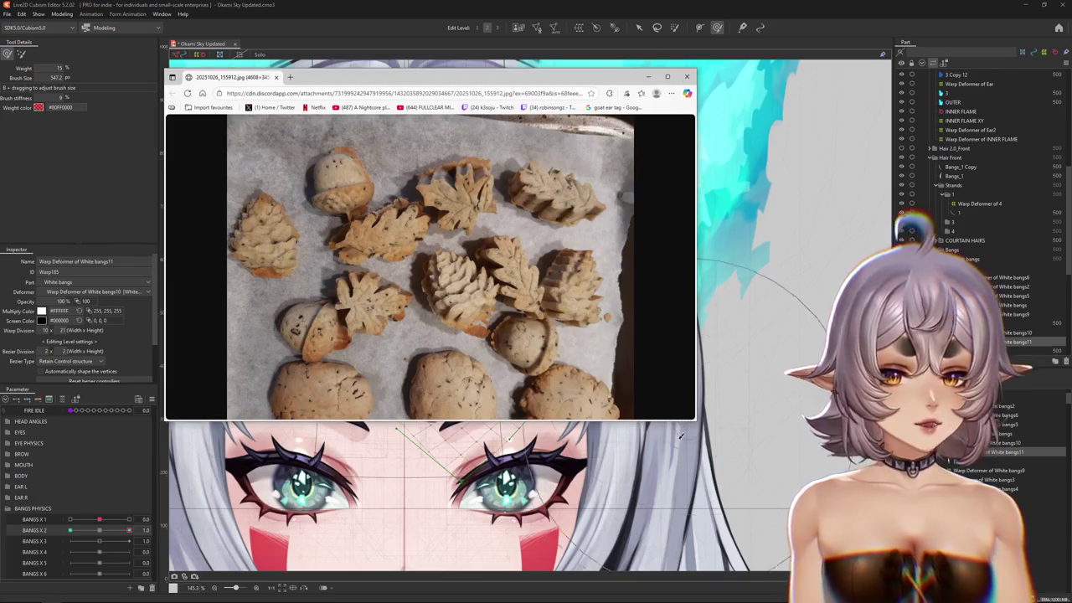
# - Enlarge the cookie photo window in Edge, then move it off screen to reveal the model
pyautogui.moveTo(696, 423)
pyautogui.mouseDown()
pyautogui.moveTo(756, 455)
pyautogui.moveTo(777, 496)
pyautogui.mouseUp()
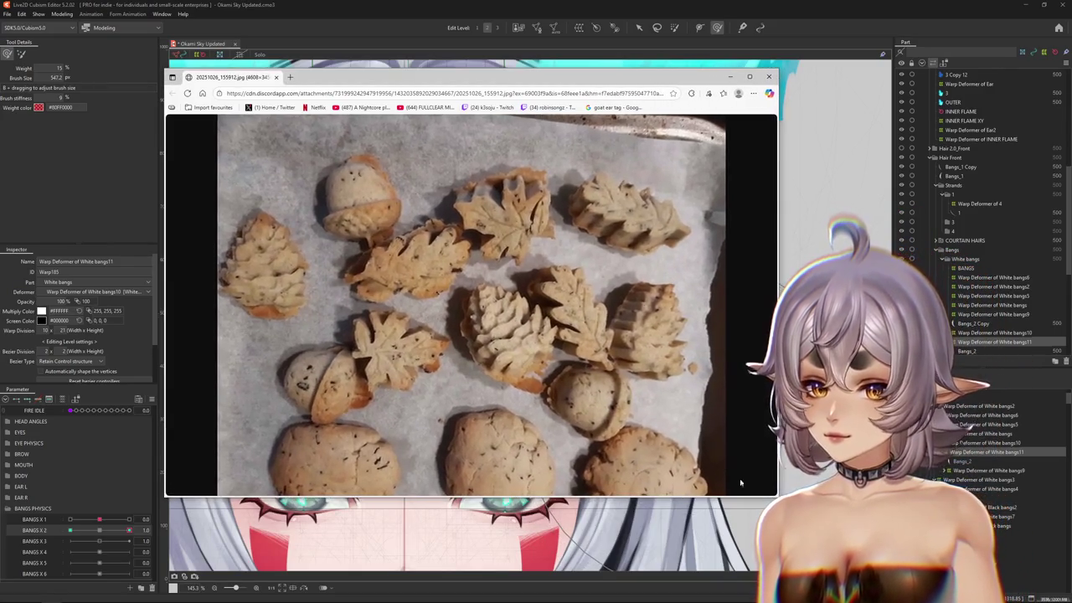
pyautogui.moveTo(451, 81); pyautogui.dragTo(436, 70)
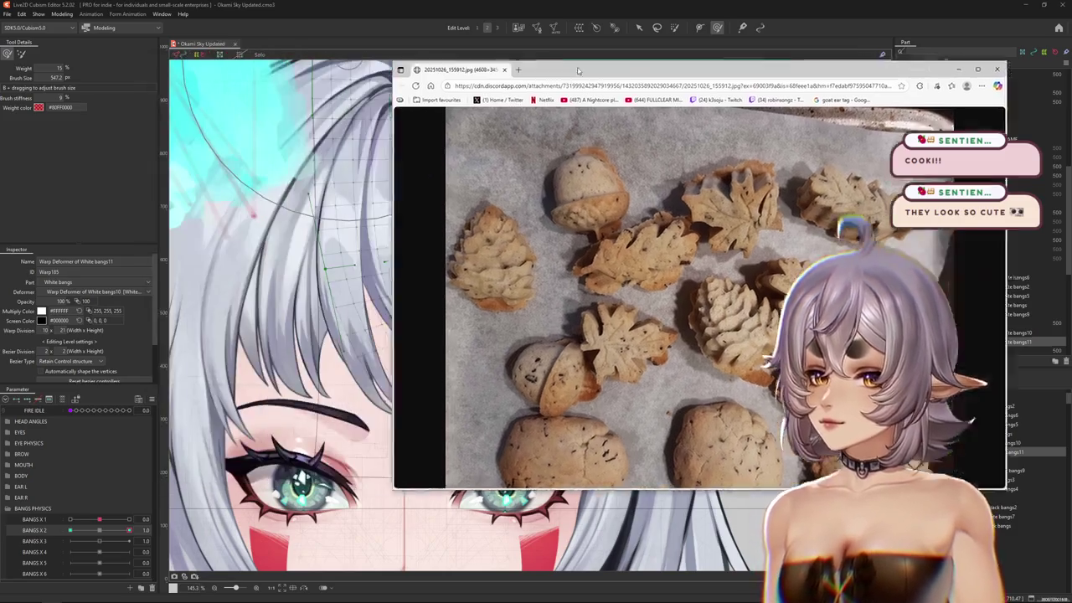
pyautogui.moveTo(338, 62); pyautogui.dragTo(1071, 67)
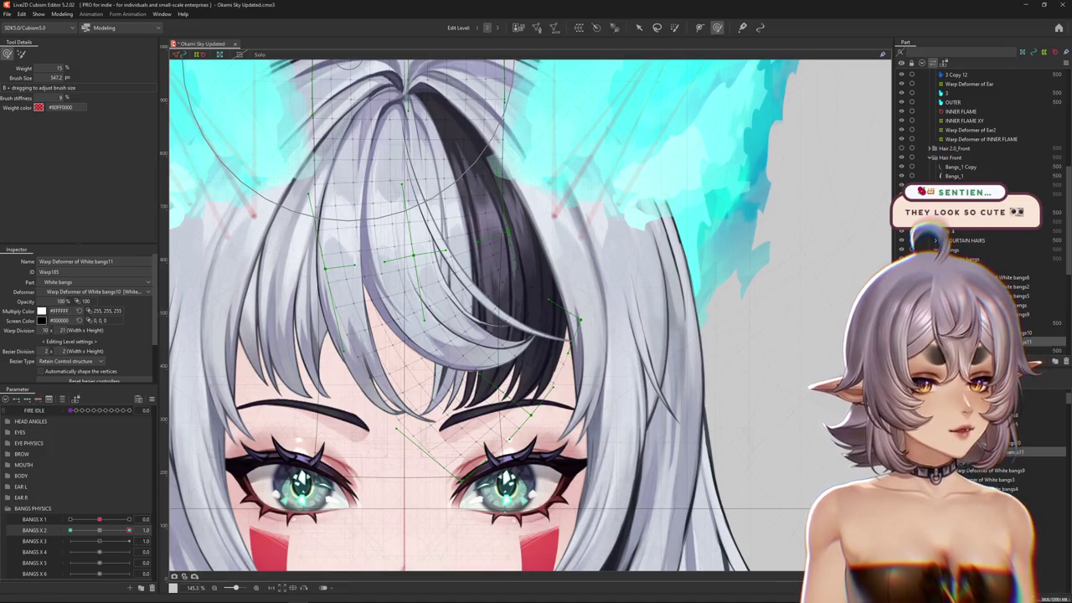
# - Sweep BANGS X 2 to 1, then -1, back to 0, and pick the weight brush
pyautogui.scroll(-4, 404, 368)
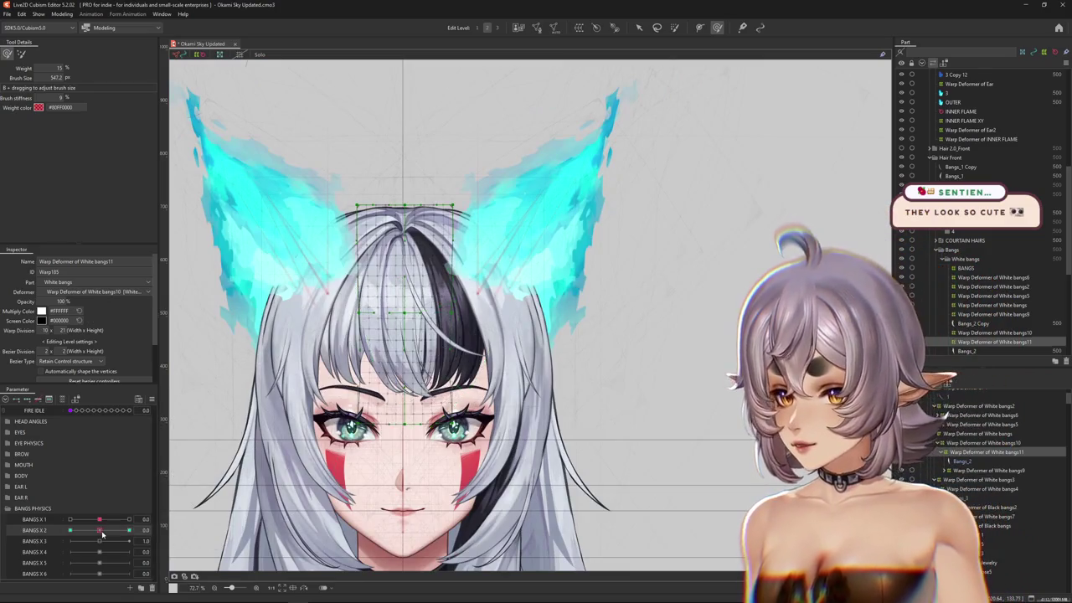
pyautogui.moveTo(102, 533); pyautogui.dragTo(129, 530)
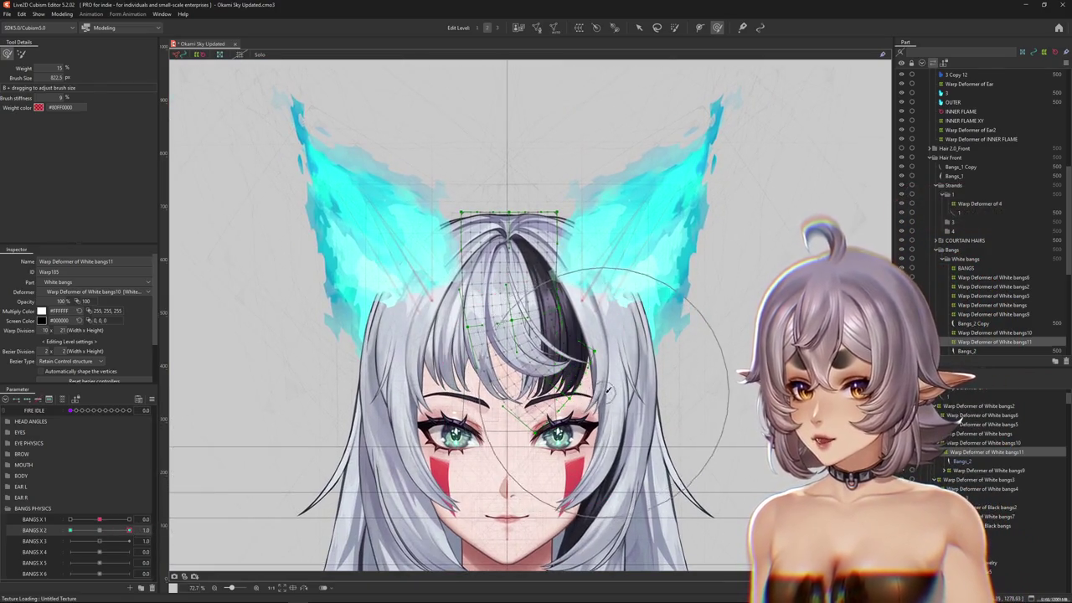
pyautogui.moveTo(608, 389); pyautogui.dragTo(565, 360)
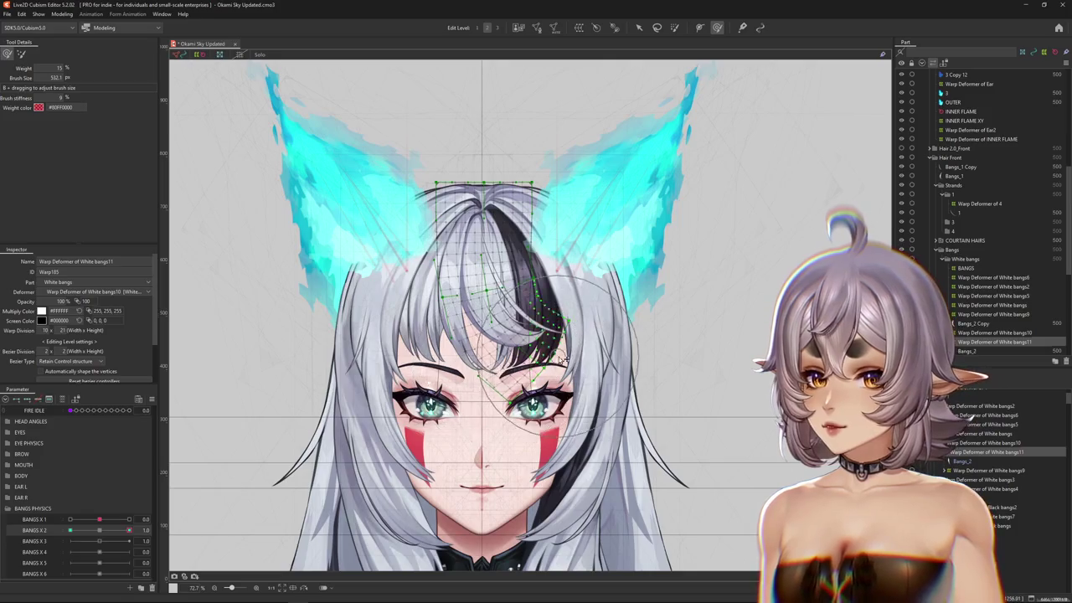
pyautogui.moveTo(596, 323); pyautogui.dragTo(611, 347)
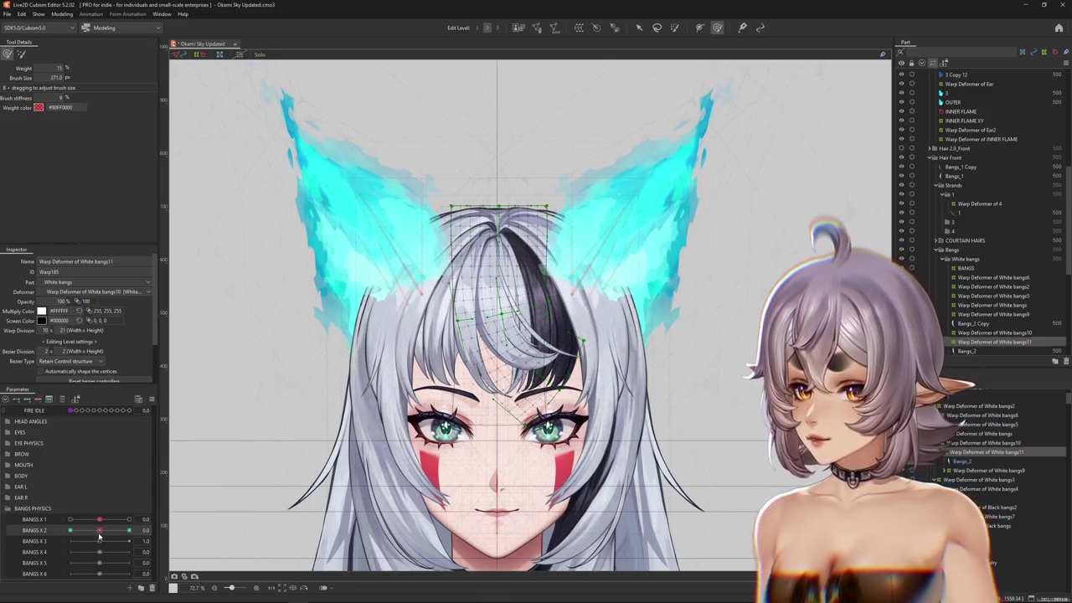
pyautogui.moveTo(98, 534); pyautogui.dragTo(70, 531)
pyautogui.scroll(2, 589, 375)
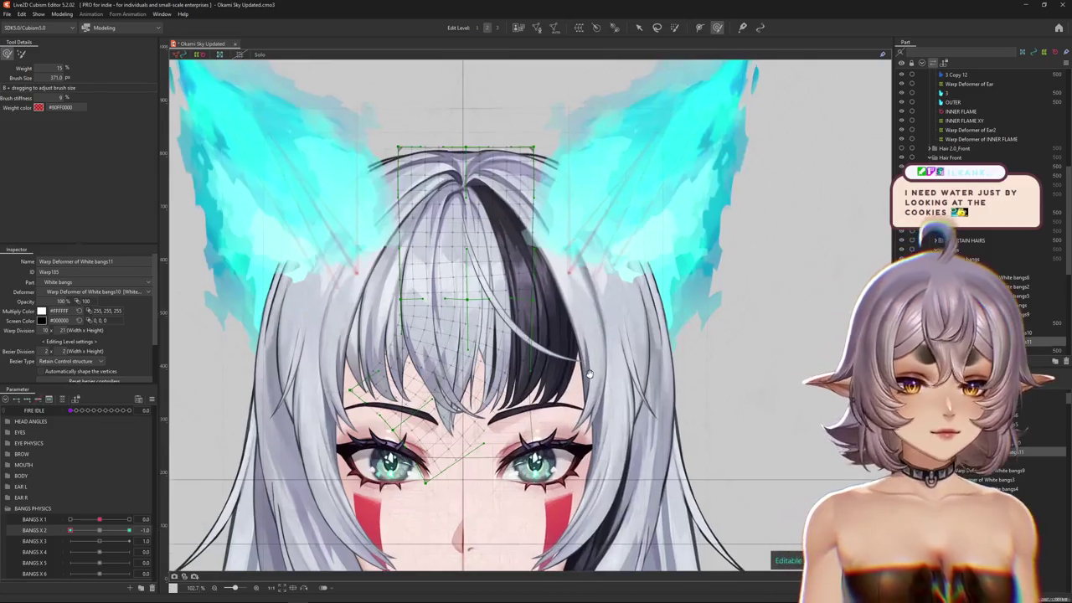
pyautogui.moveTo(589, 374); pyautogui.dragTo(593, 384)
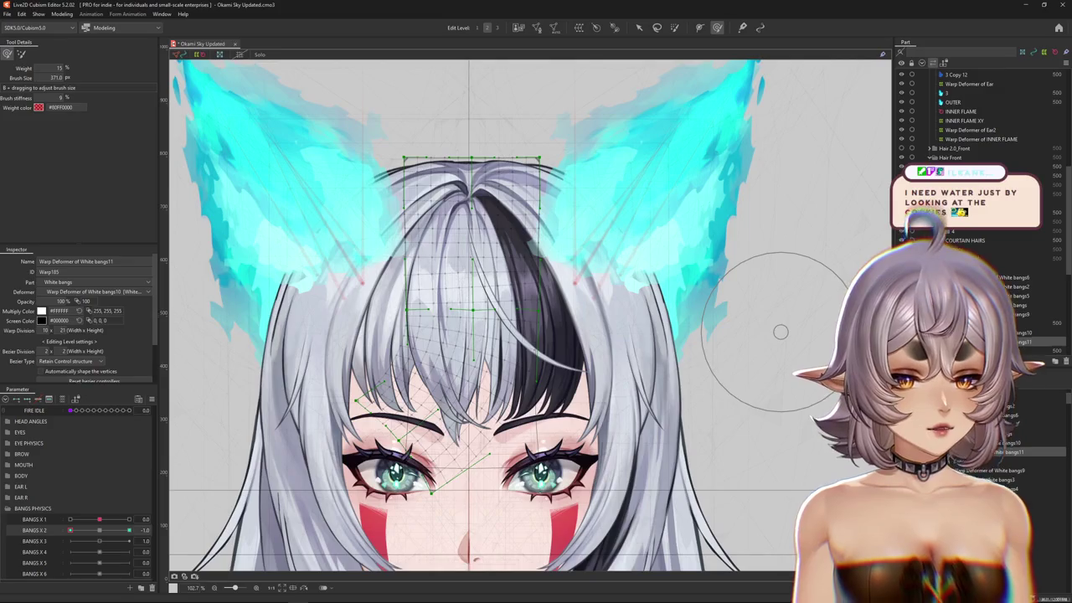
pyautogui.moveTo(70, 531); pyautogui.dragTo(102, 532)
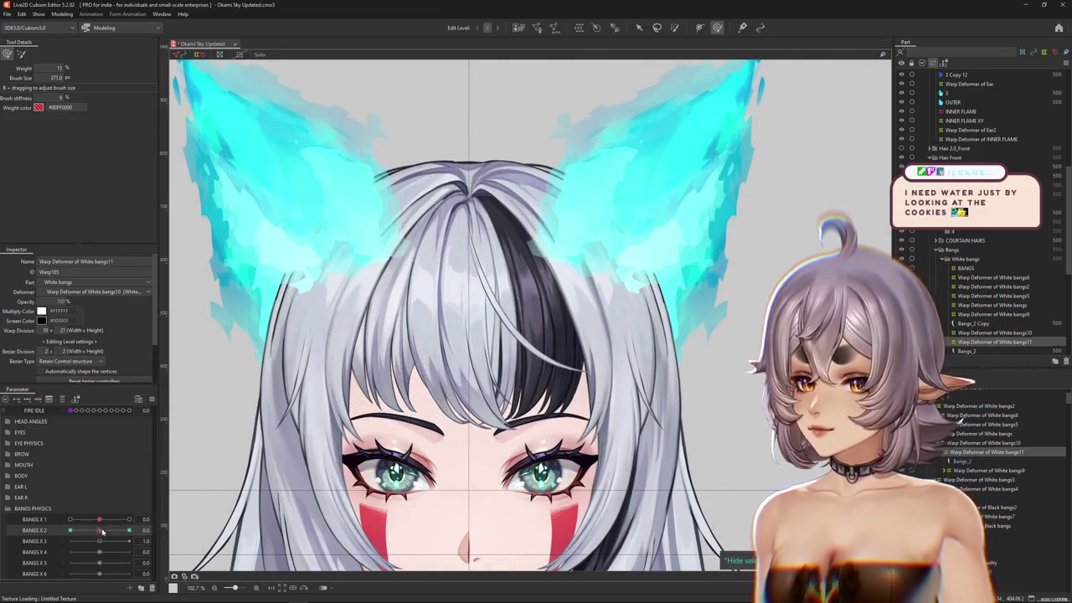
pyautogui.click(700, 27)
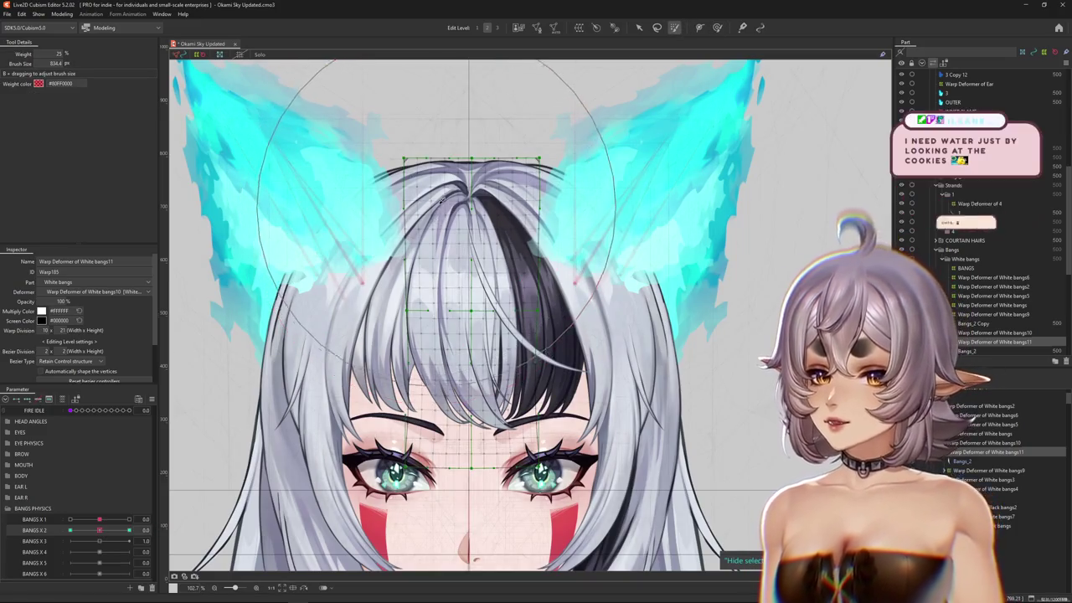
# - Paint stronger weight at the top of the bangs and test the sway at BANGS X 2 +1
pyautogui.moveTo(473, 84); pyautogui.dragTo(356, 218)
pyautogui.moveTo(92, 541); pyautogui.dragTo(2, 544)
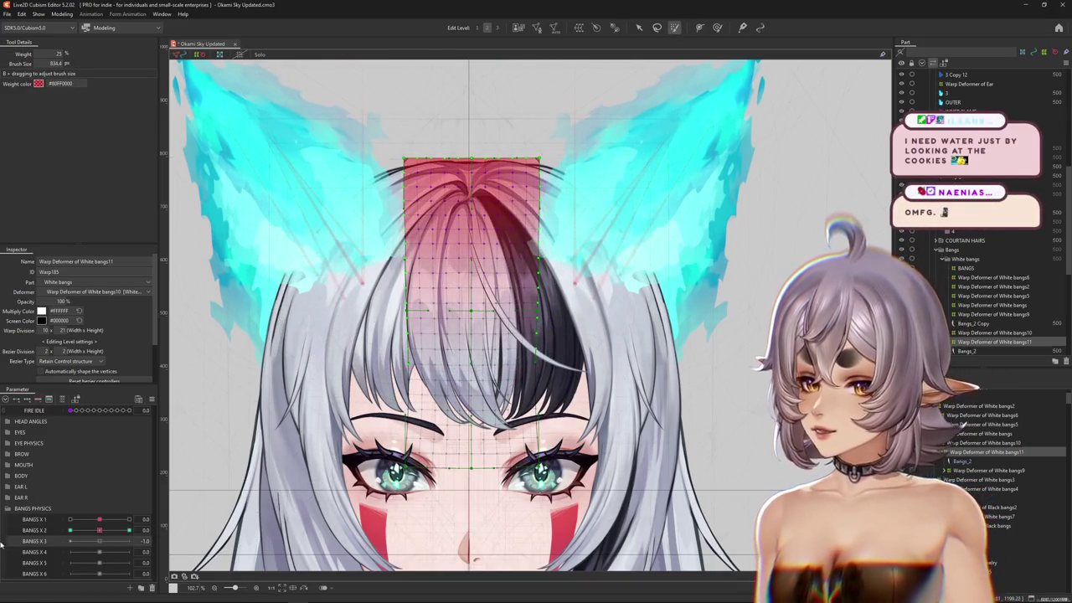
pyautogui.moveTo(99, 532)
pyautogui.mouseDown()
pyautogui.moveTo(33, 533)
pyautogui.moveTo(99, 530)
pyautogui.mouseUp()
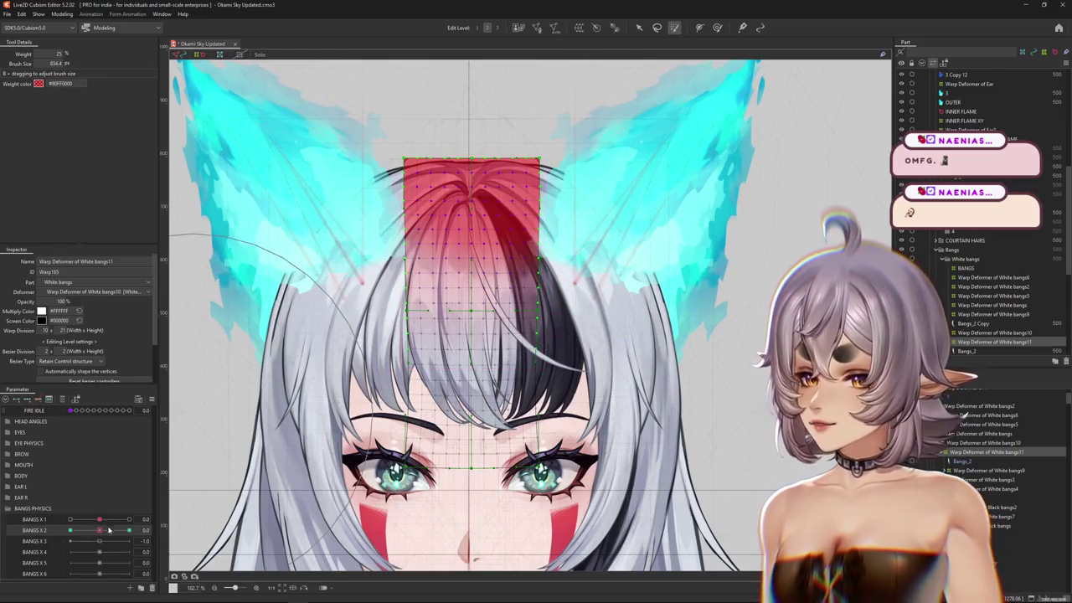
pyautogui.moveTo(98, 530); pyautogui.dragTo(199, 518)
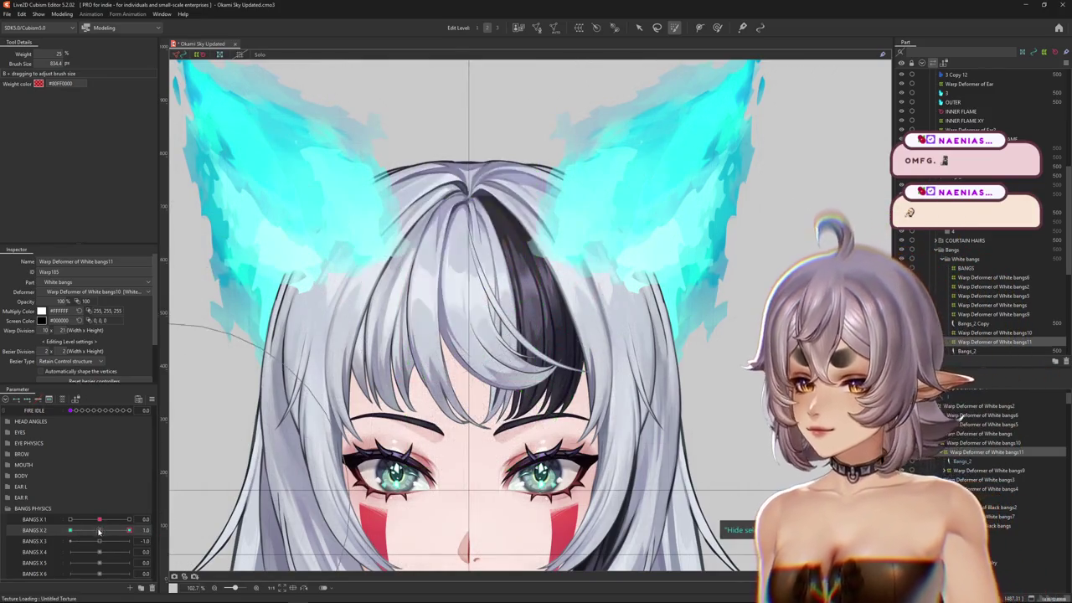
# - Return BANGS X 2 to -1, then bring the biscuits search browser over the editor
pyautogui.moveTo(129, 530); pyautogui.dragTo(63, 533)
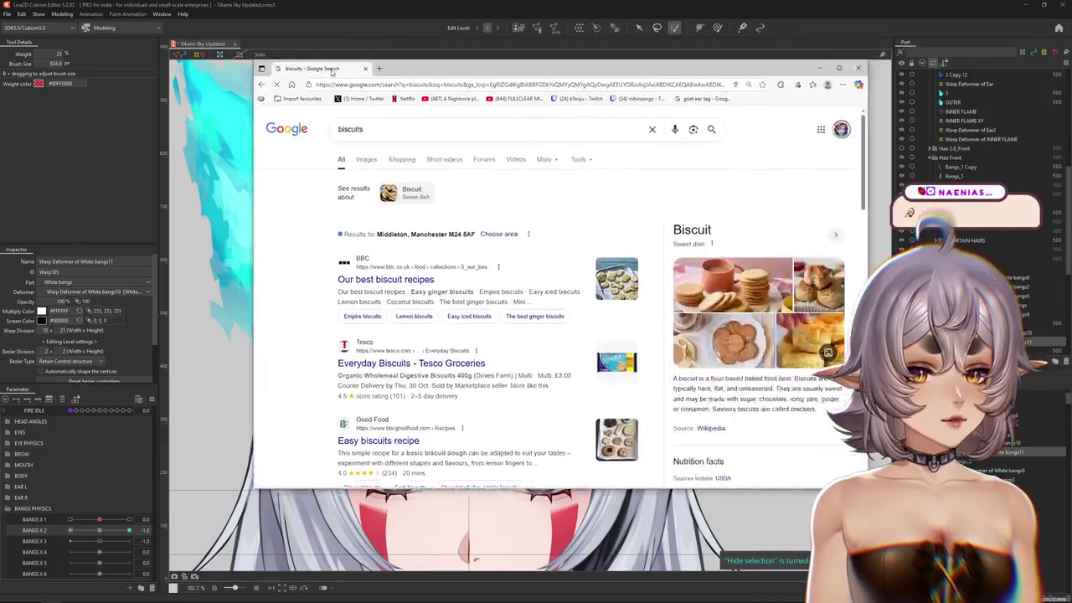
pyautogui.moveTo(331, 73)
pyautogui.mouseDown()
pyautogui.moveTo(202, 48)
pyautogui.moveTo(260, 62)
pyautogui.mouseUp()
pyautogui.click(297, 149)
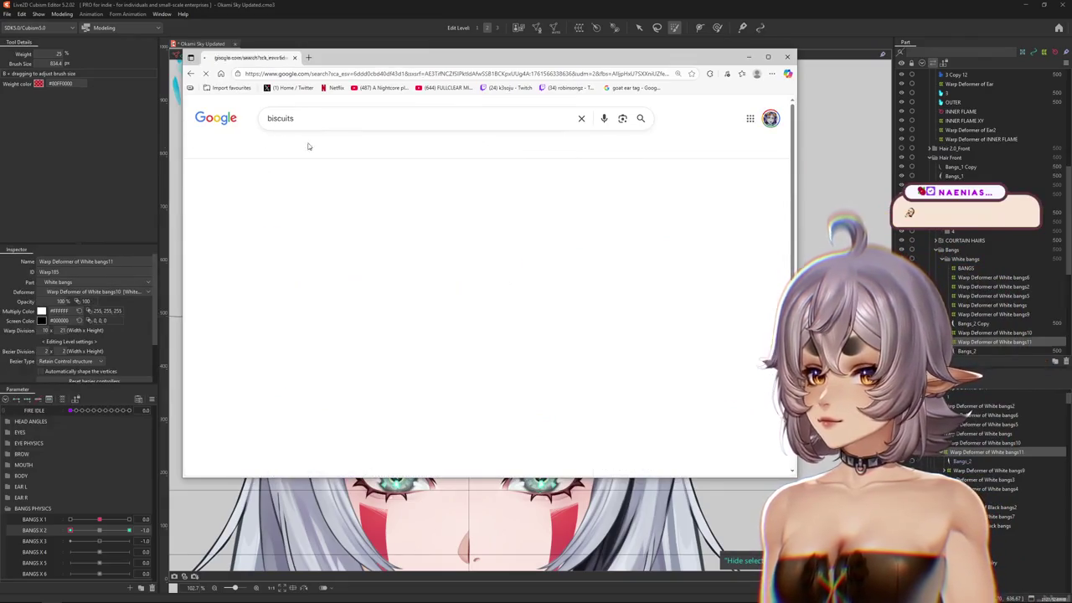
# - Maximize the browser and preview a couple of biscuit images, including 'Cookies or Biscuits?'
pyautogui.click(767, 57)
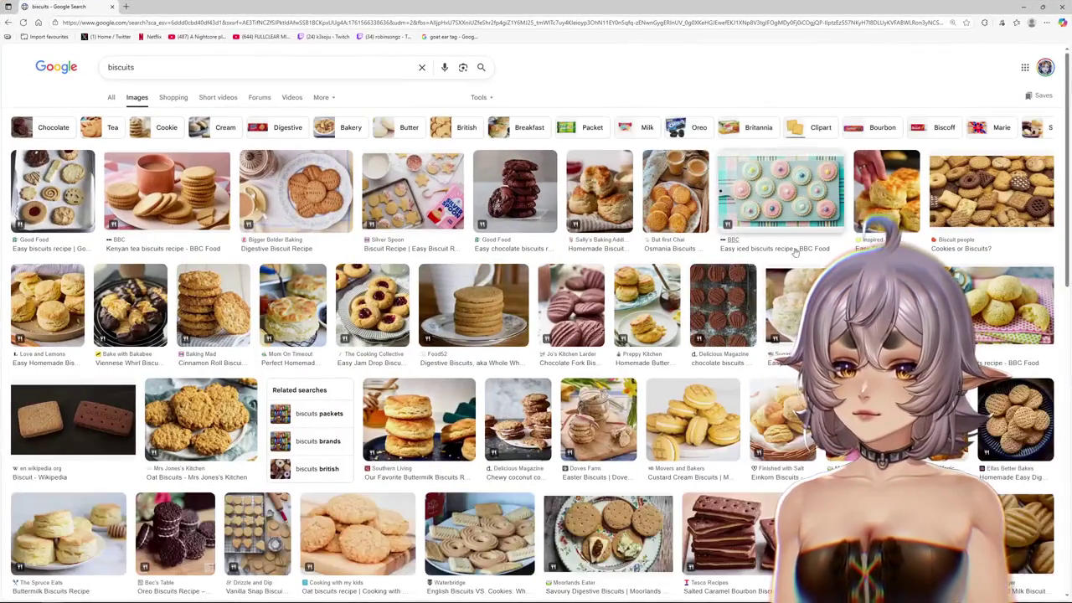
pyautogui.click(988, 191)
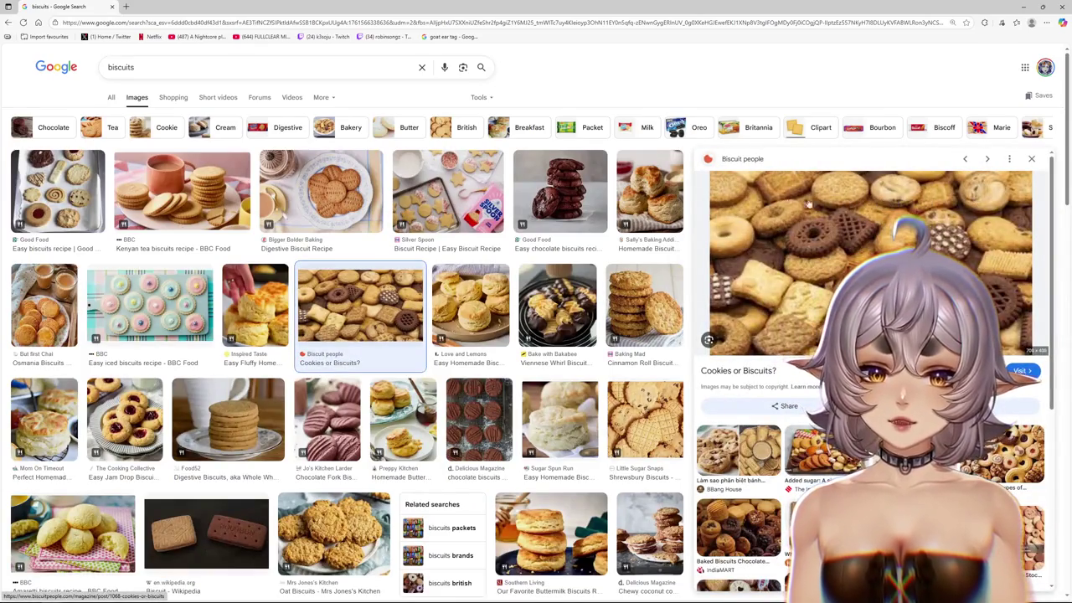
pyautogui.scroll(-1, 419, 251)
pyautogui.scroll(1, 251, 217)
pyautogui.click(175, 196)
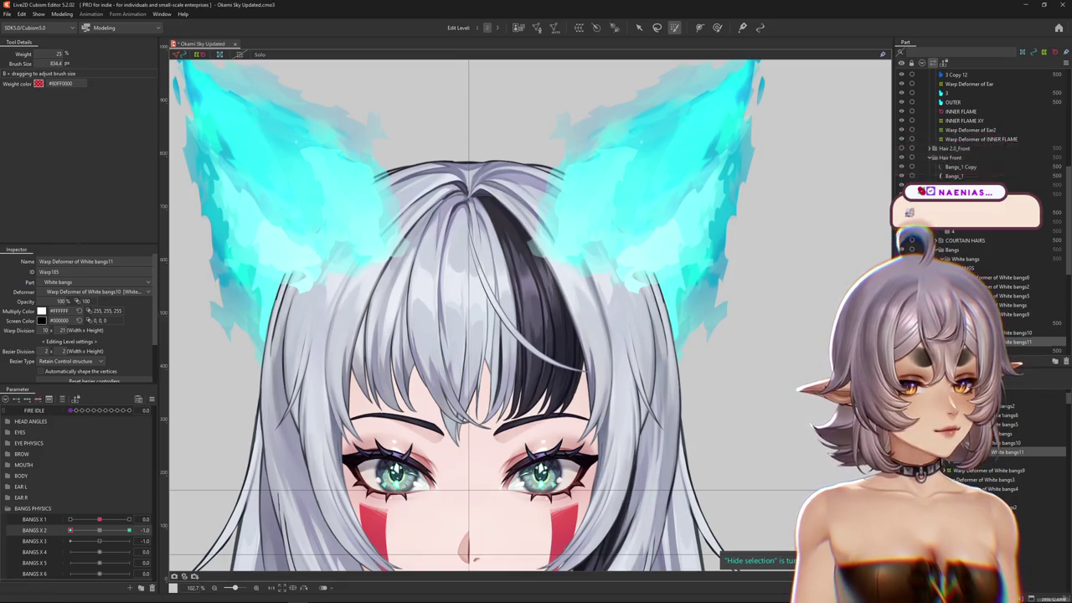
# - Zoom and re-centre the view on the character's face and hide the bangs selection highlight
pyautogui.scroll(-2, 577, 373)
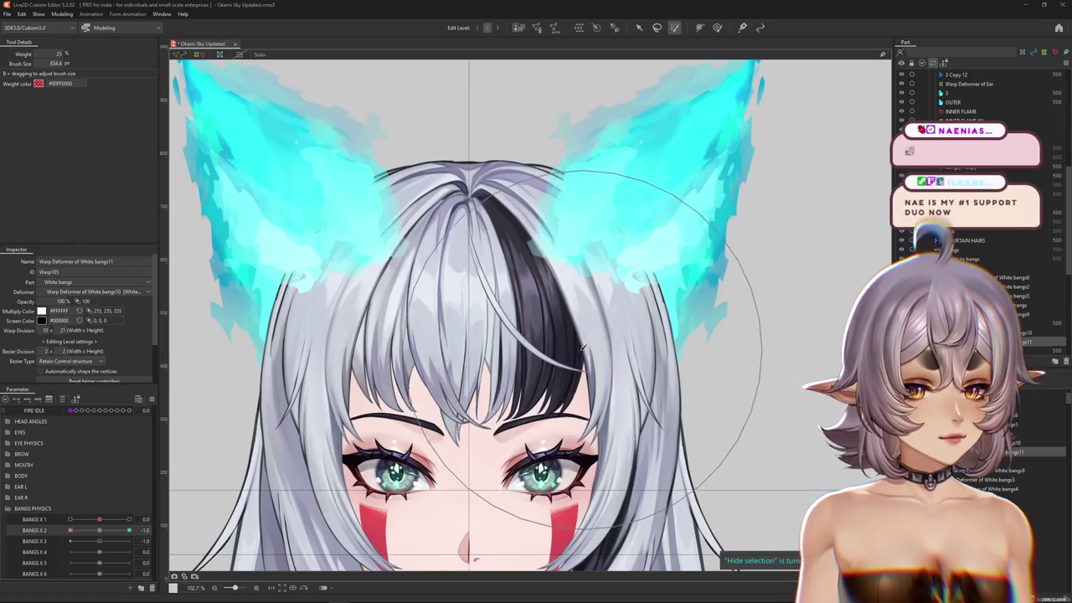
pyautogui.scroll(-2, 578, 373)
pyautogui.moveTo(578, 372); pyautogui.dragTo(599, 339)
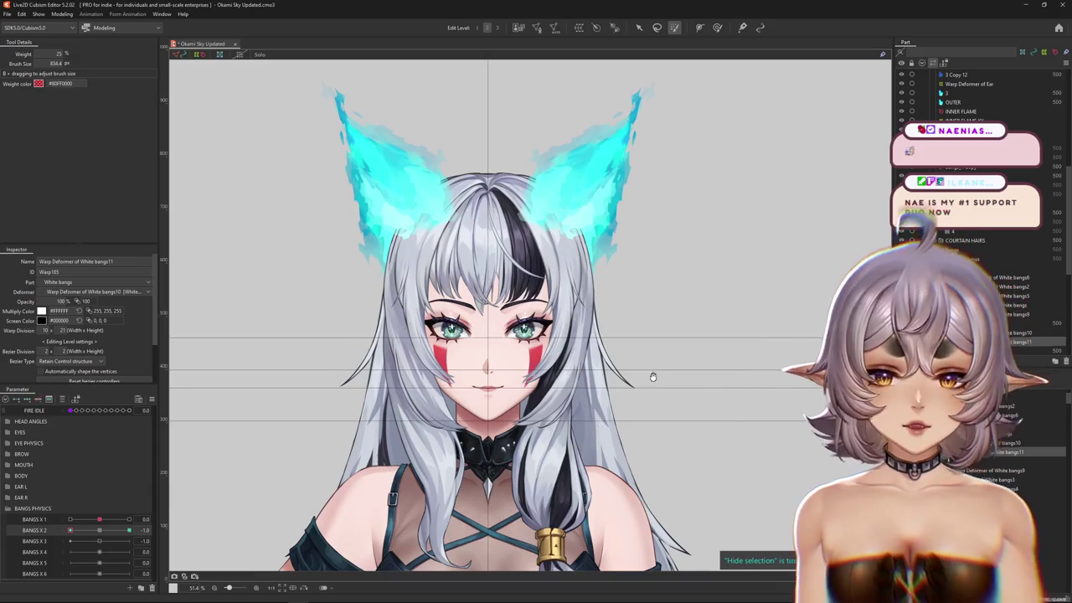
pyautogui.scroll(4, 483, 416)
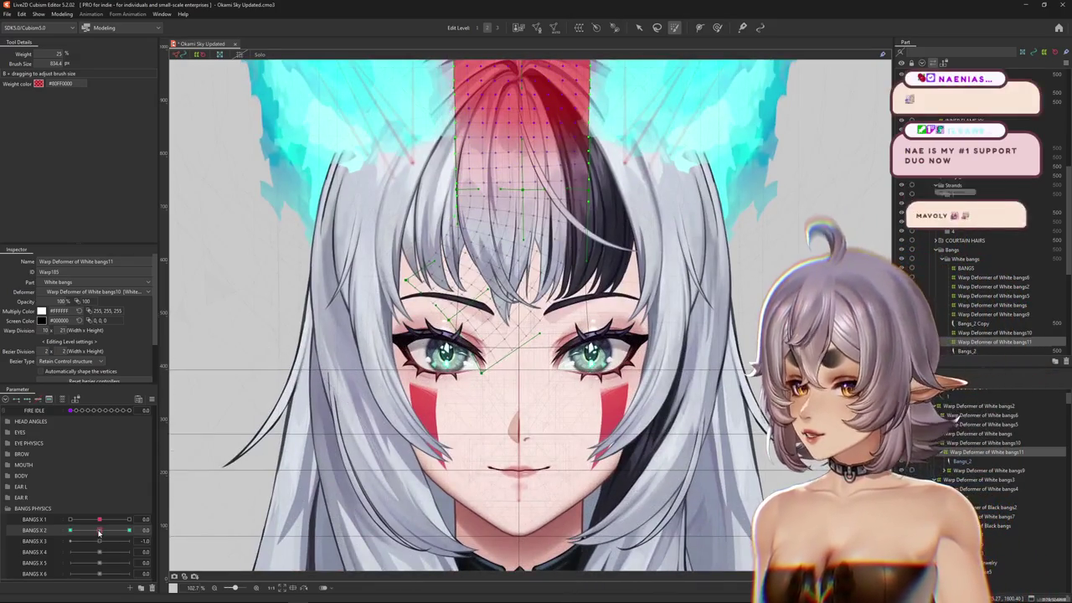
pyautogui.moveTo(550, 394); pyautogui.dragTo(578, 428)
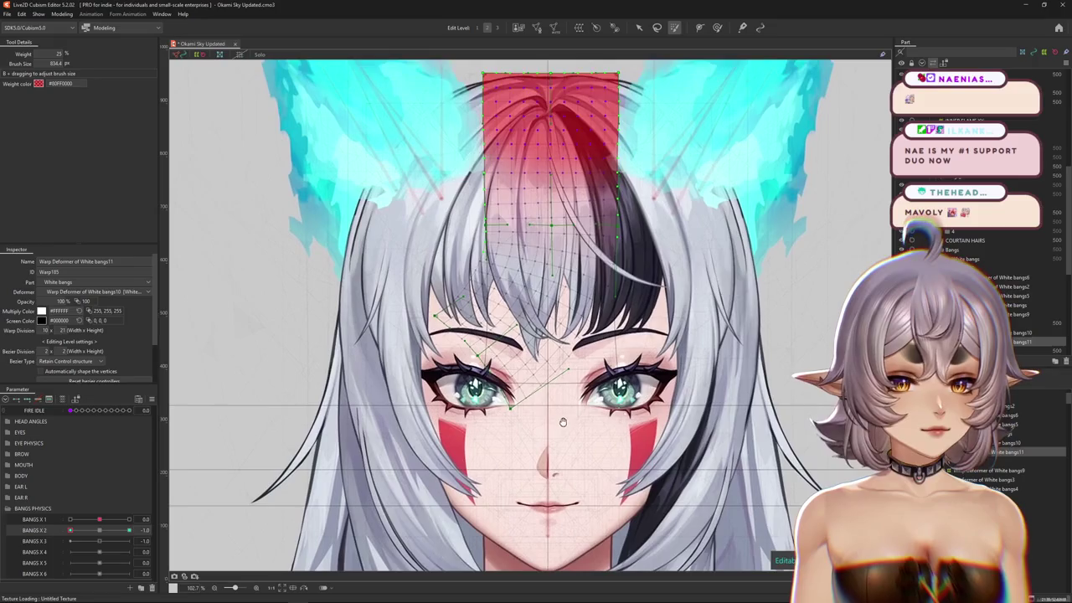
pyautogui.hotkey('ctrl', 'h')
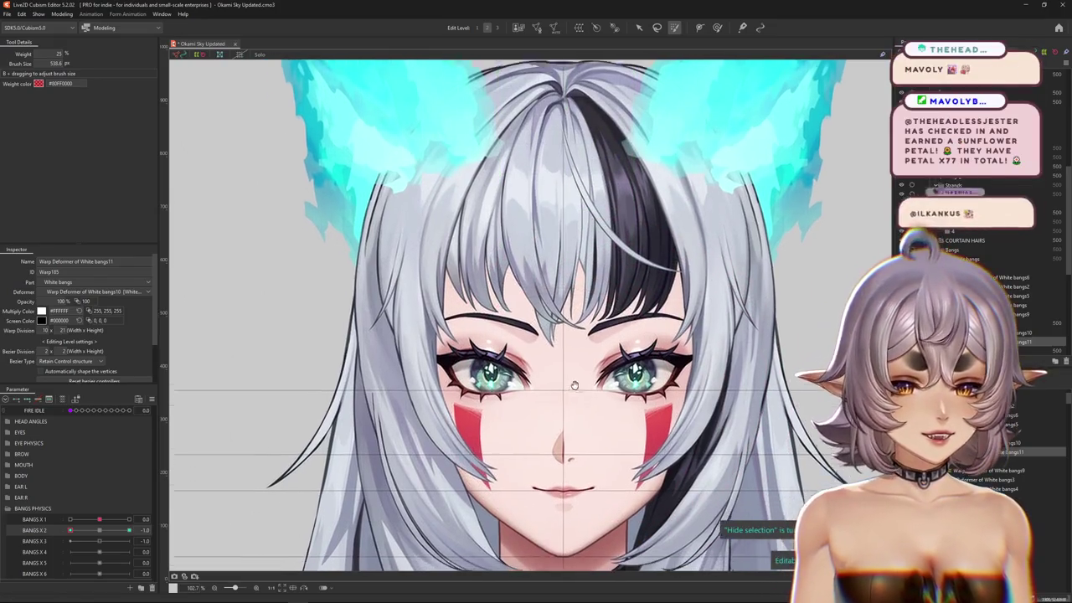
# - With an enlarged deform brush at BANGS X 2 -1, reshape the bangs near the left eye
pyautogui.moveTo(579, 428); pyautogui.dragTo(532, 399)
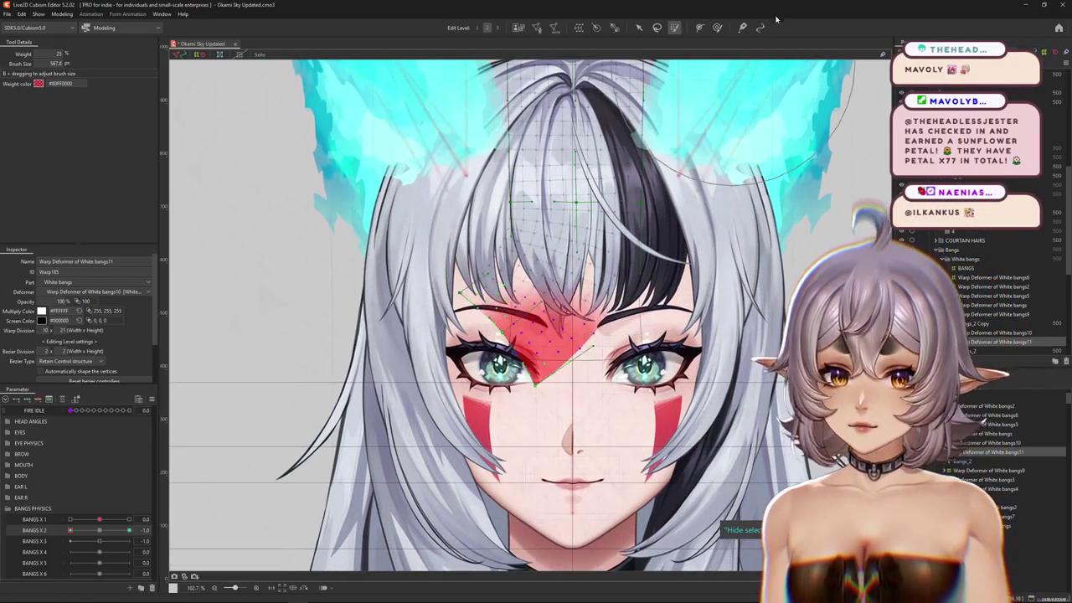
pyautogui.press('b')
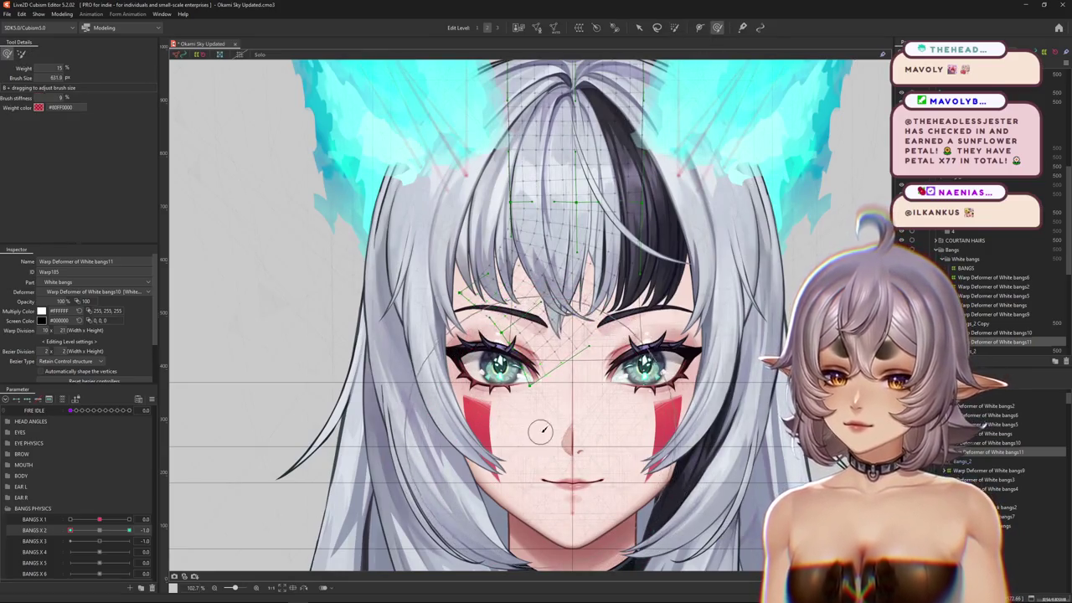
pyautogui.moveTo(559, 255); pyautogui.dragTo(571, 244)
pyautogui.moveTo(569, 191); pyautogui.dragTo(564, 221)
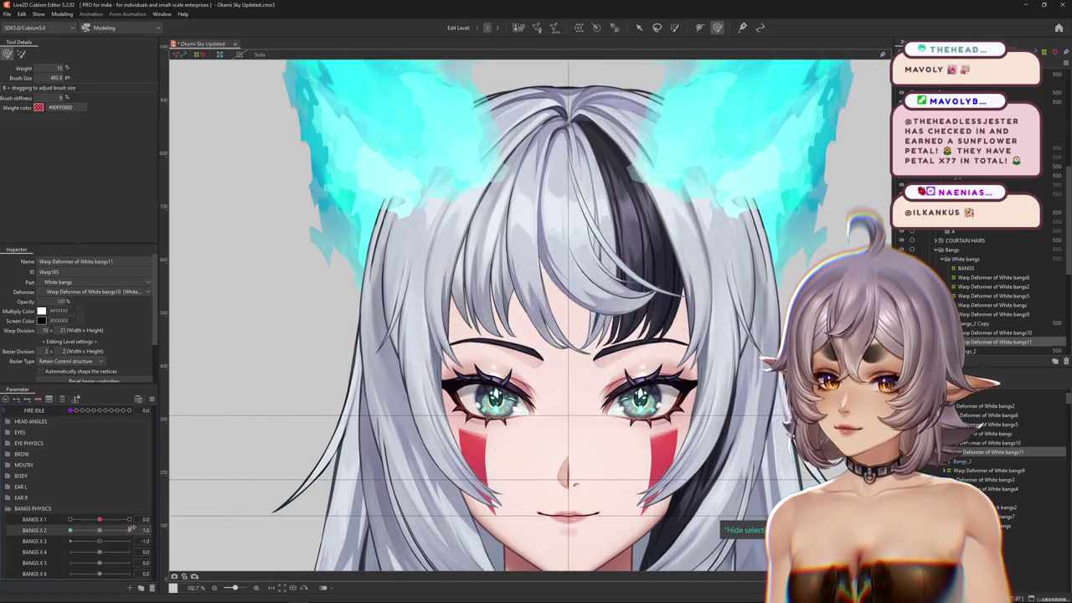
pyautogui.moveTo(324, 424); pyautogui.dragTo(215, 474)
pyautogui.moveTo(544, 251); pyautogui.dragTo(555, 251)
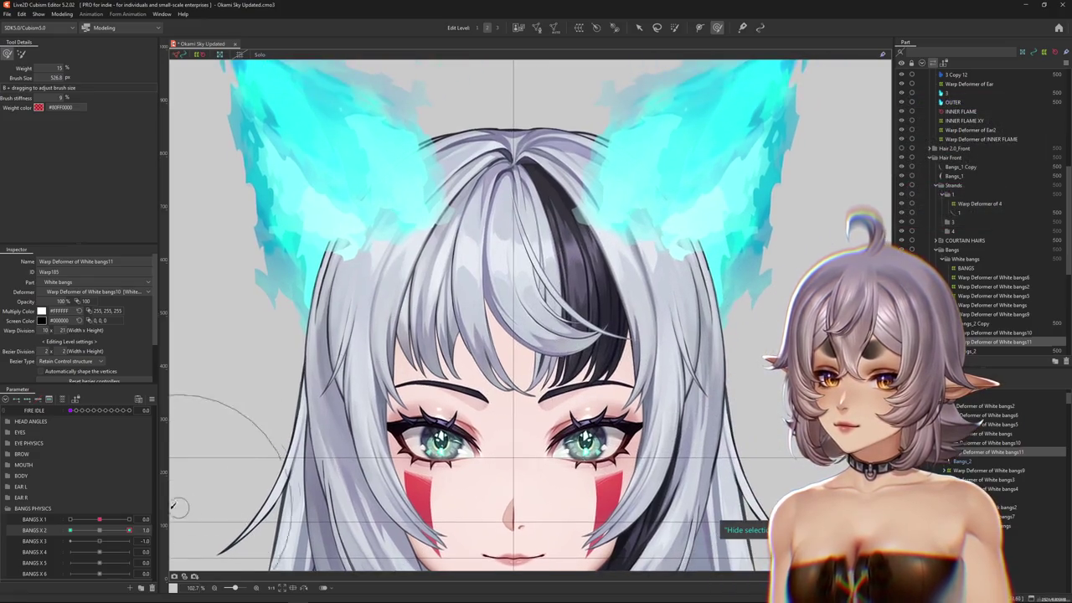
pyautogui.moveTo(129, 530); pyautogui.dragTo(69, 530)
pyautogui.moveTo(481, 417)
pyautogui.mouseDown()
pyautogui.moveTo(446, 453)
pyautogui.moveTo(505, 478)
pyautogui.mouseUp()
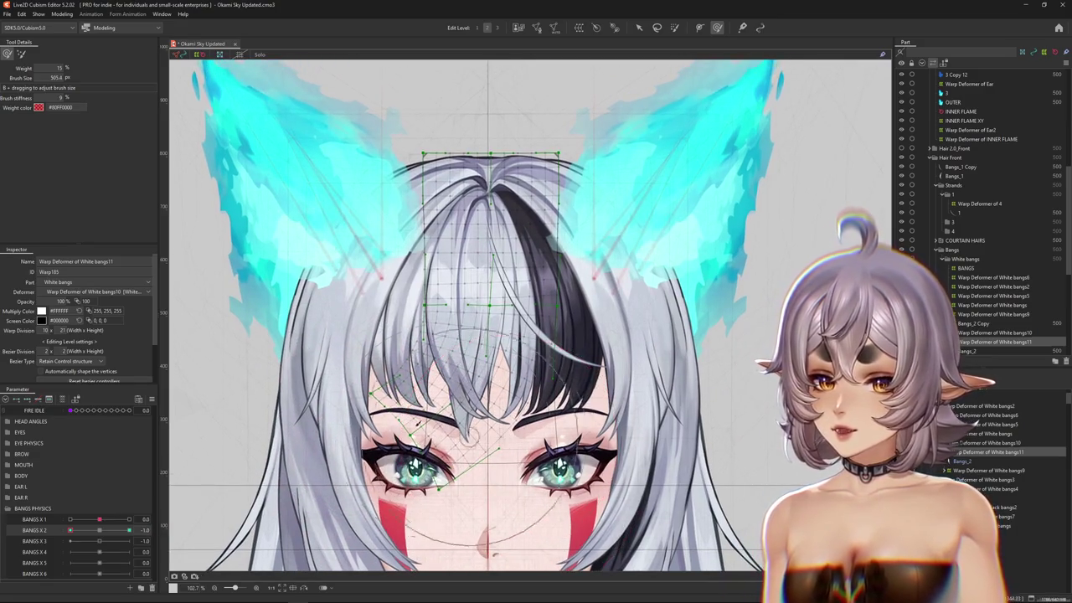
# - Toggle the brush between deform and weight modes and shrink it
pyautogui.click(21, 53)
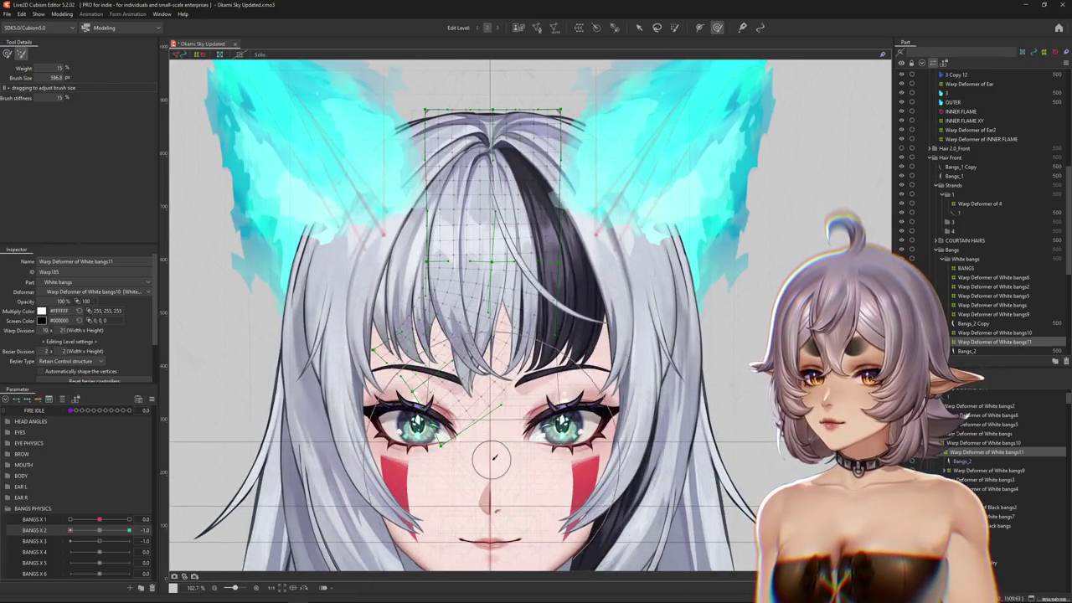
pyautogui.moveTo(488, 469); pyautogui.dragTo(444, 448)
pyautogui.click(7, 54)
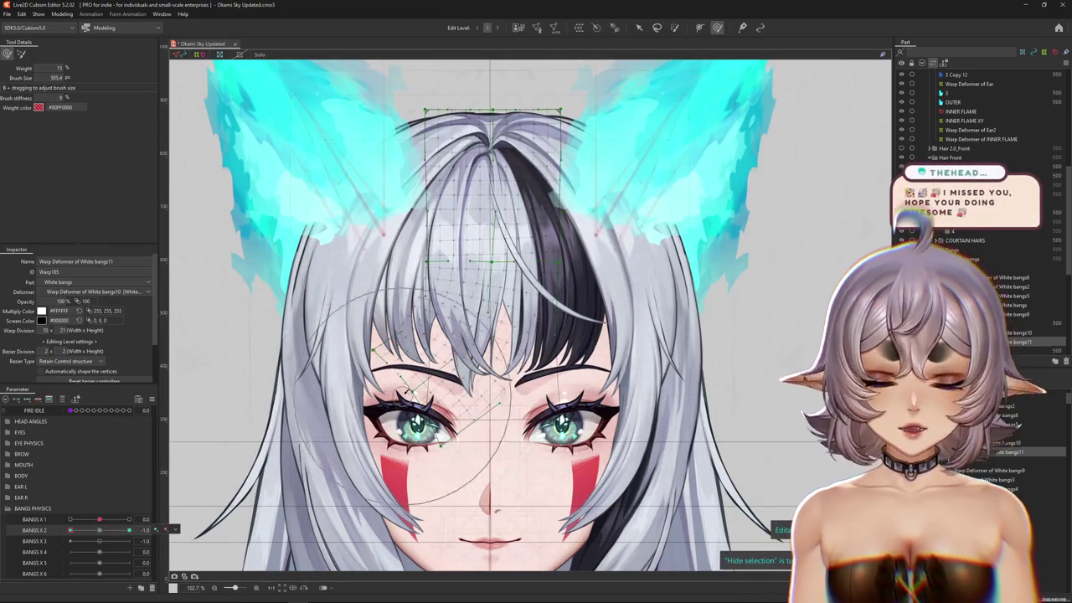
pyautogui.moveTo(359, 383); pyautogui.dragTo(365, 400)
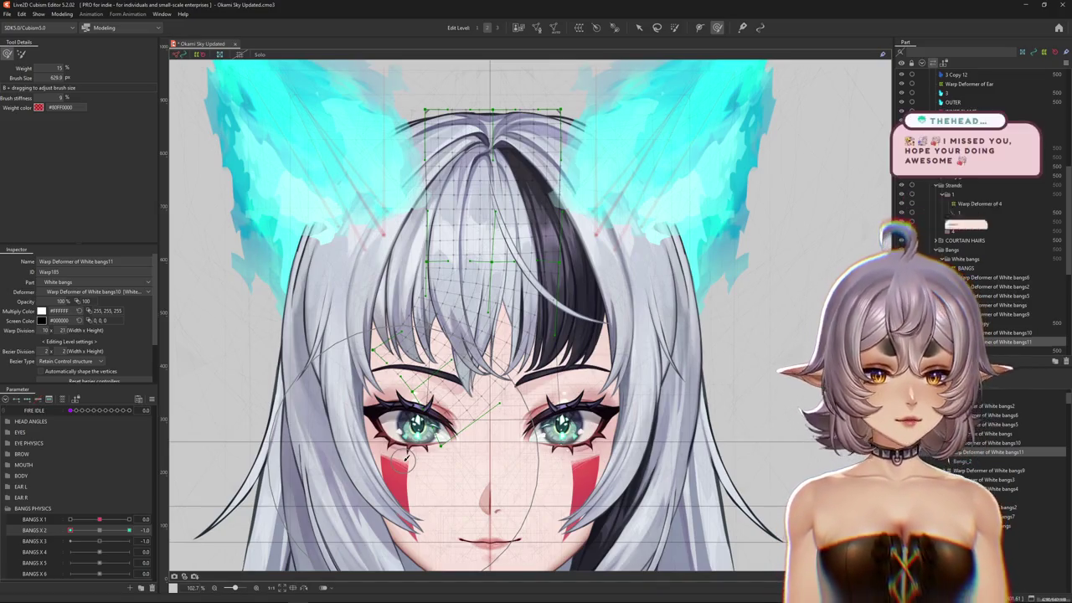
# - Resize the weight brush and raise its weight to 25%
pyautogui.scroll(-2, 406, 456)
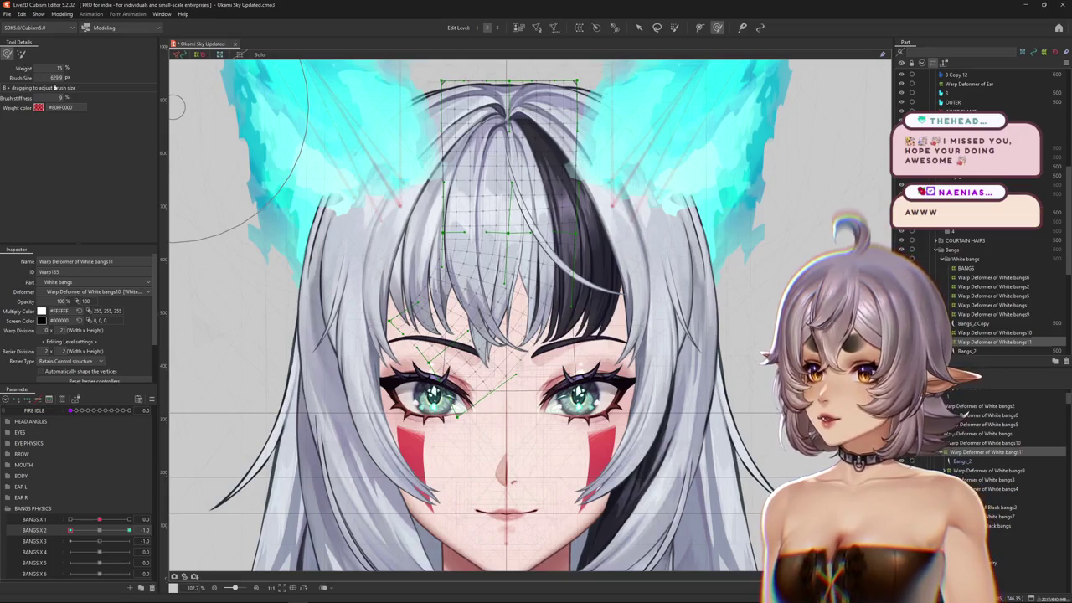
pyautogui.scroll(-2, 494, 377)
pyautogui.press('b')
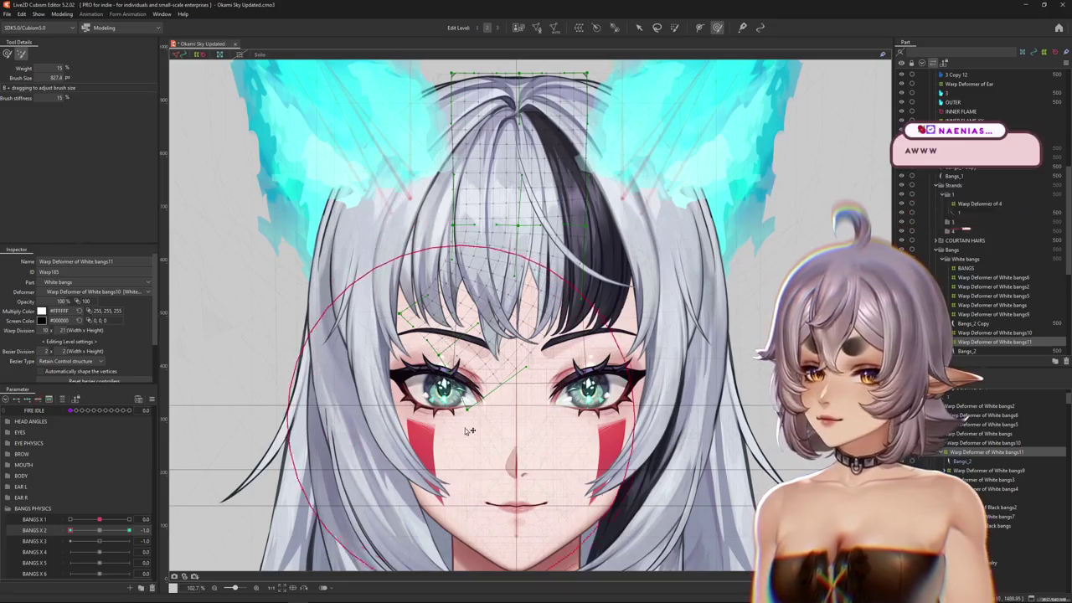
pyautogui.scroll(3, 469, 430)
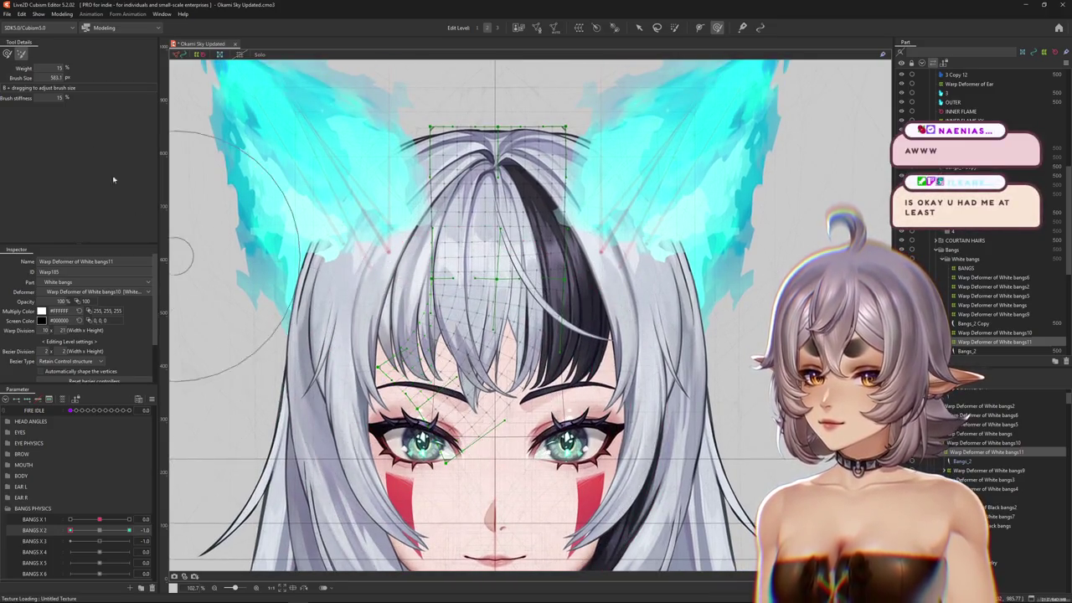
pyautogui.press('b')
pyautogui.moveTo(493, 354); pyautogui.dragTo(501, 335)
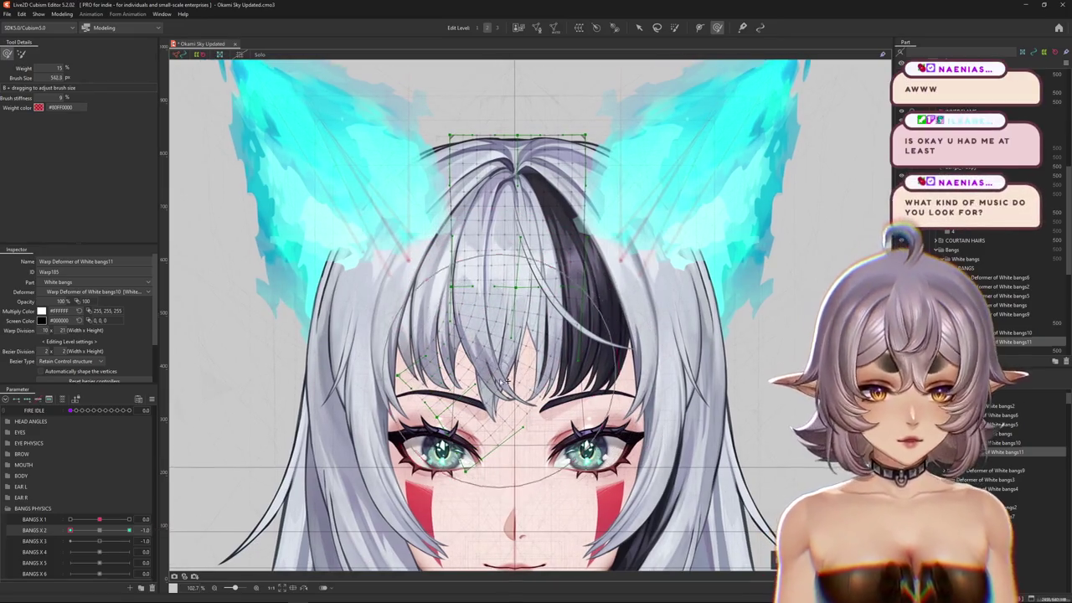
pyautogui.moveTo(515, 392); pyautogui.dragTo(507, 385)
# - Return the brush to weight painting, shrink it, and swing BANGS X 2 to -1.0
pyautogui.press('b')
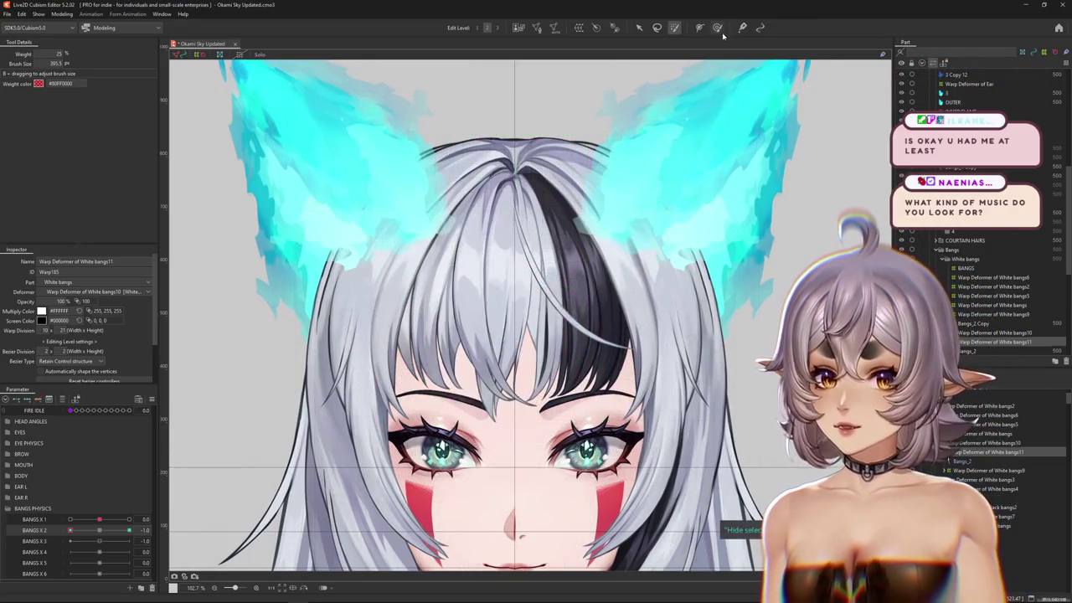
pyautogui.press('b')
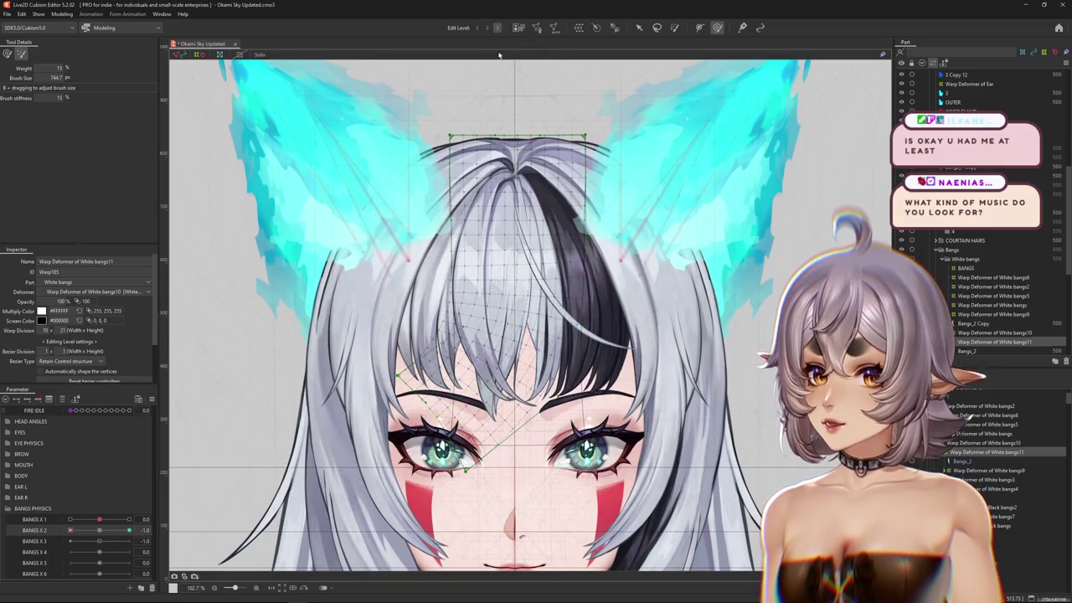
pyautogui.click(7, 54)
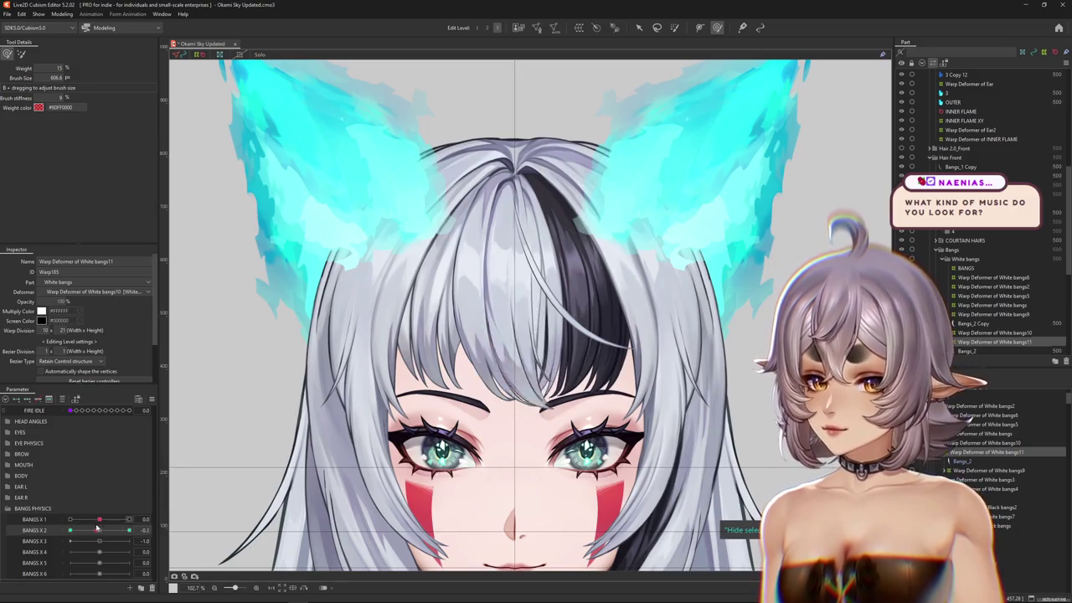
pyautogui.moveTo(96, 528); pyautogui.dragTo(53, 529)
pyautogui.moveTo(386, 488); pyautogui.dragTo(491, 363)
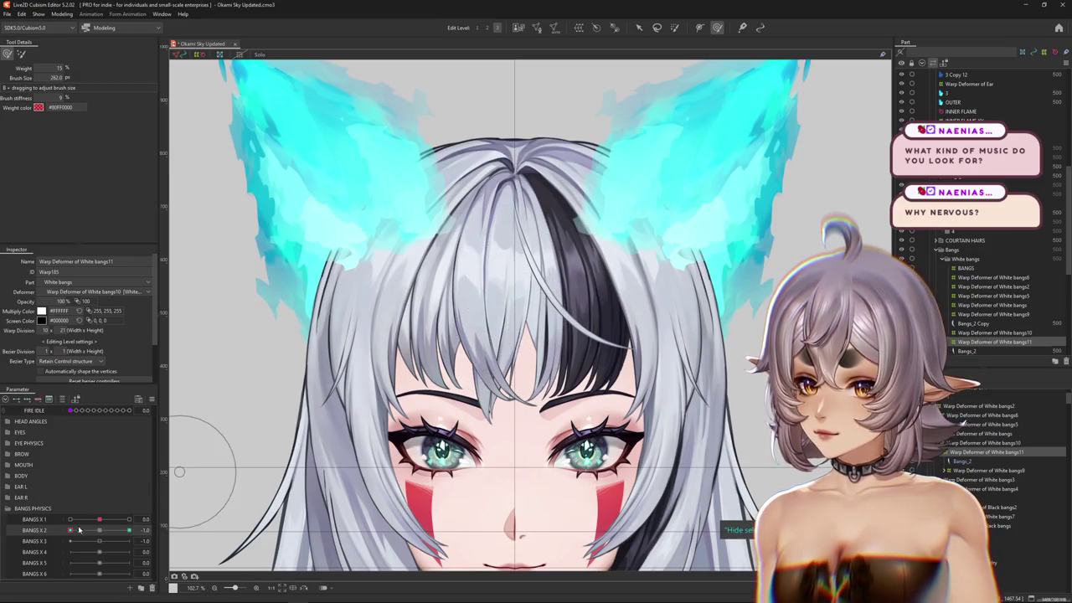
# - Test the sway at BANGS X 2 1.0, select Bangs_2, then clear the selection
pyautogui.moveTo(80, 529); pyautogui.dragTo(129, 530)
pyautogui.click(186, 507)
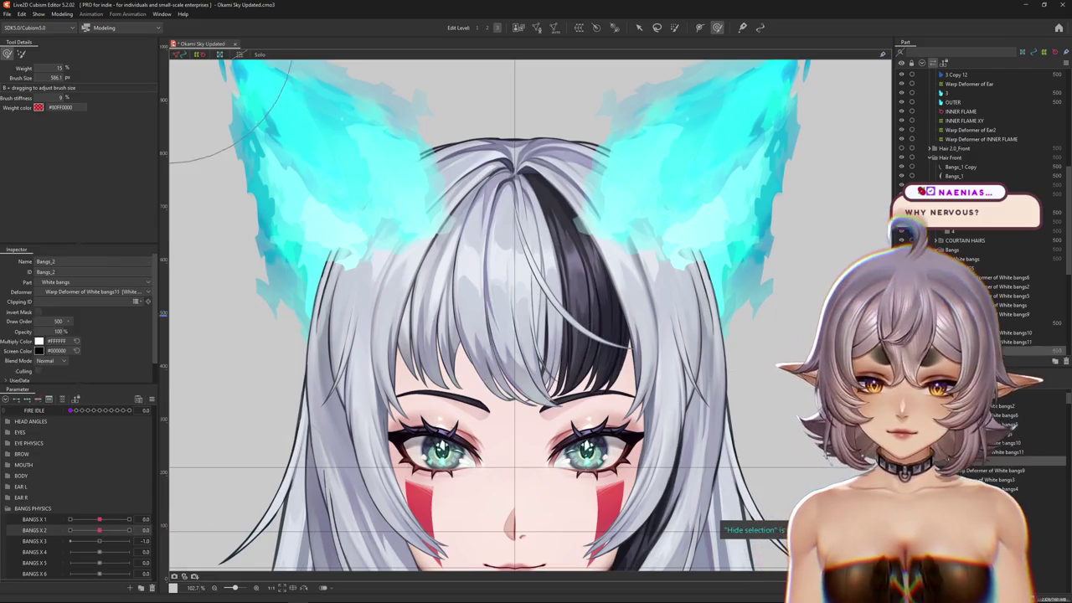
pyautogui.press('Escape')
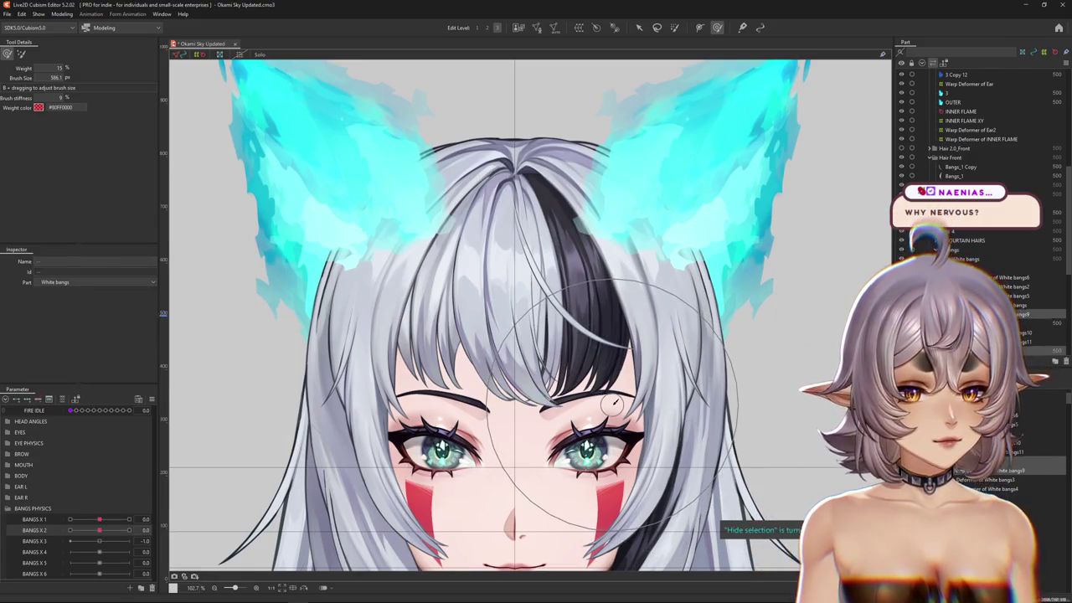
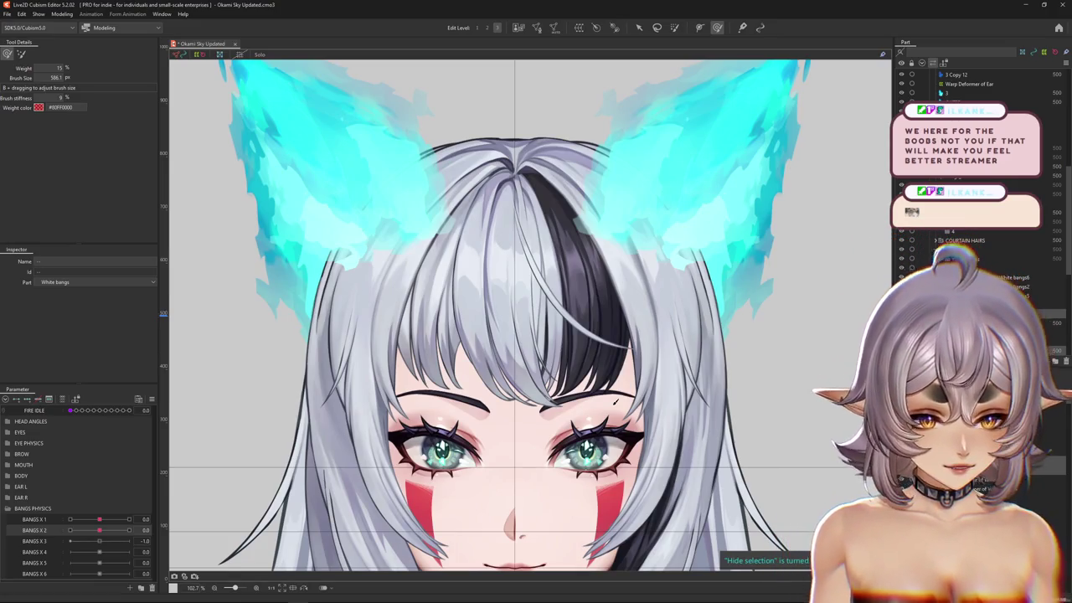
# - Preview the bangs by nudging the BANGS X 2 parameter
pyautogui.scroll(2, 603, 452)
pyautogui.scroll(-4, 501, 345)
pyautogui.click(501, 345)
pyautogui.moveTo(100, 530)
pyautogui.mouseDown()
pyautogui.moveTo(116, 537)
pyautogui.moveTo(100, 531)
pyautogui.moveTo(120, 519)
pyautogui.moveTo(100, 519)
pyautogui.mouseUp()
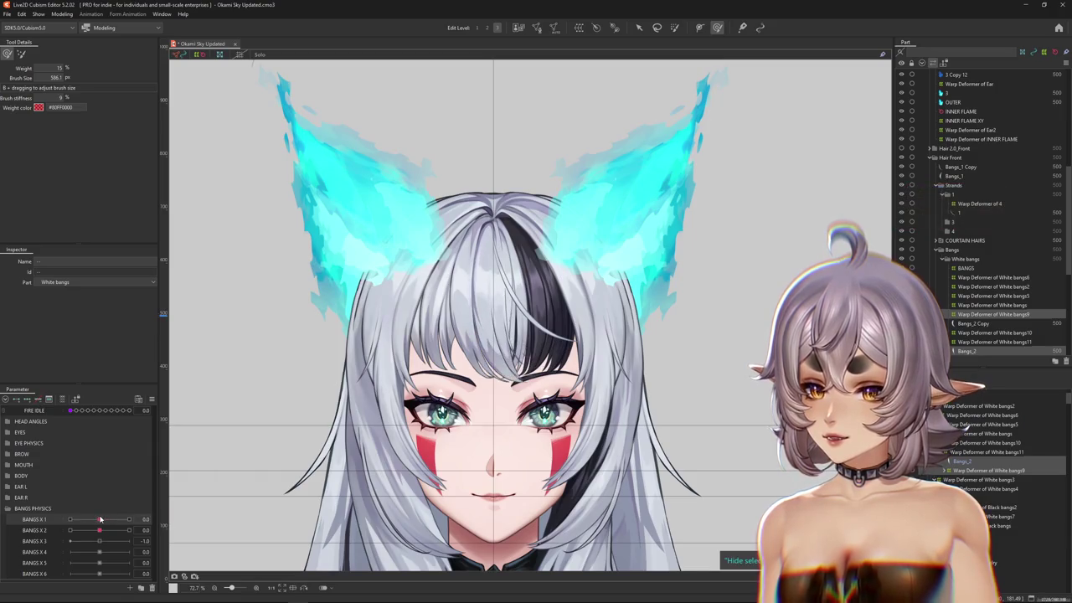
# - Weight-paint the top of the White bangs10 warp deformer
pyautogui.click(997, 332)
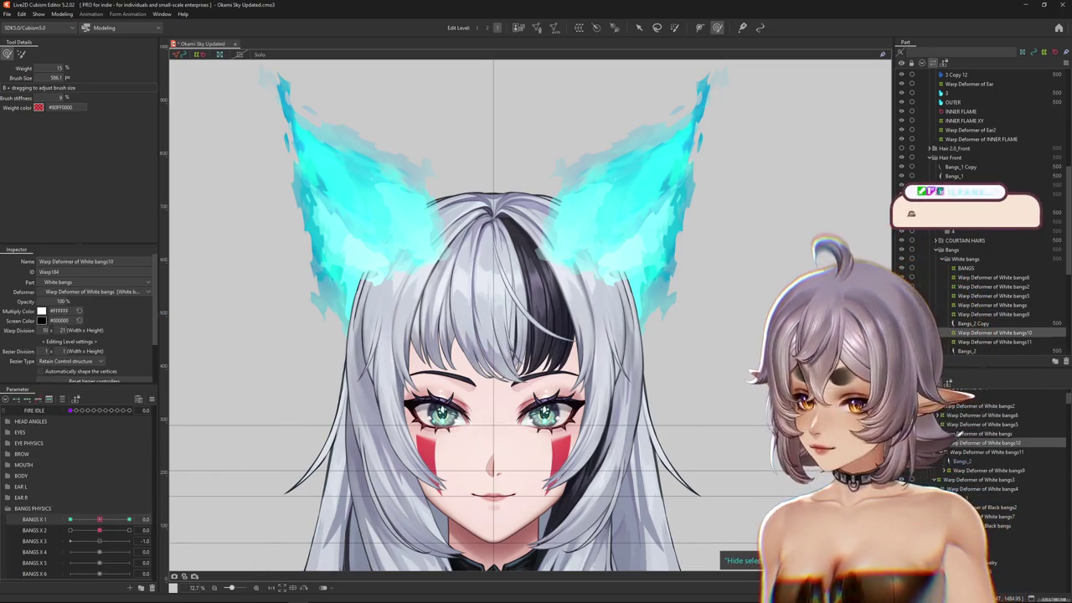
pyautogui.click(675, 27)
pyautogui.scroll(3, 479, 150)
pyautogui.moveTo(479, 159); pyautogui.dragTo(482, 172)
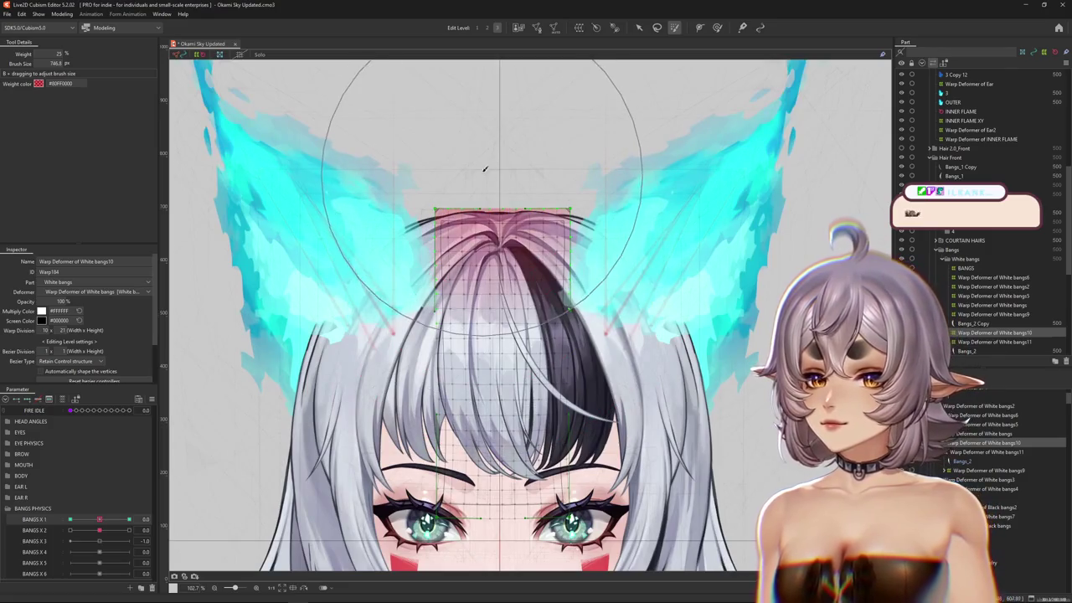
# - Test BANGS X 1 at 1.0, return it to 0, and select White bangs11
pyautogui.moveTo(102, 519); pyautogui.dragTo(174, 501)
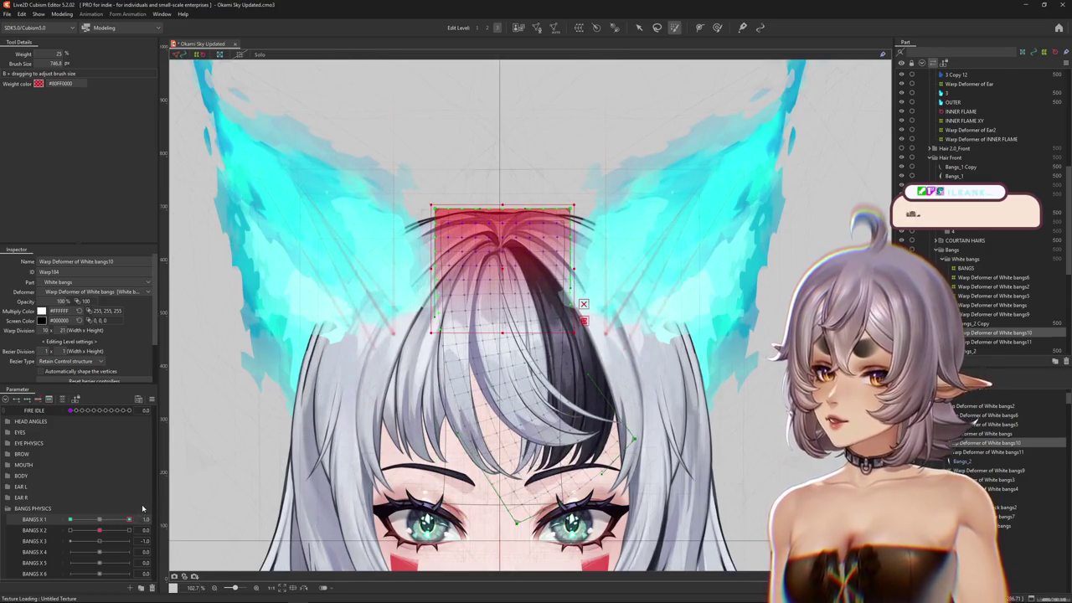
pyautogui.moveTo(101, 528)
pyautogui.mouseDown()
pyautogui.moveTo(111, 536)
pyautogui.moveTo(98, 530)
pyautogui.mouseUp()
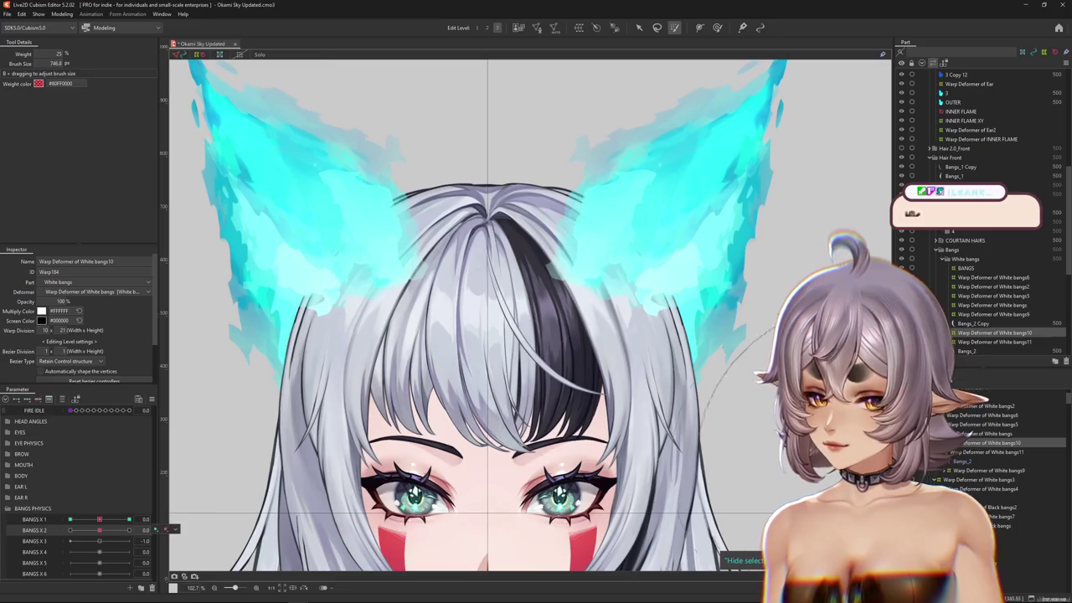
pyautogui.click(272, 427)
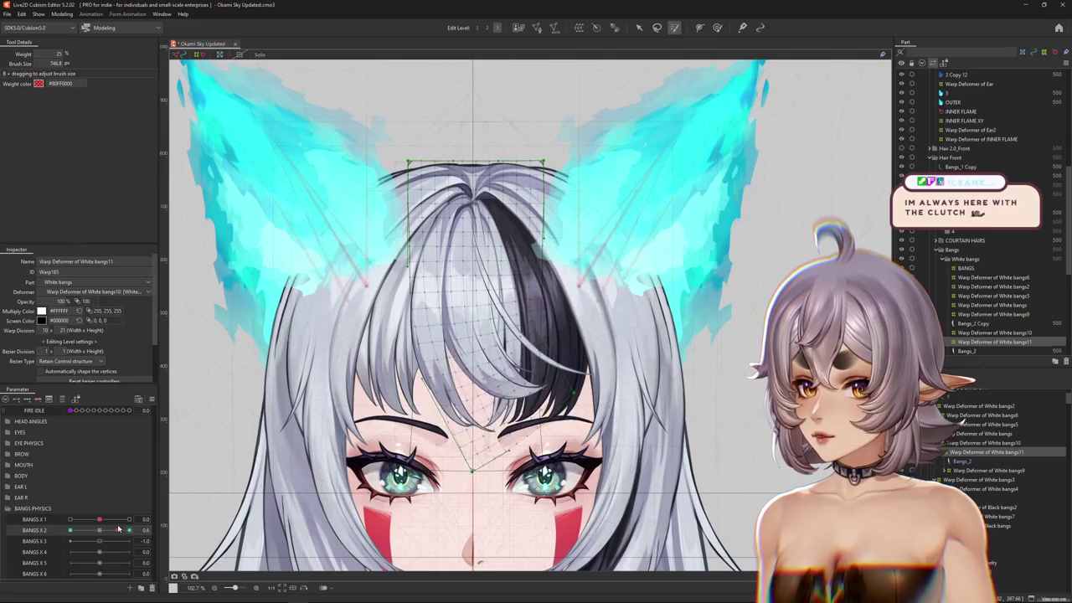
# - Sculpt the White bangs11 bangs with the deformation brush, checking BANGS X 2 at 1.0
pyautogui.click(717, 28)
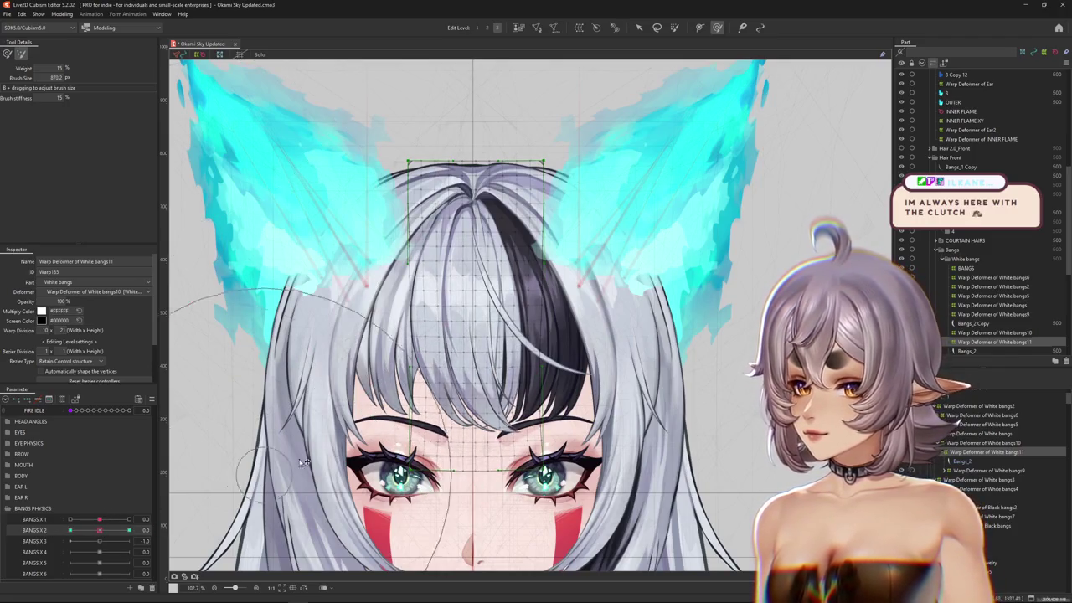
pyautogui.moveTo(303, 463)
pyautogui.mouseDown()
pyautogui.moveTo(336, 297)
pyautogui.moveTo(186, 164)
pyautogui.moveTo(408, 356)
pyautogui.moveTo(370, 371)
pyautogui.moveTo(386, 376)
pyautogui.moveTo(396, 228)
pyautogui.moveTo(330, 370)
pyautogui.moveTo(248, 367)
pyautogui.mouseUp()
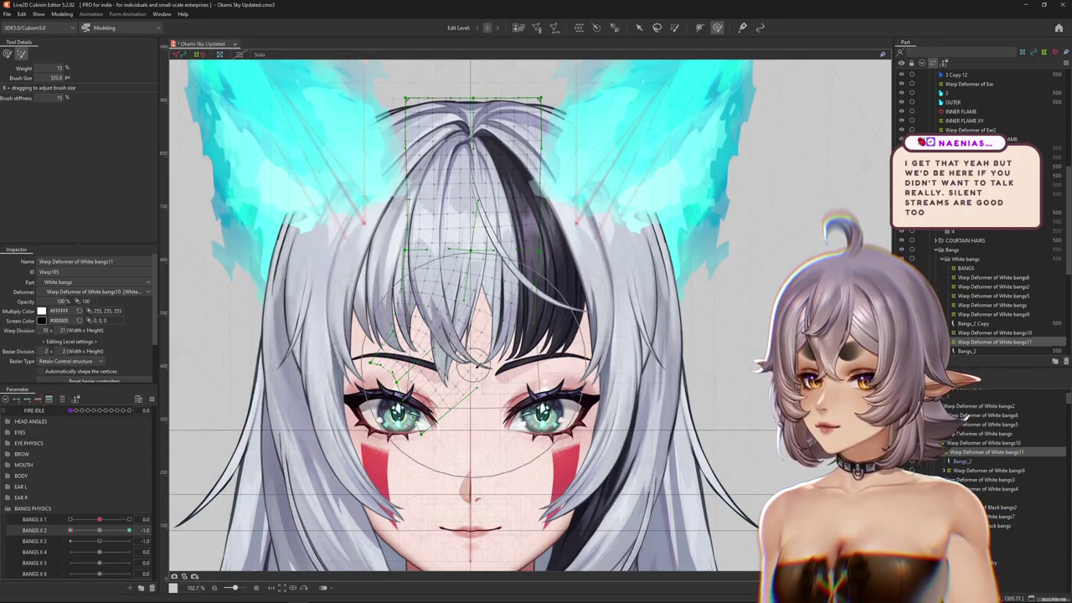
pyautogui.press('shift')
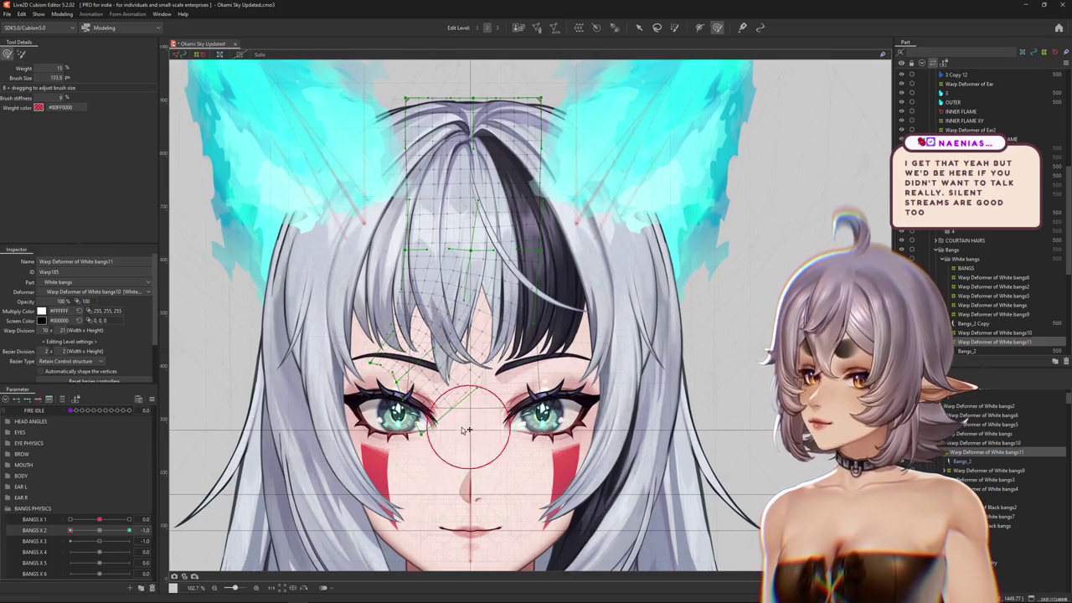
pyautogui.click(94, 531)
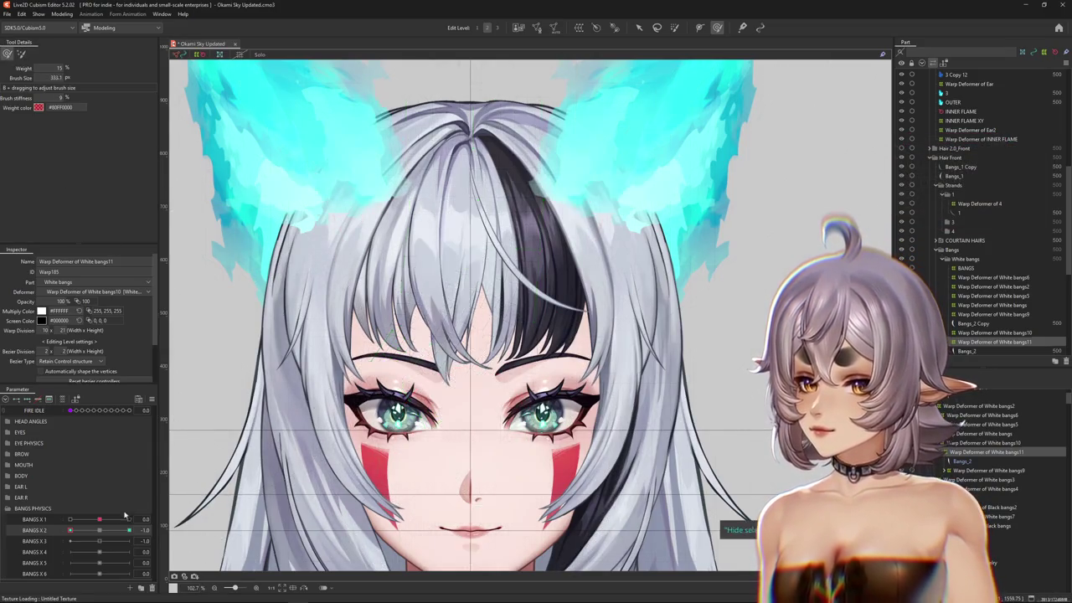
pyautogui.moveTo(535, 280); pyautogui.dragTo(553, 358)
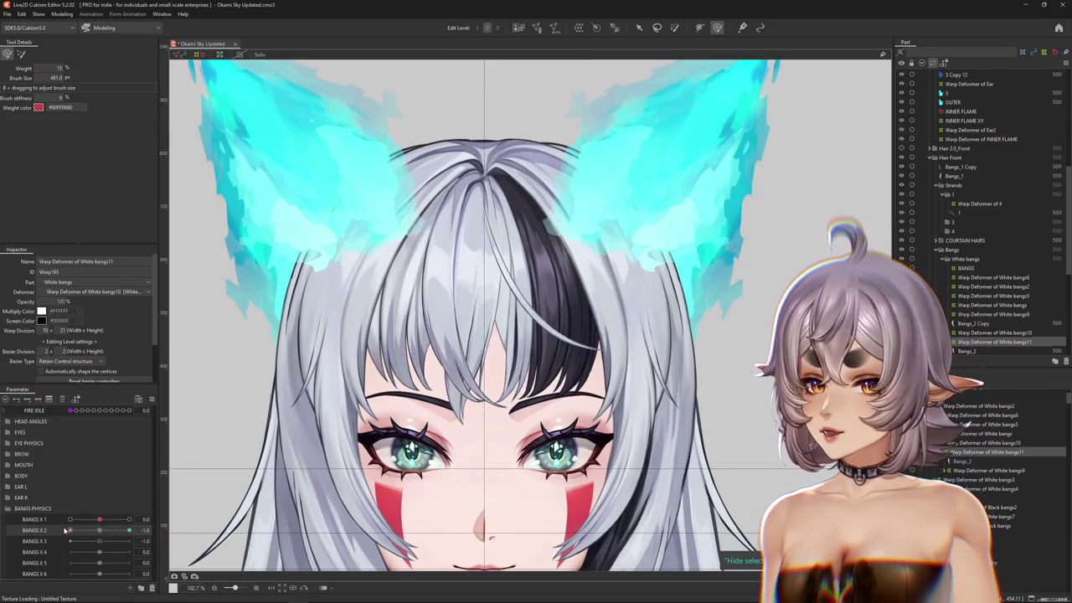
pyautogui.moveTo(407, 276)
pyautogui.mouseDown()
pyautogui.moveTo(492, 339)
pyautogui.moveTo(463, 361)
pyautogui.mouseUp()
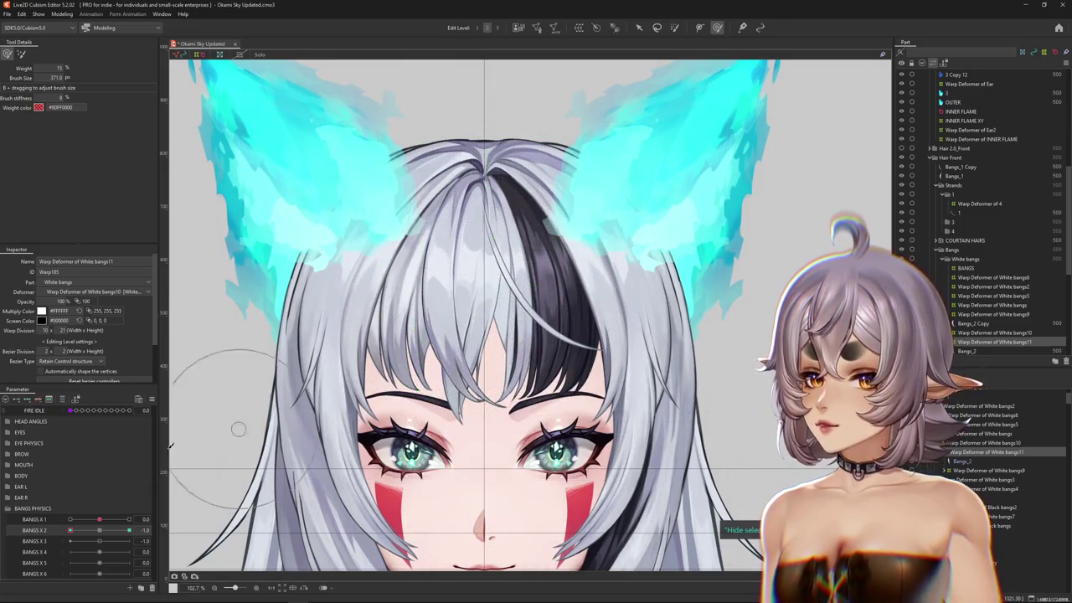
pyautogui.moveTo(72, 530)
pyautogui.mouseDown()
pyautogui.moveTo(129, 531)
pyautogui.moveTo(99, 531)
pyautogui.mouseUp()
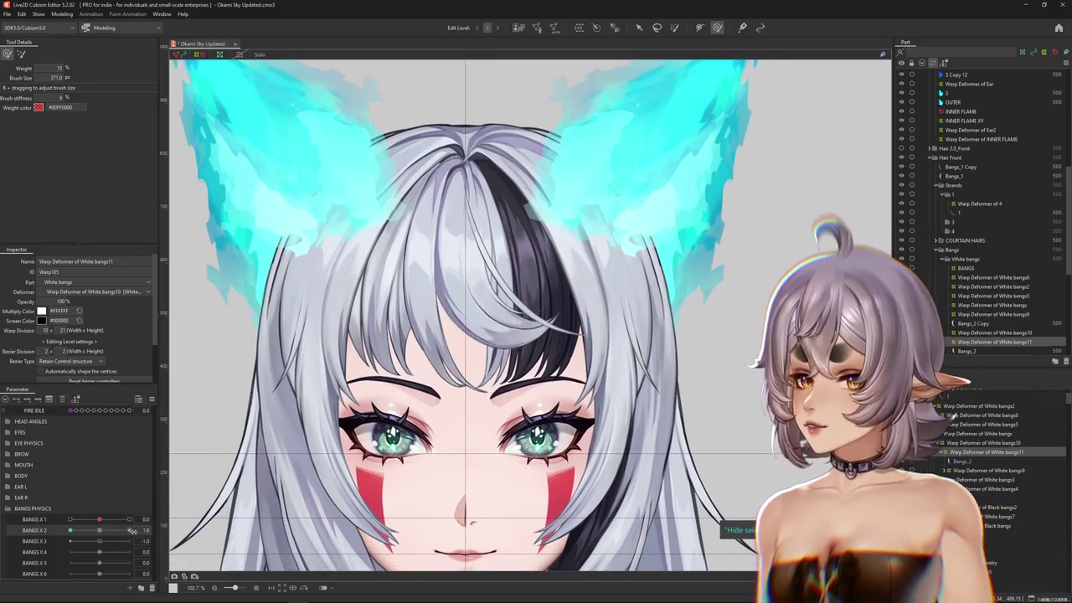
# - Wrap the bangs in a new White bangs12 warp deformer
pyautogui.click(594, 34)
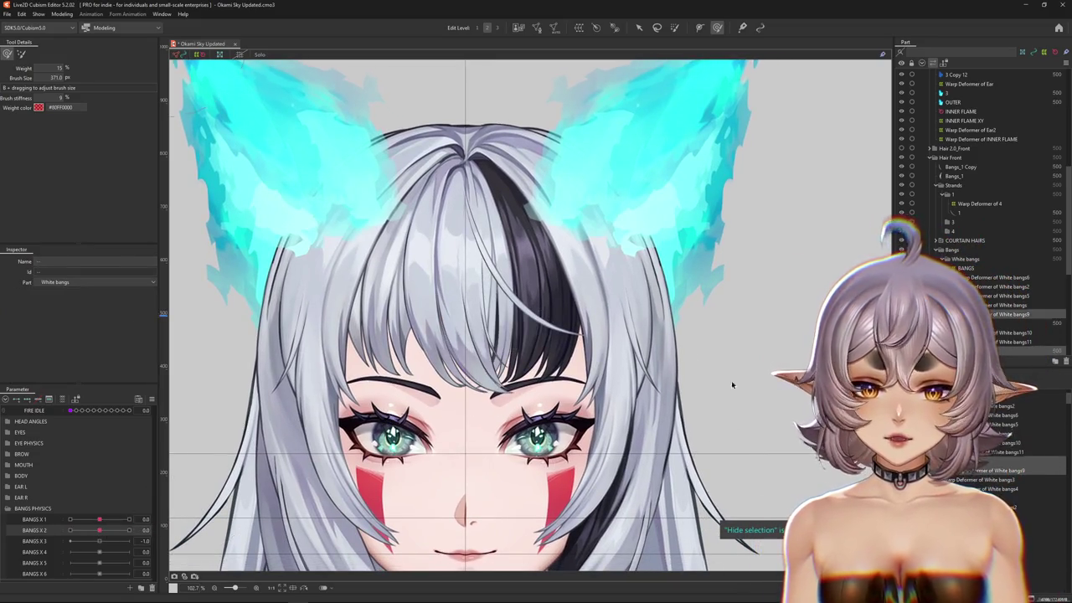
pyautogui.click(594, 33)
pyautogui.click(511, 306)
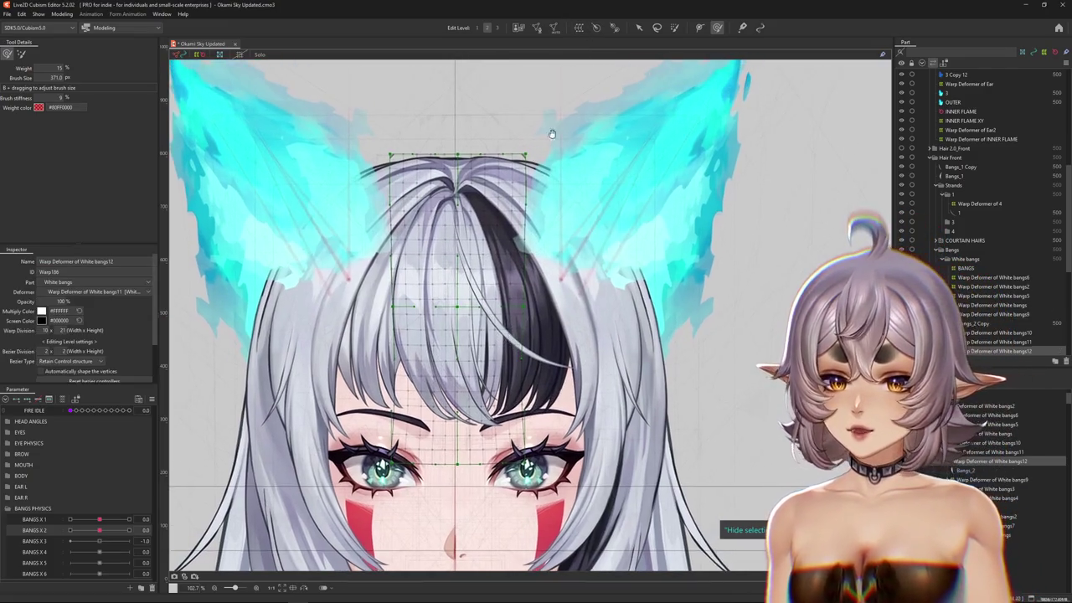
# - At BANGS X 3 = 1.0, bend the centre strand right along a Temporary path
pyautogui.press('v')
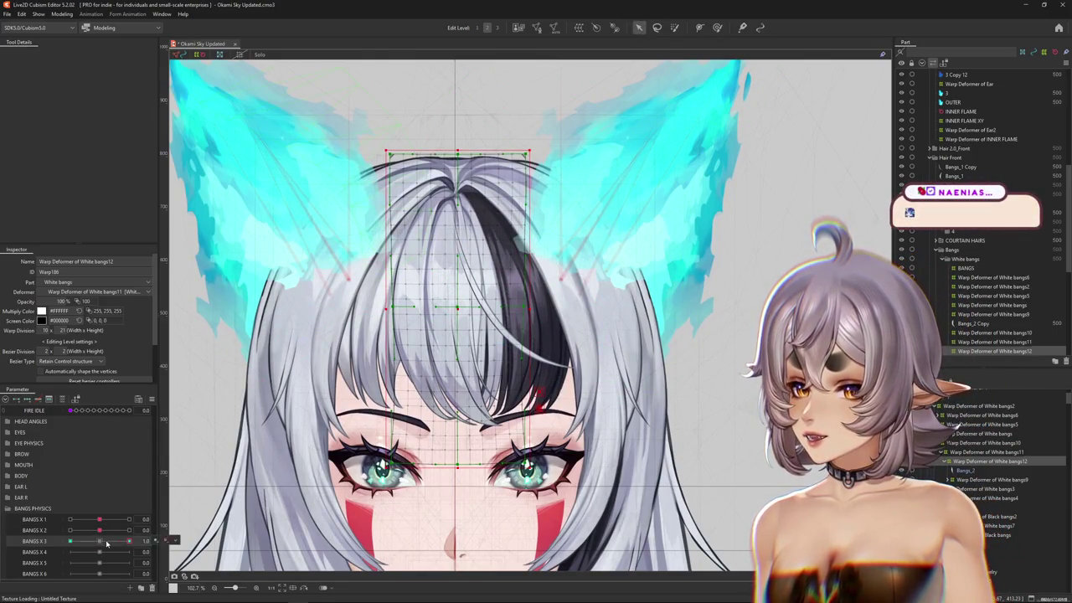
pyautogui.moveTo(99, 541)
pyautogui.moveTo(118, 545); pyautogui.dragTo(130, 541)
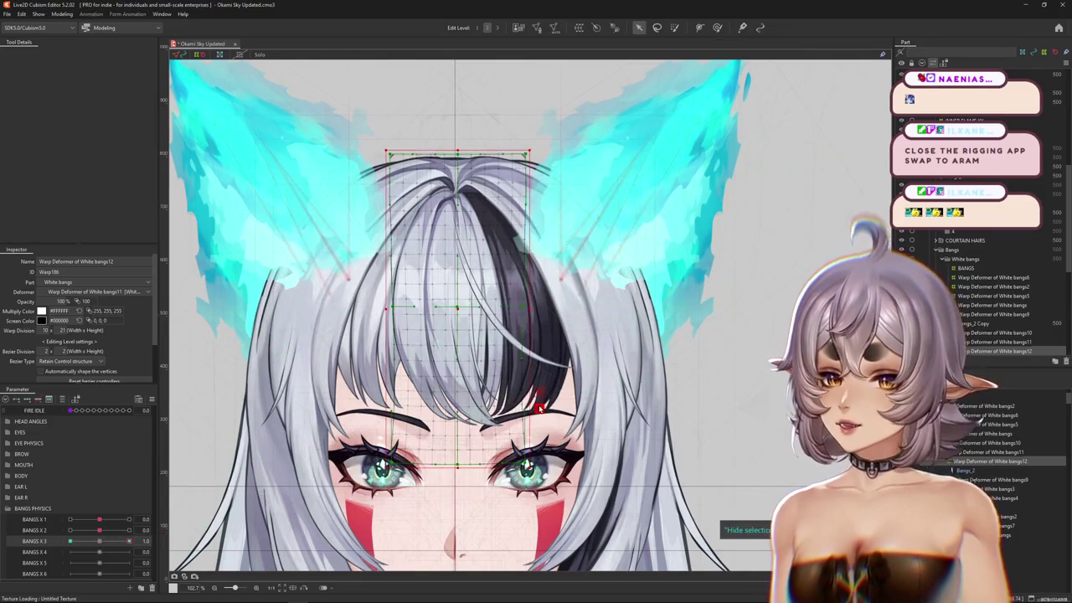
pyautogui.click(718, 27)
pyautogui.click(80, 53)
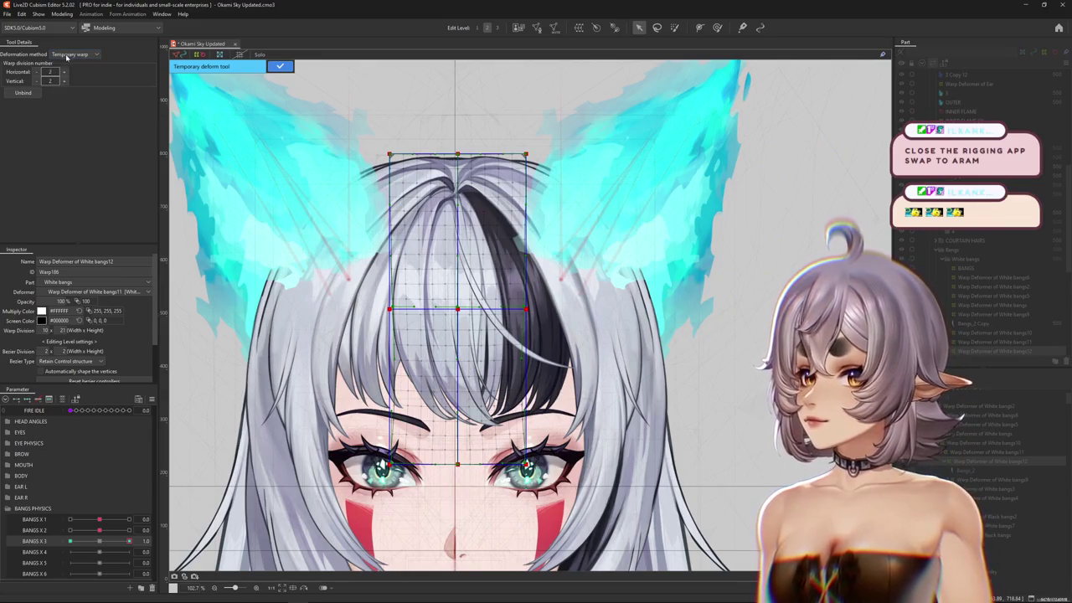
pyautogui.click(73, 113)
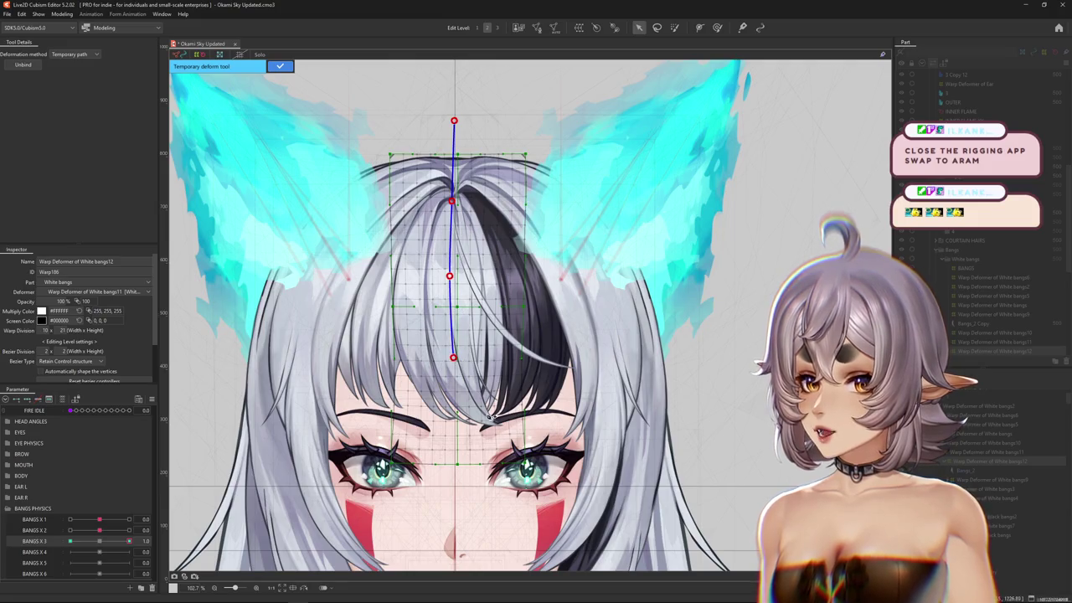
pyautogui.click(566, 524)
pyautogui.moveTo(615, 467); pyautogui.dragTo(622, 427)
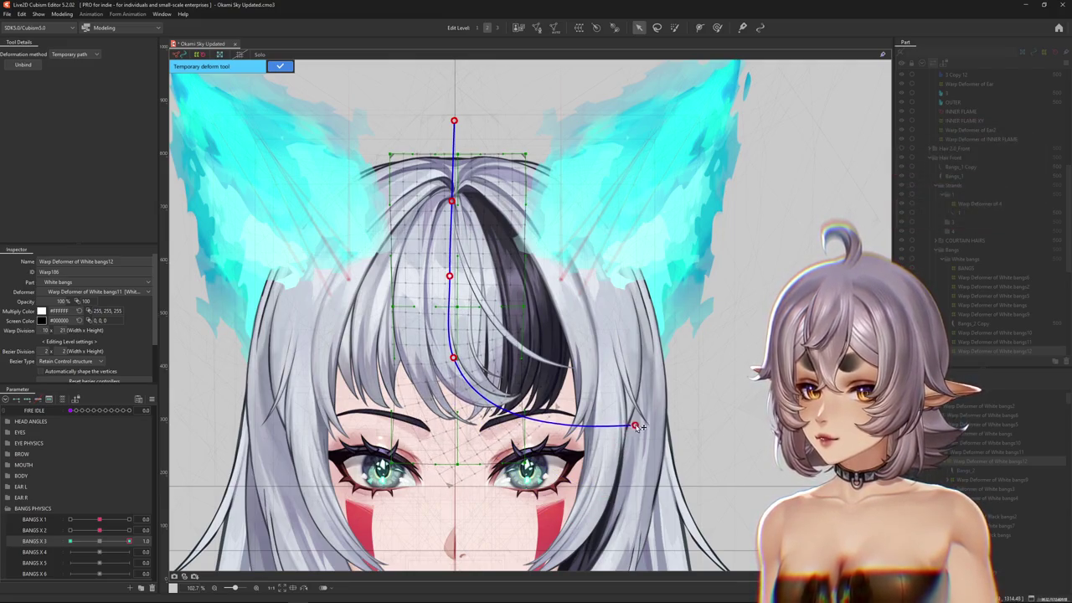
pyautogui.click(280, 67)
pyautogui.click(719, 29)
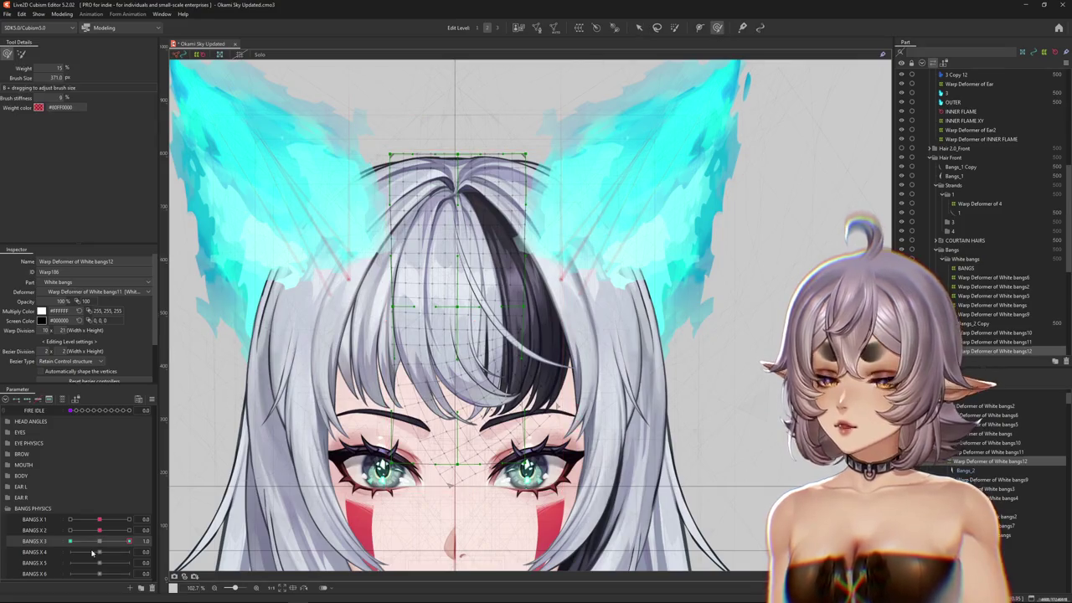
pyautogui.moveTo(98, 546); pyautogui.dragTo(129, 541)
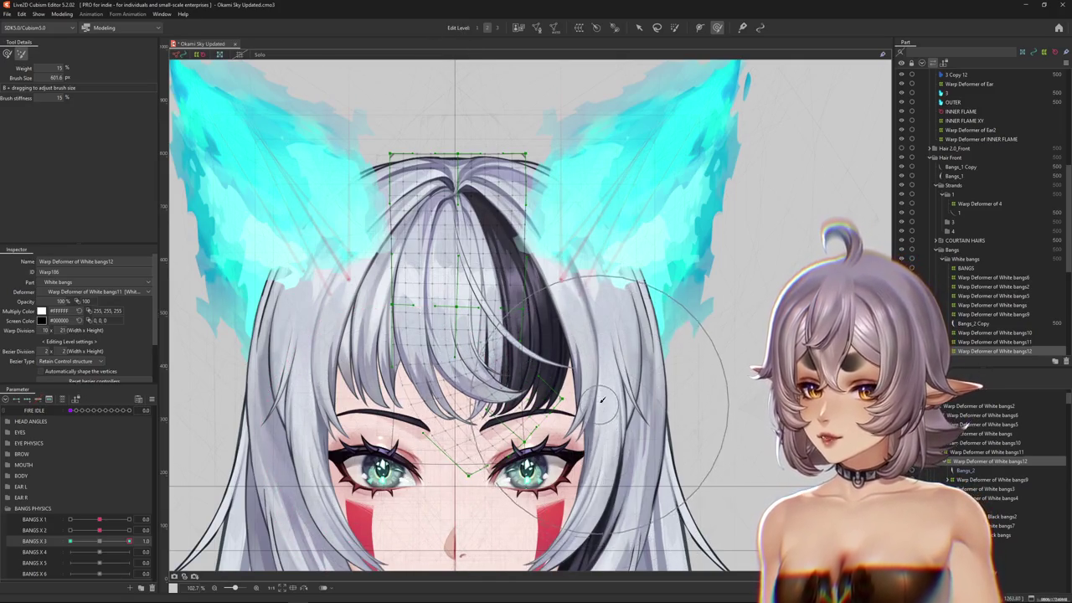
# - Refine the BANGS X 3 = 1.0 bend with a resized brush, then reset to 0
pyautogui.click(8, 54)
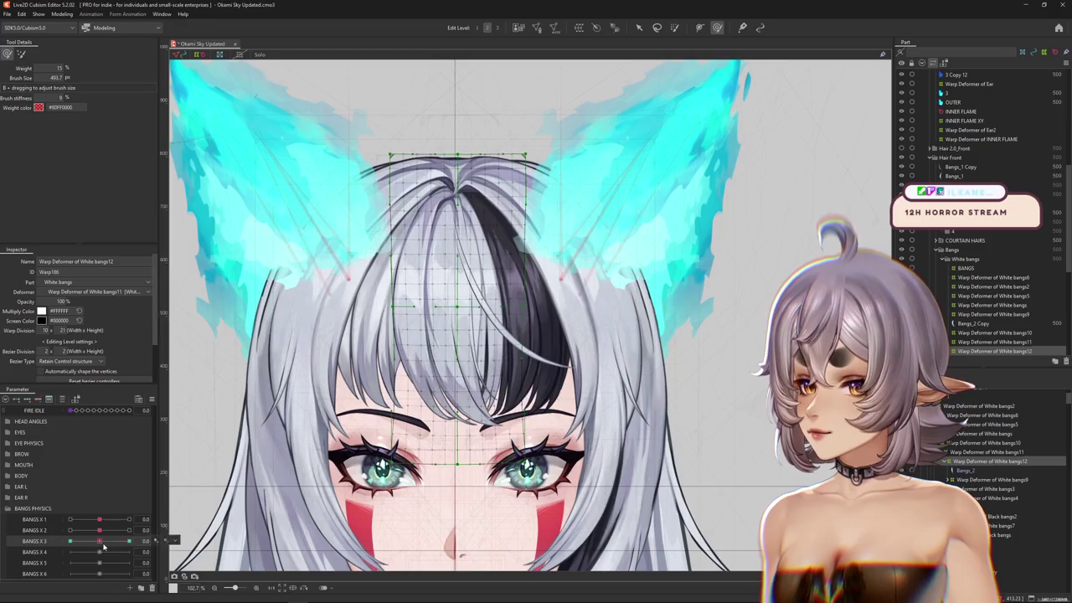
pyautogui.moveTo(465, 373)
pyautogui.mouseDown()
pyautogui.moveTo(472, 379)
pyautogui.moveTo(463, 377)
pyautogui.mouseUp()
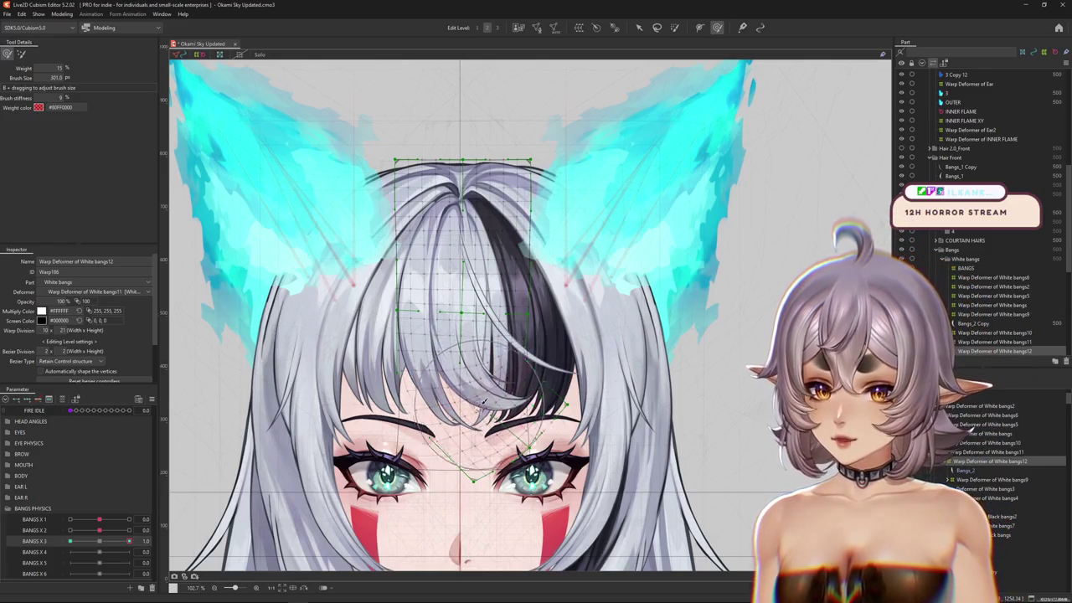
pyautogui.moveTo(510, 424); pyautogui.dragTo(611, 452)
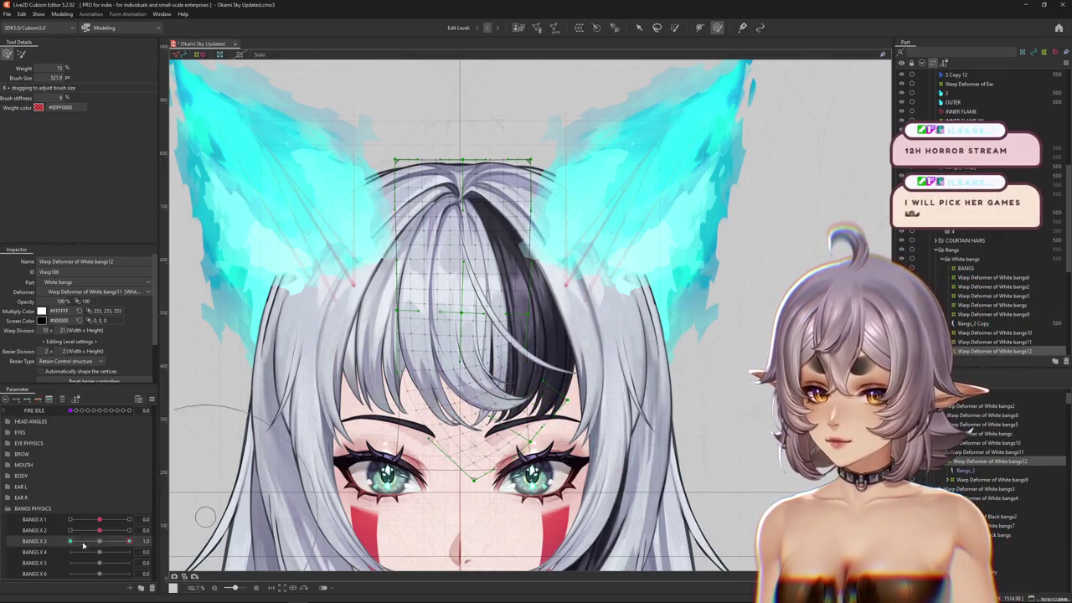
pyautogui.moveTo(83, 545); pyautogui.dragTo(131, 541)
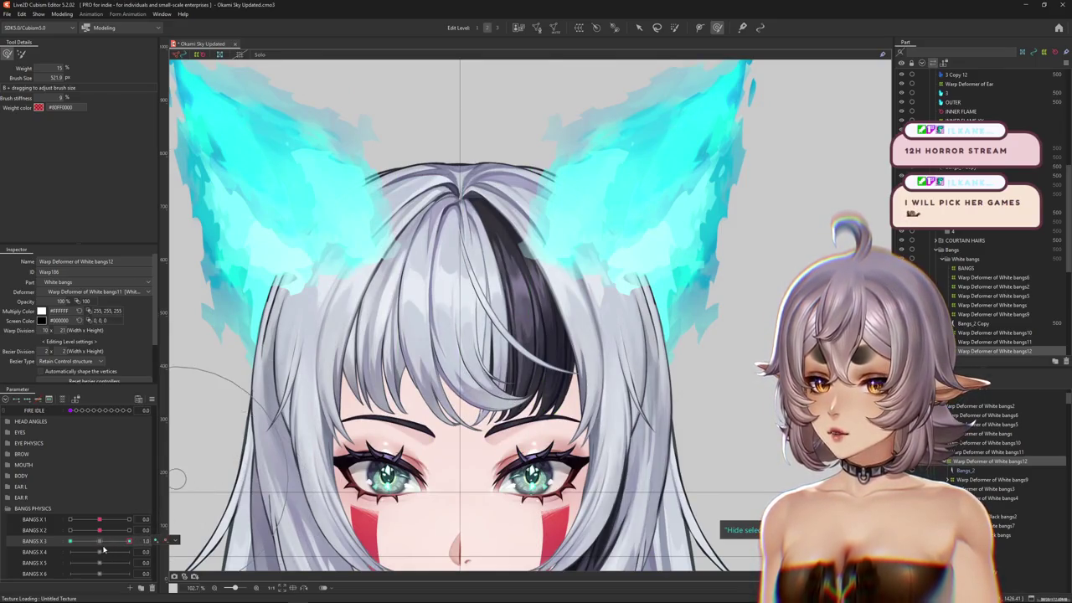
pyautogui.click(100, 541)
# - Paint weight onto the White bangs12 top and retest BANGS X 3 at 1.0
pyautogui.click(675, 28)
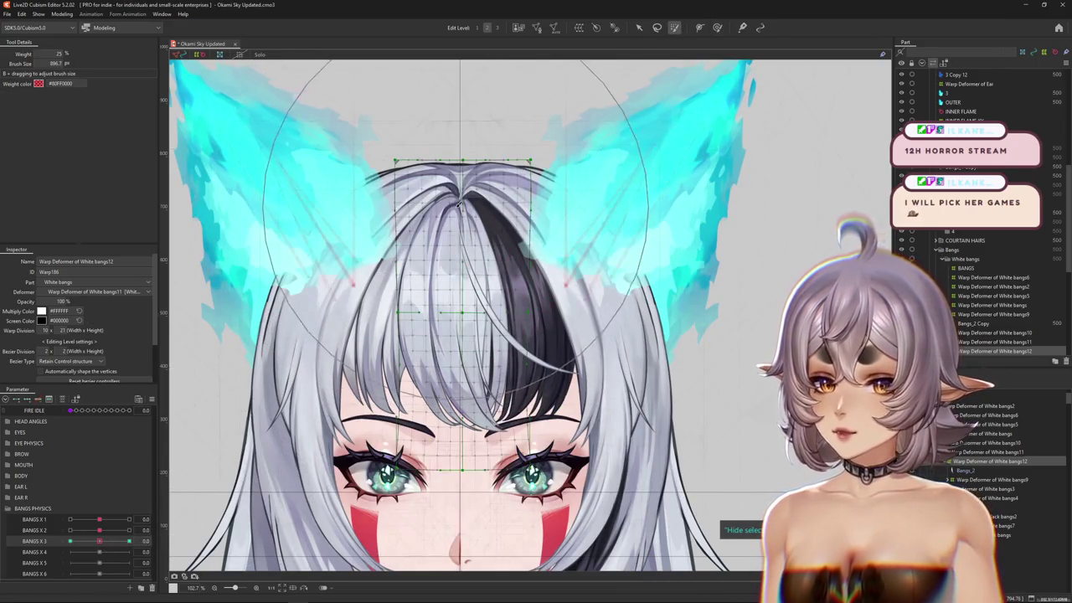
pyautogui.moveTo(461, 222); pyautogui.dragTo(648, 94)
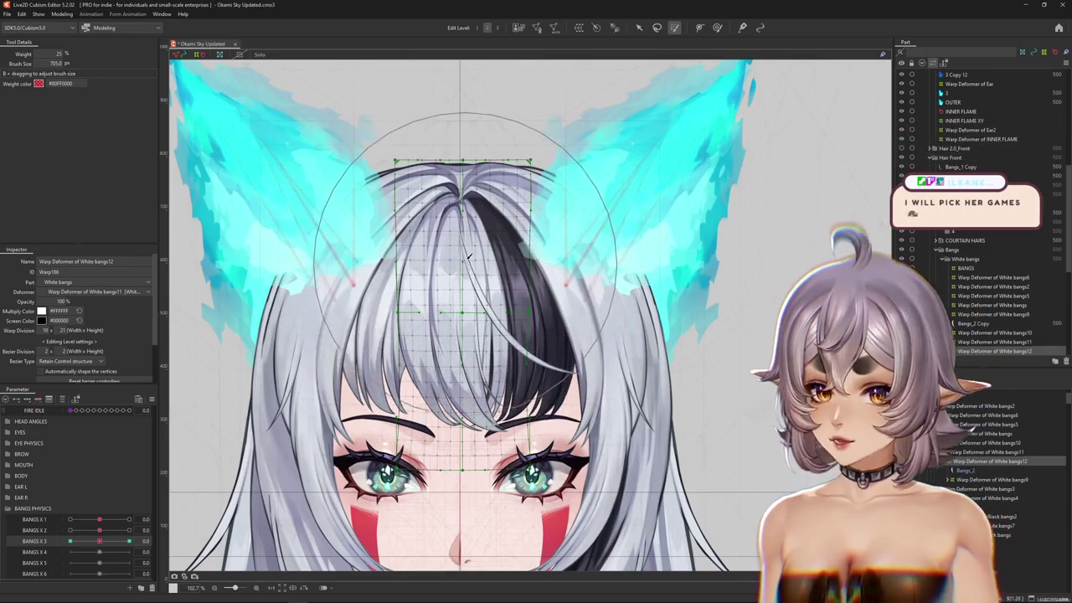
pyautogui.moveTo(469, 205); pyautogui.dragTo(466, 227)
pyautogui.moveTo(124, 540); pyautogui.dragTo(202, 527)
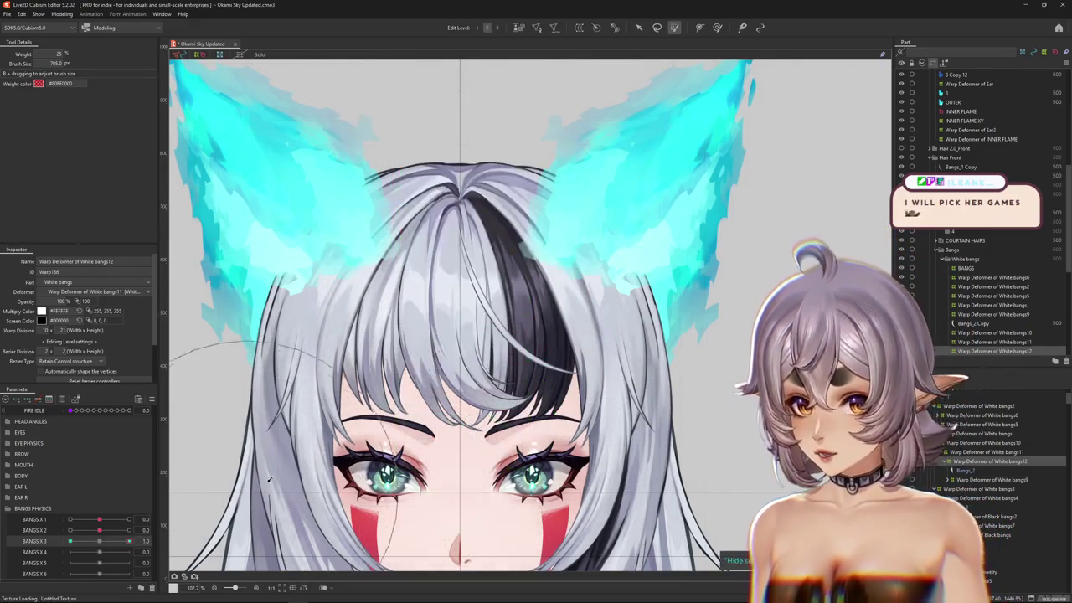
pyautogui.moveTo(380, 401); pyautogui.dragTo(386, 391)
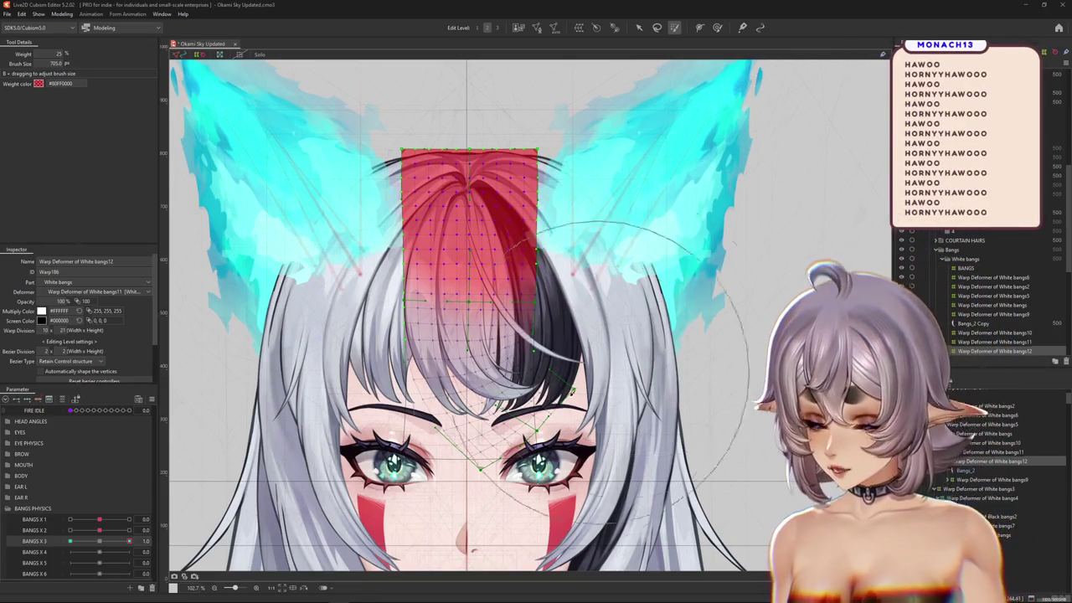
# - Zoom out and recentre the face, enlarging the bending brush over the bangs
pyautogui.scroll(-3, 530, 305)
pyautogui.scroll(3, 530, 304)
pyautogui.scroll(2, 511, 310)
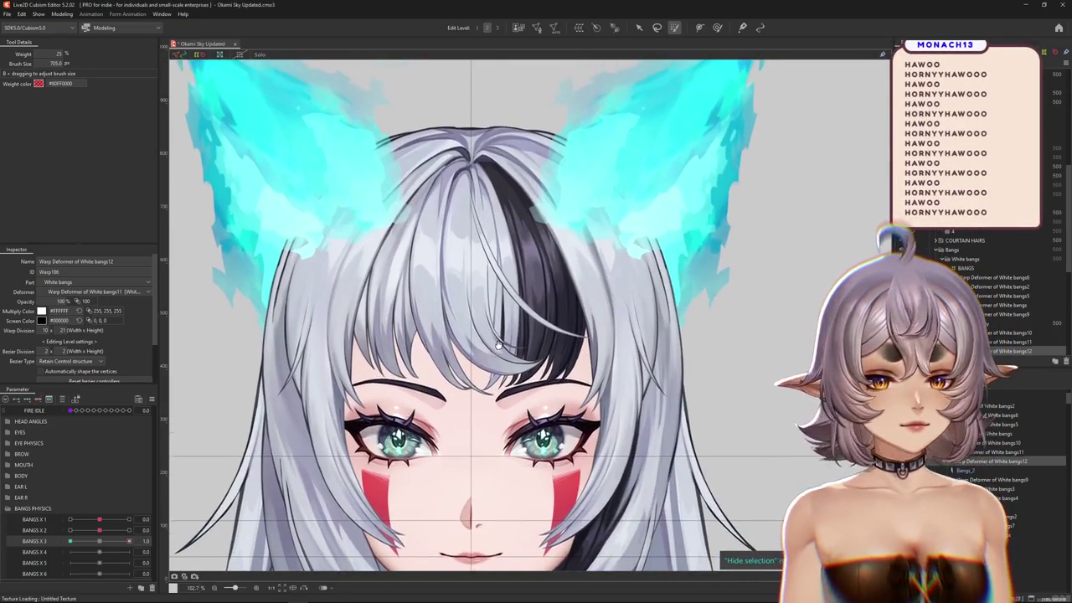
pyautogui.scroll(-1, 502, 315)
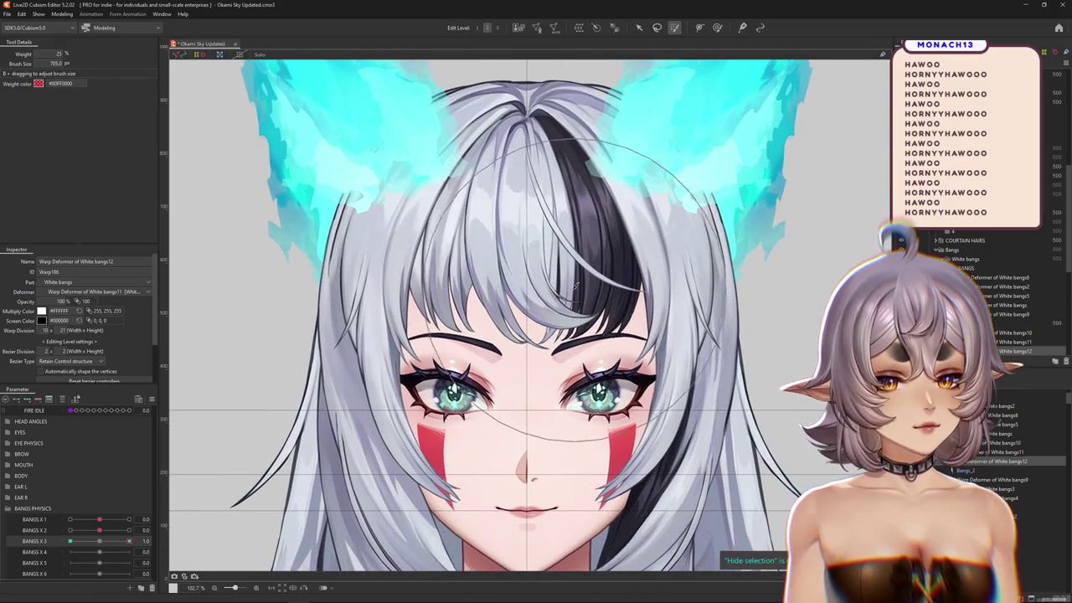
pyautogui.scroll(1, 503, 315)
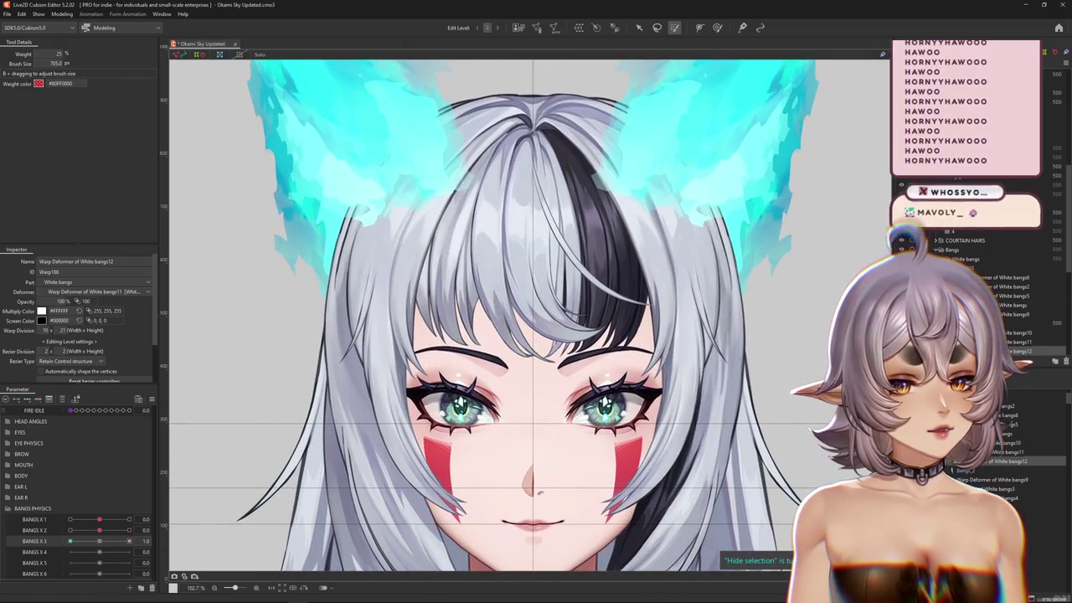
pyautogui.moveTo(292, 457); pyautogui.dragTo(250, 439)
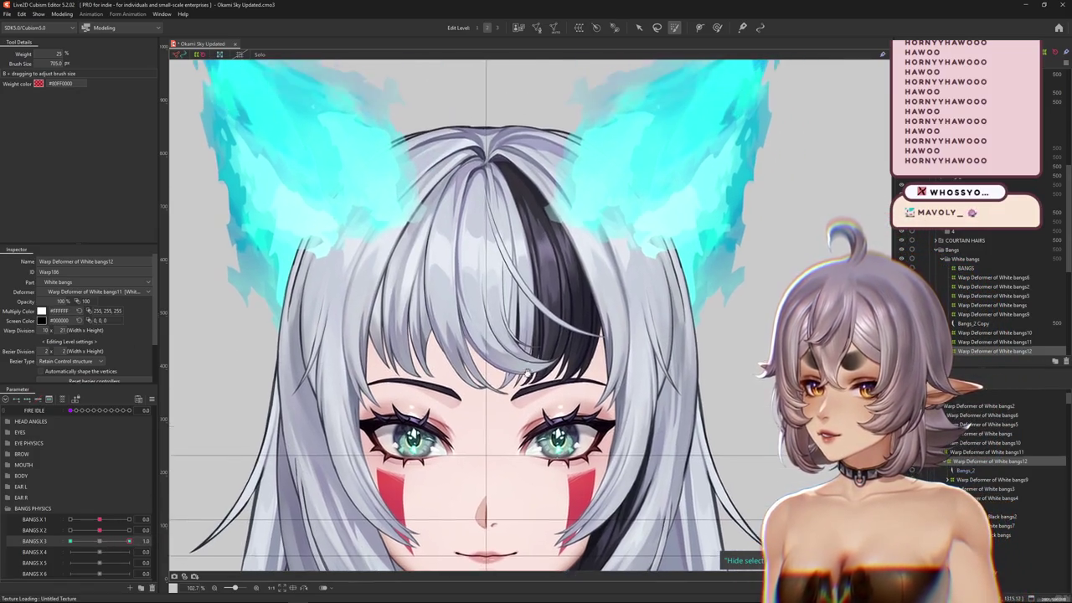
pyautogui.click(717, 28)
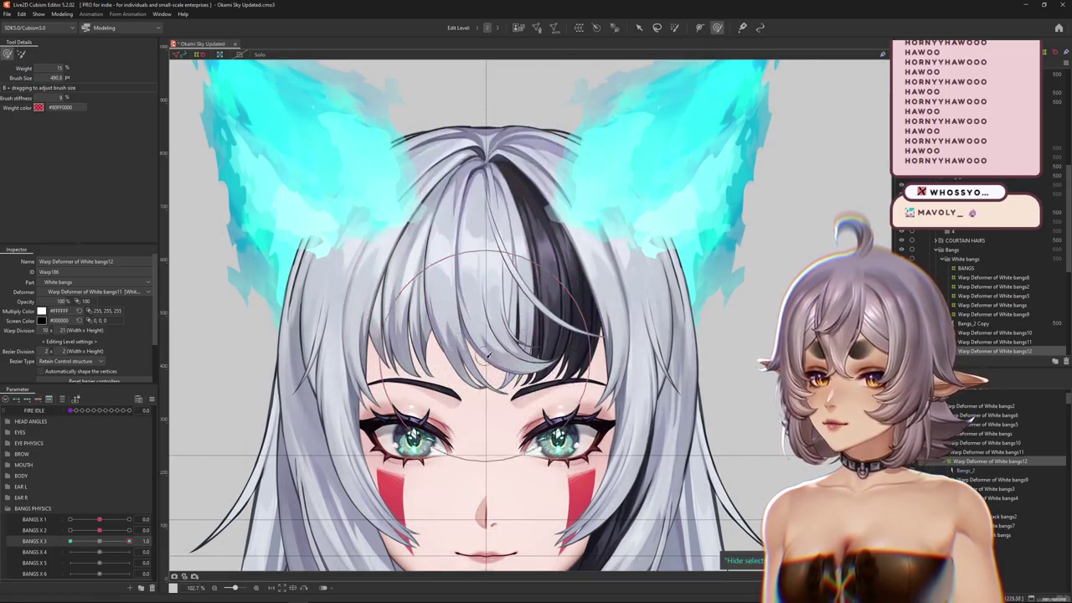
pyautogui.moveTo(494, 354); pyautogui.dragTo(554, 376)
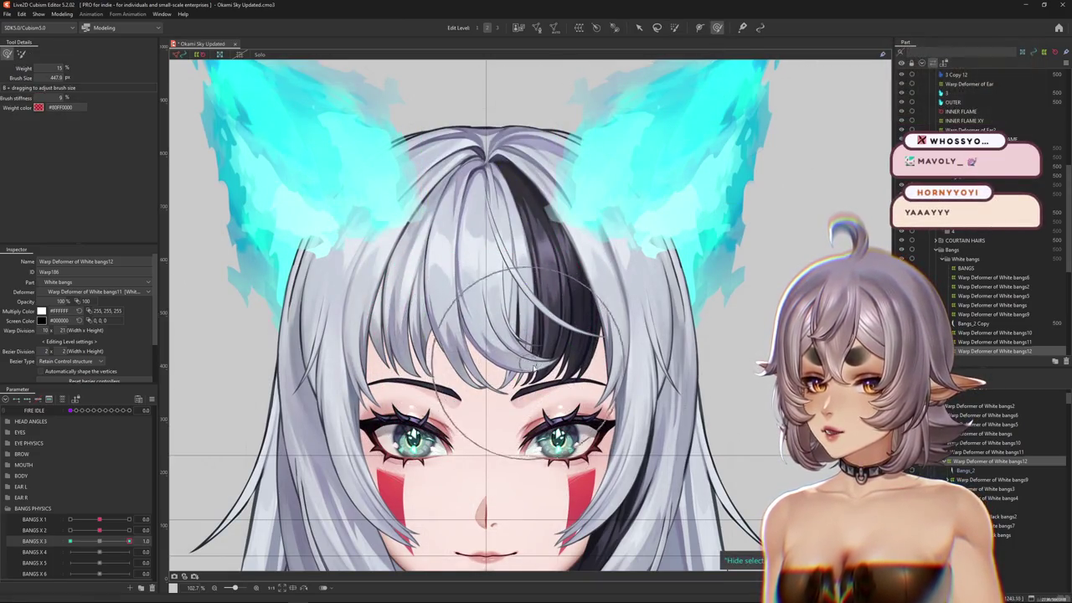
pyautogui.scroll(-2, 502, 402)
pyautogui.scroll(-1, 486, 410)
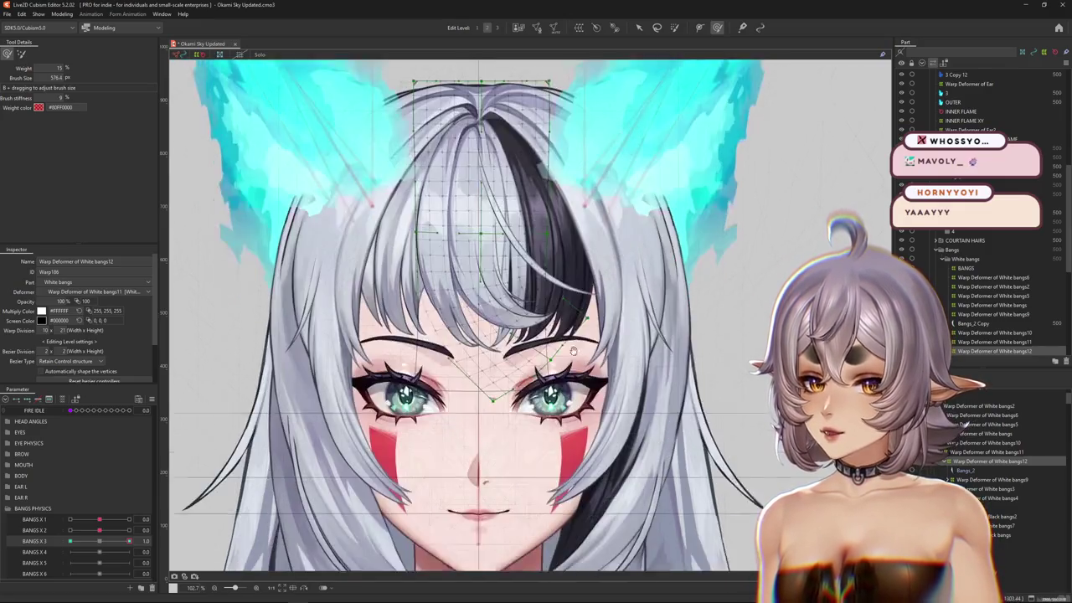
pyautogui.scroll(-1, 469, 421)
pyautogui.scroll(1, 536, 377)
pyautogui.scroll(1, 586, 351)
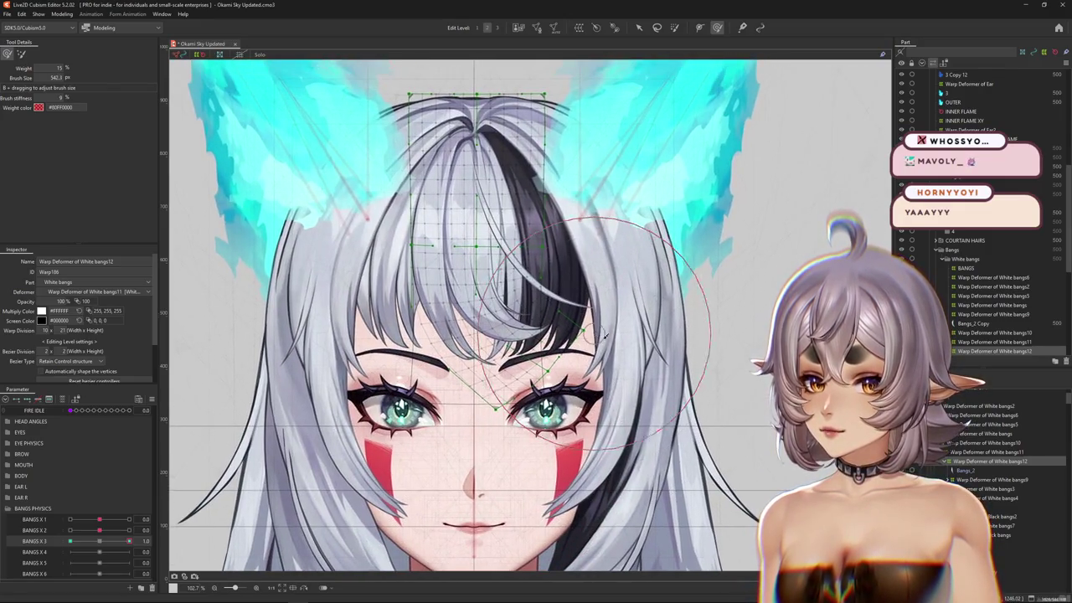
# - Toggle the deformer grid to judge the strand and adjust the bending brush size
pyautogui.press('h')
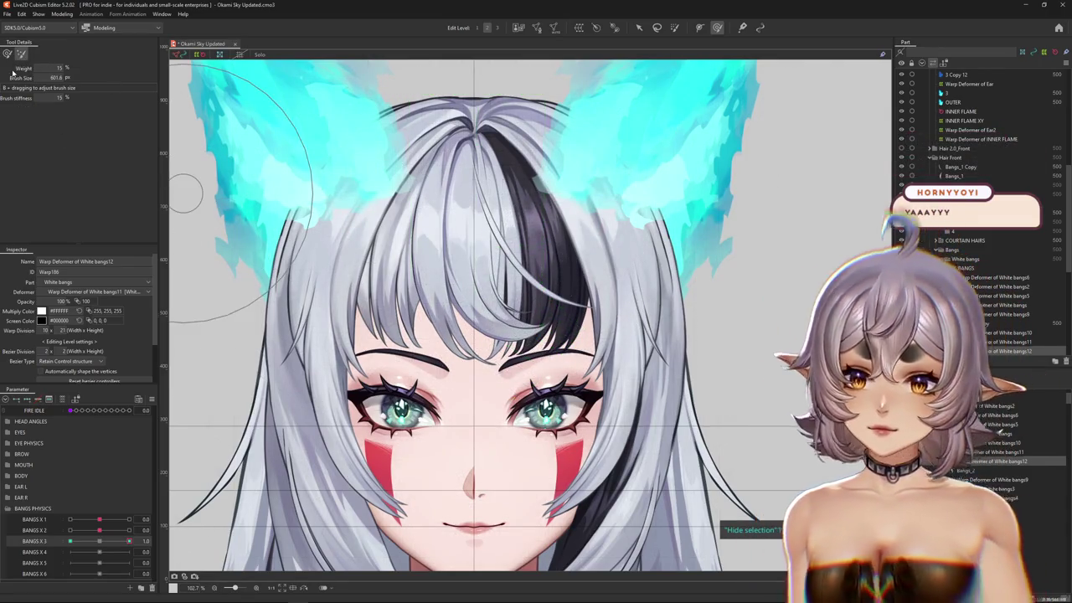
pyautogui.press('h')
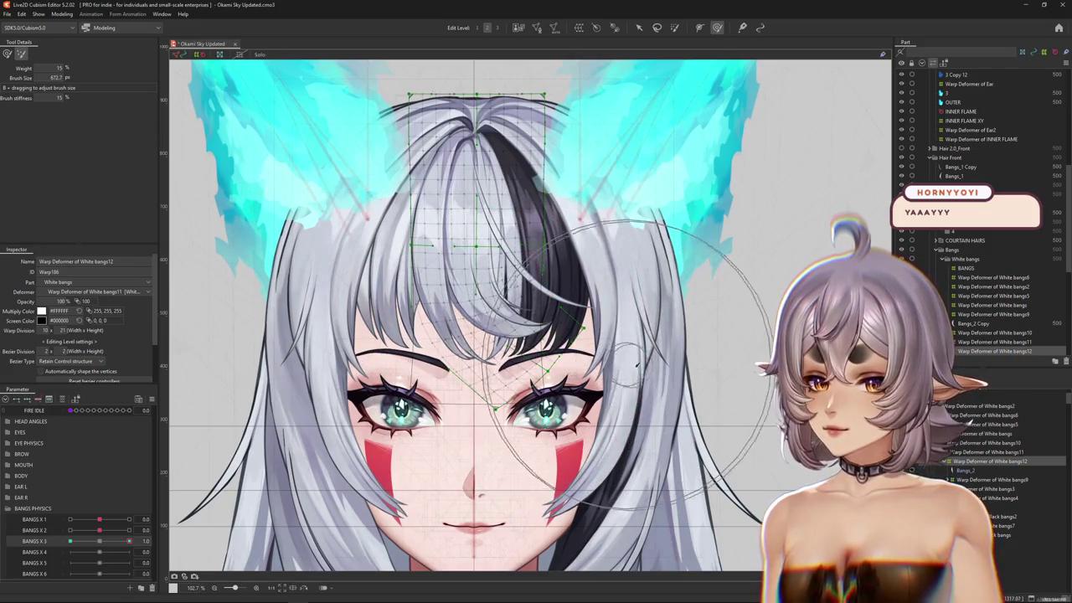
pyautogui.press('h')
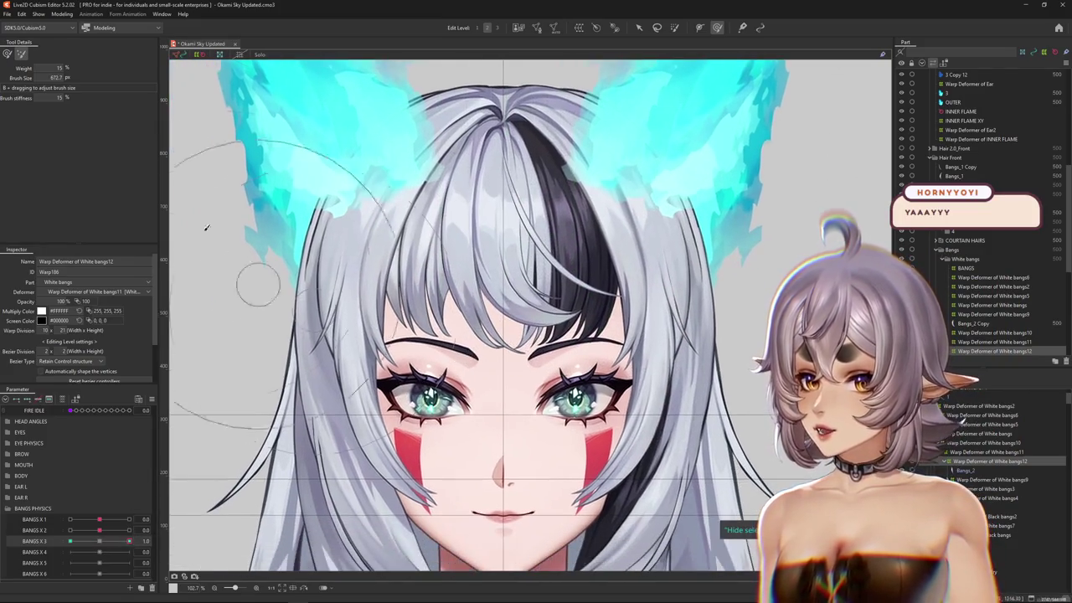
pyautogui.press('h')
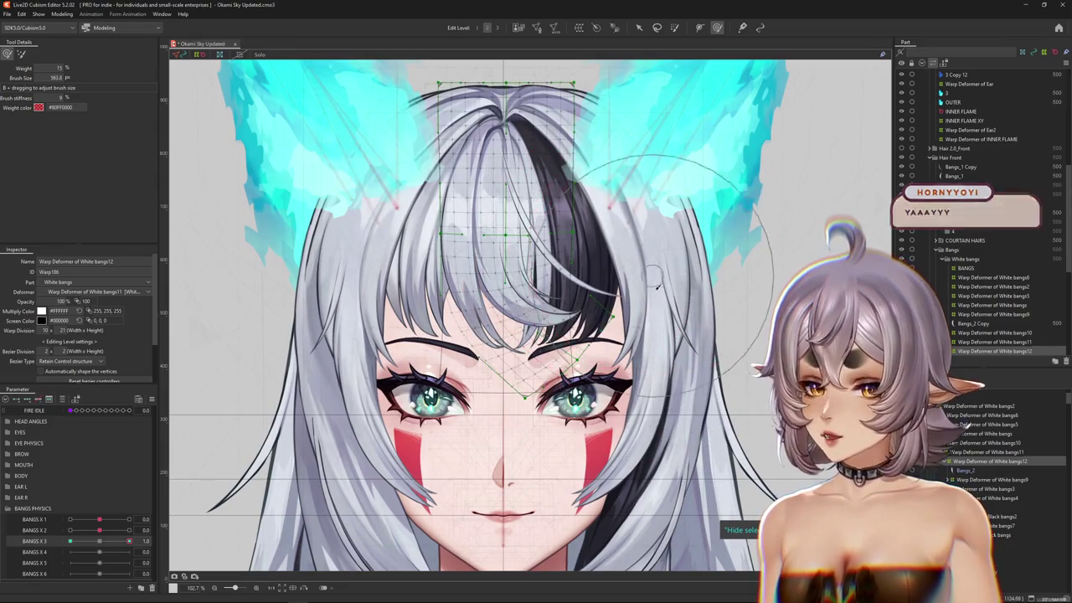
pyautogui.moveTo(678, 282); pyautogui.dragTo(657, 356)
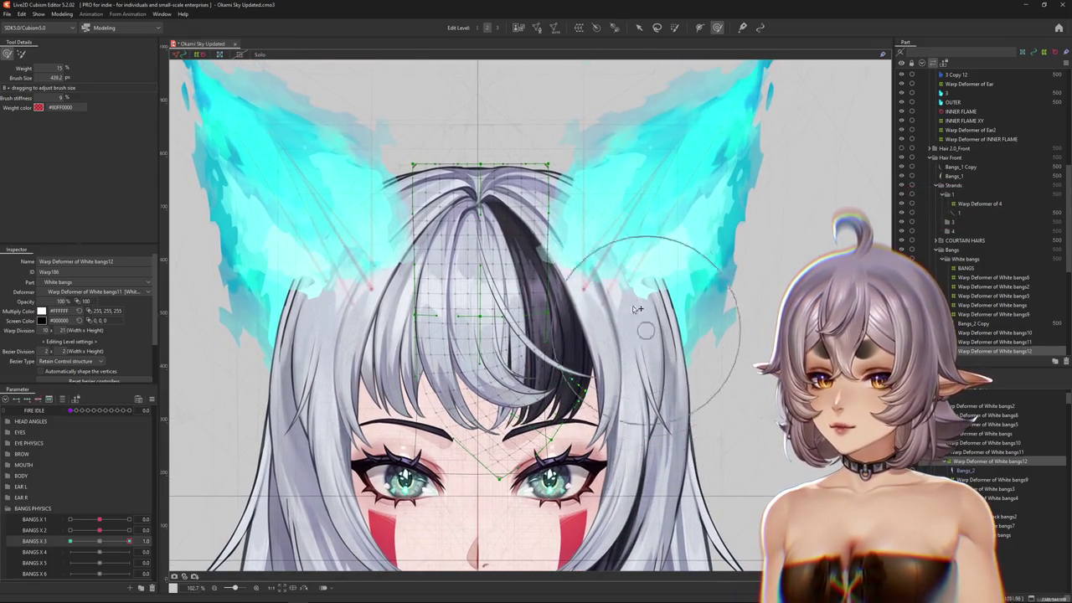
pyautogui.moveTo(636, 309); pyautogui.dragTo(609, 371)
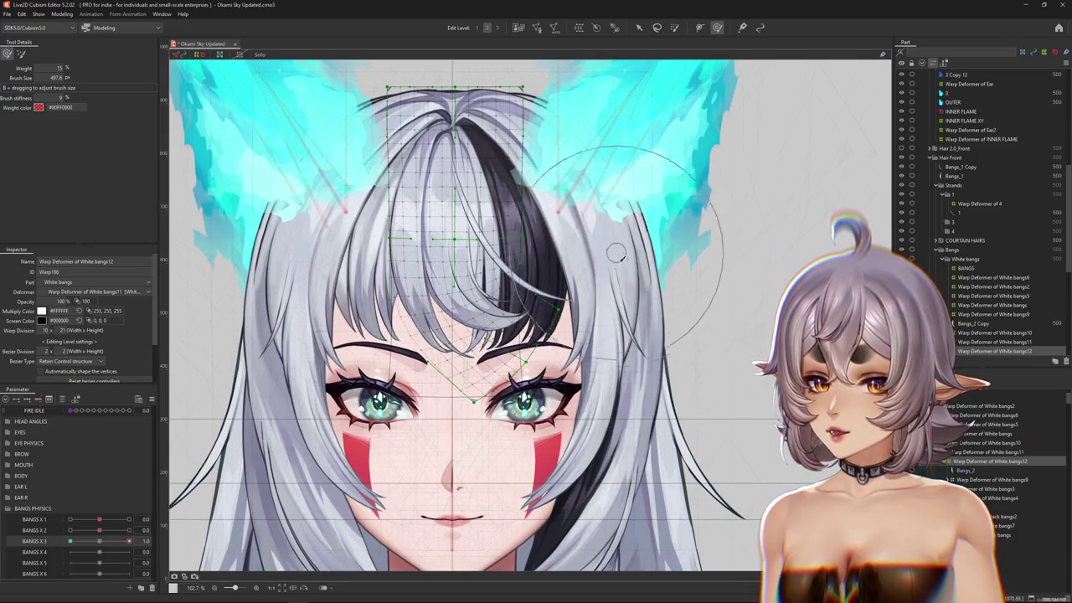
pyautogui.moveTo(620, 255); pyautogui.dragTo(512, 343)
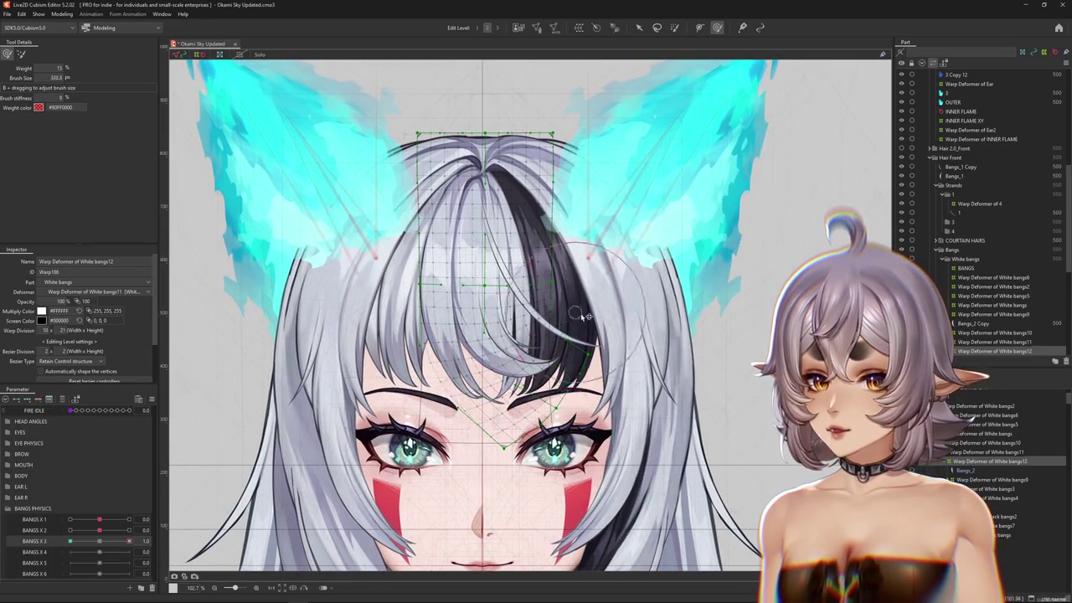
pyautogui.moveTo(584, 317); pyautogui.dragTo(636, 343)
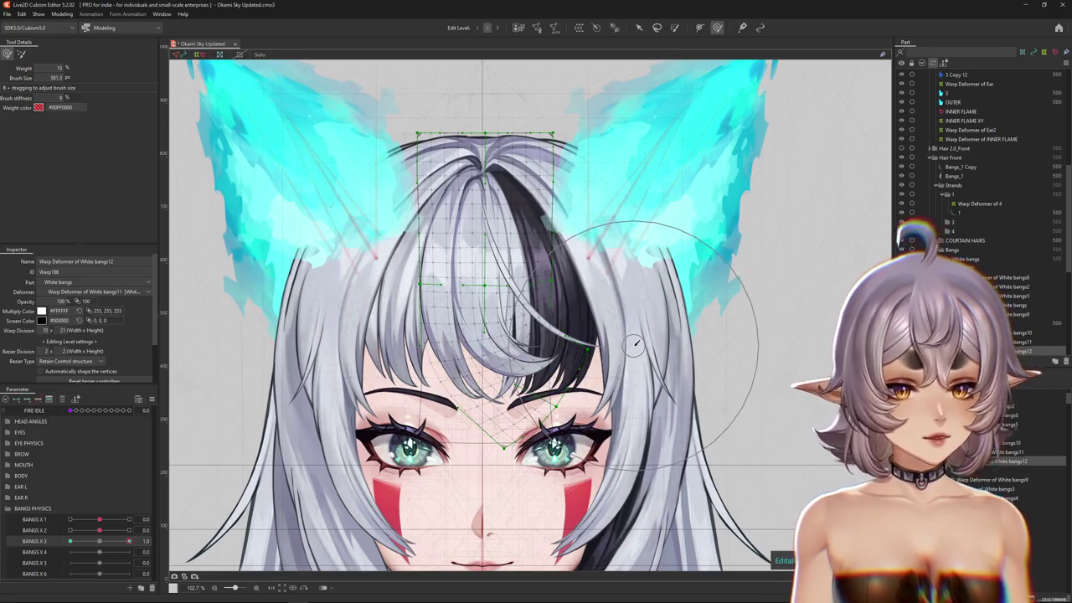
pyautogui.moveTo(592, 321); pyautogui.dragTo(574, 333)
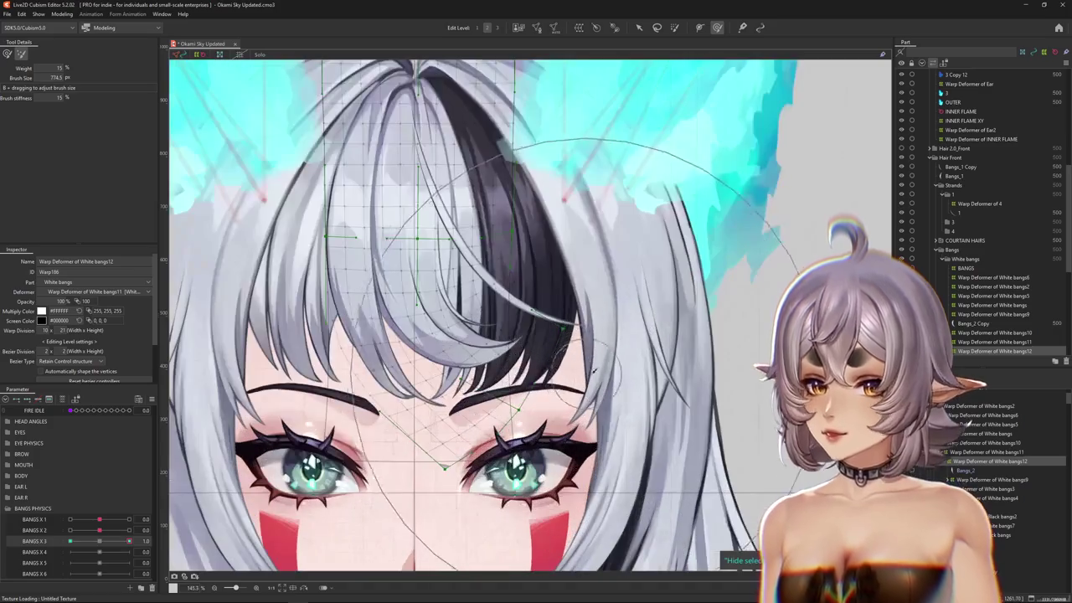
pyautogui.moveTo(594, 367); pyautogui.dragTo(607, 375)
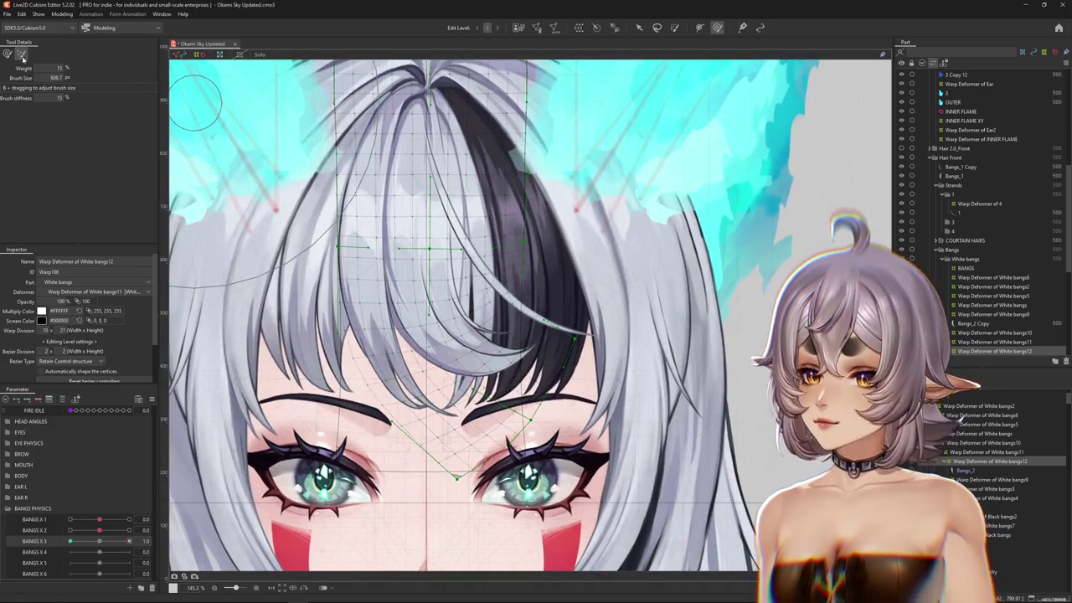
pyautogui.moveTo(106, 541); pyautogui.dragTo(99, 541)
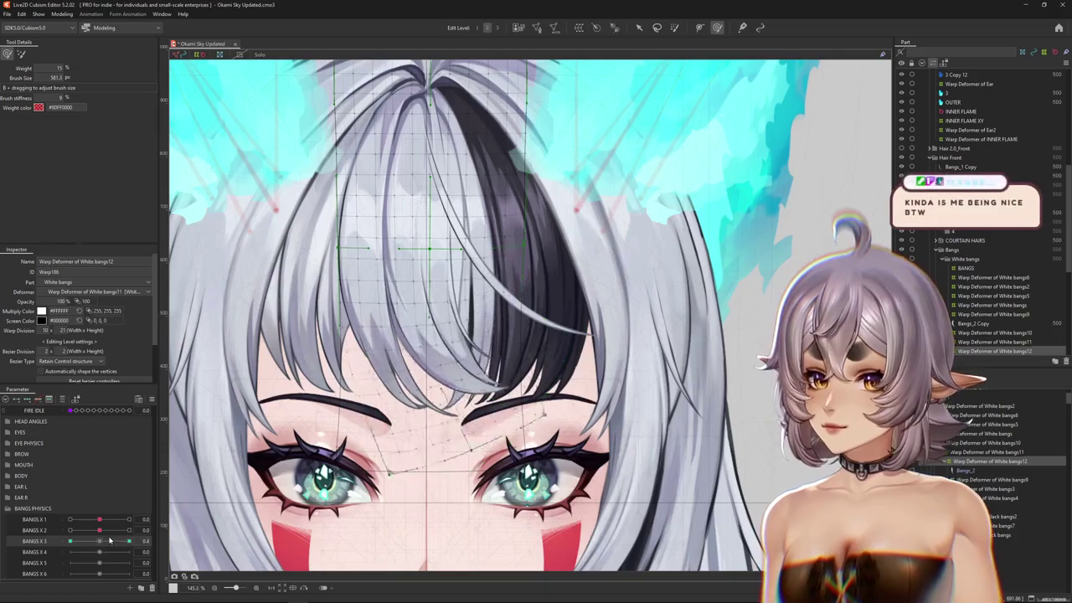
pyautogui.moveTo(458, 307); pyautogui.dragTo(512, 333)
# - Preview BANGS X 3 at 1.0 and repaint the weight gradient on White bangs12
pyautogui.scroll(-3, 513, 332)
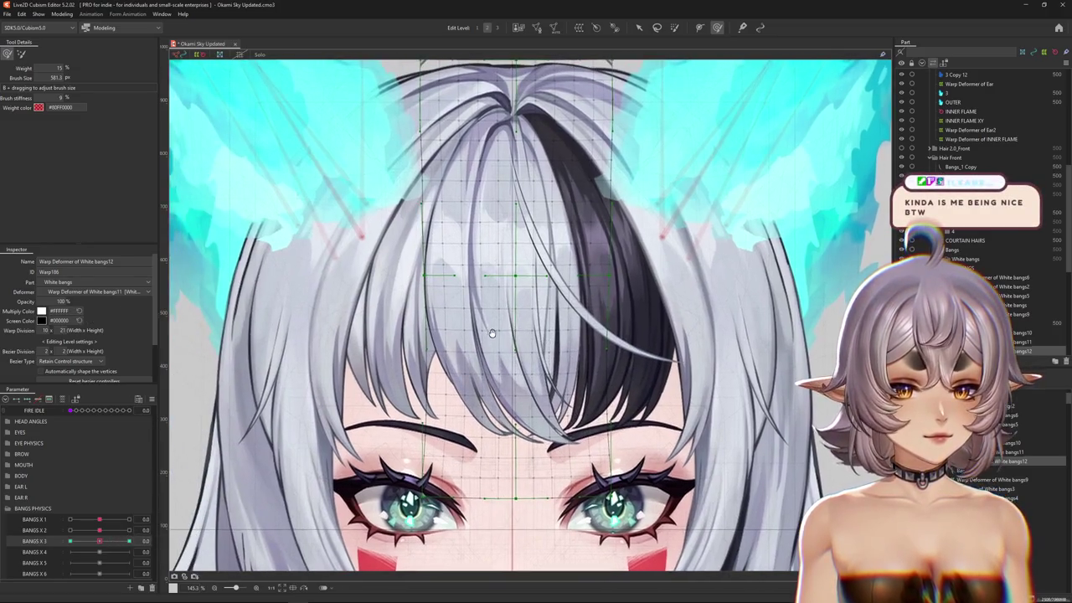
pyautogui.scroll(3, 509, 321)
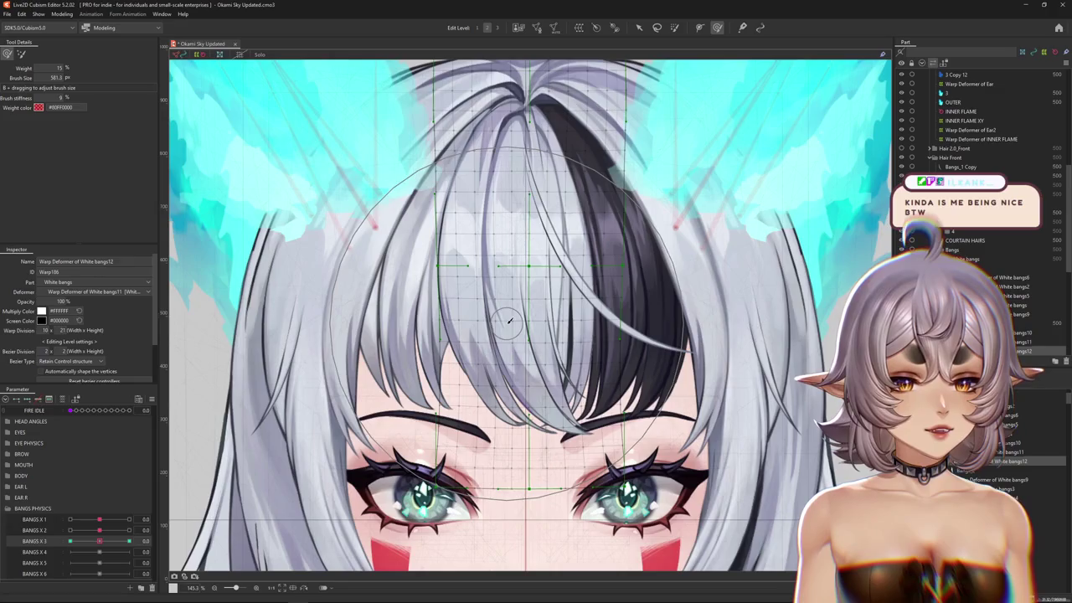
pyautogui.scroll(-2, 369, 426)
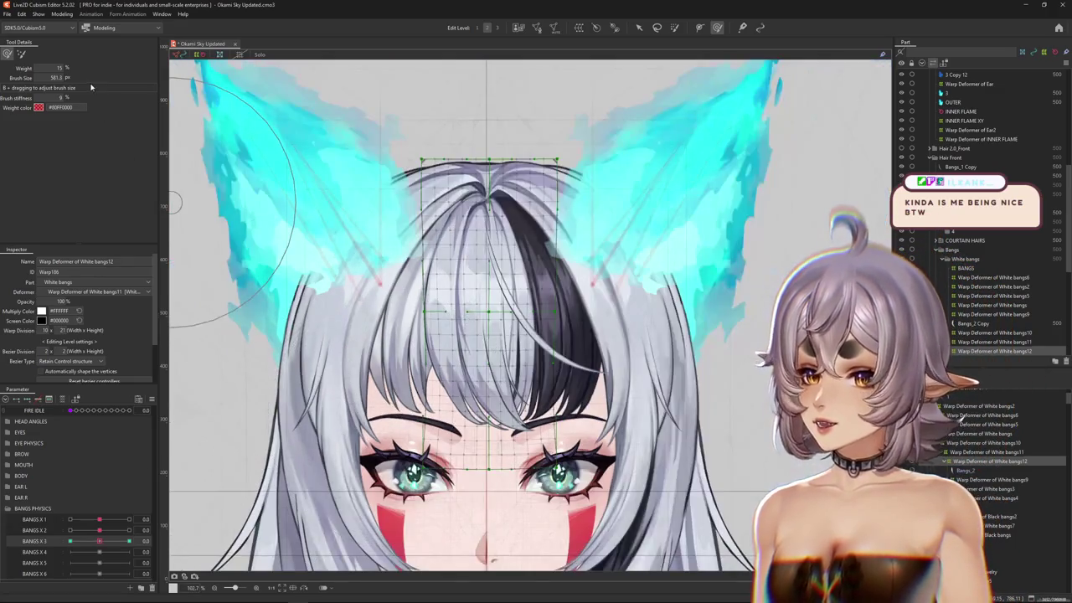
pyautogui.moveTo(99, 543); pyautogui.dragTo(172, 533)
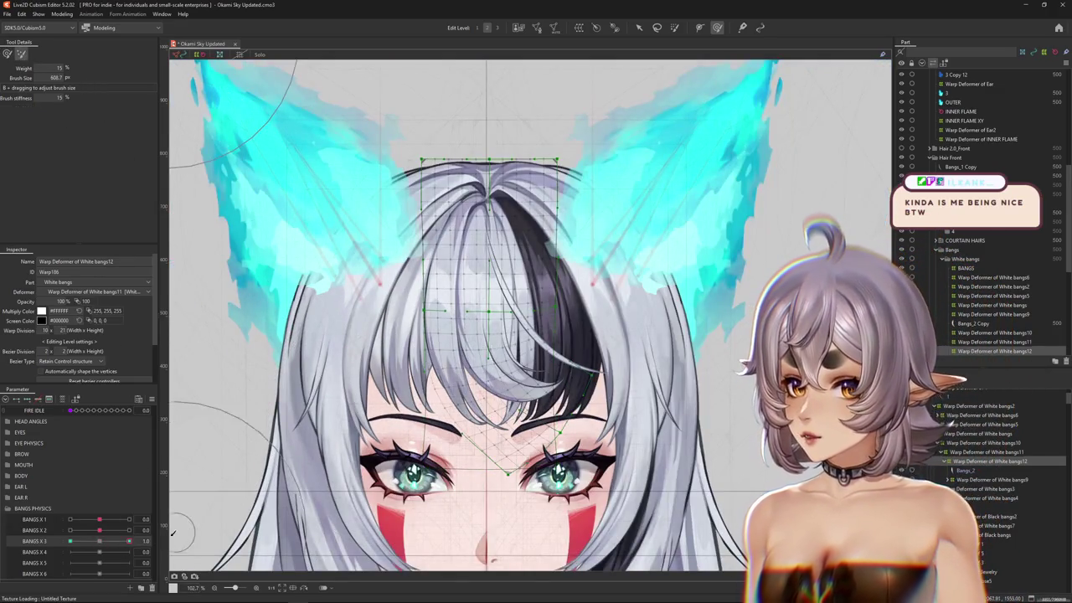
pyautogui.click(100, 543)
pyautogui.click(675, 27)
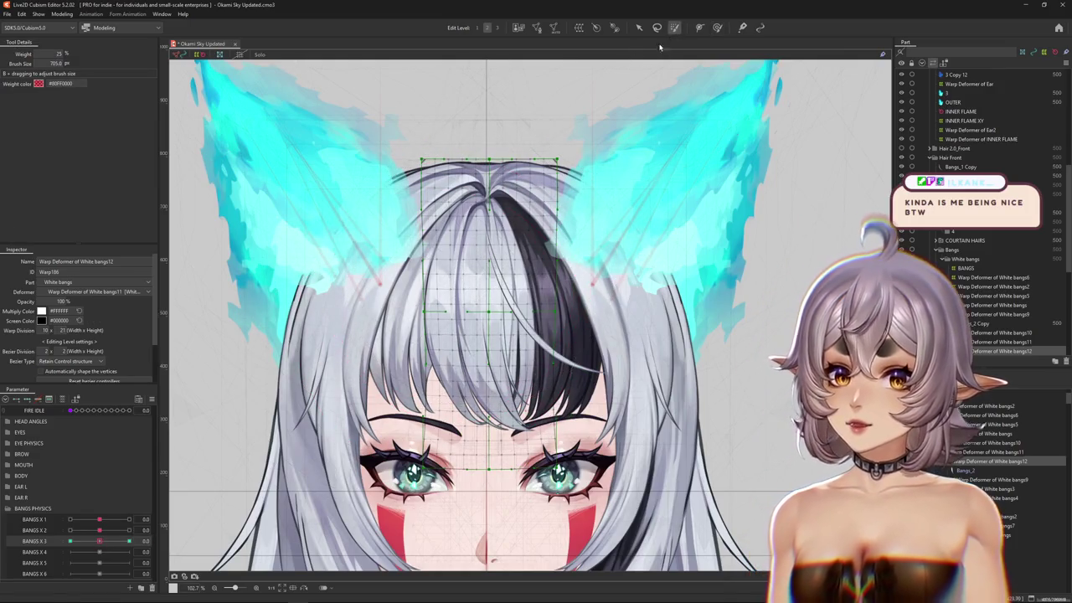
pyautogui.click(497, 159)
pyautogui.moveTo(448, 262); pyautogui.dragTo(364, 335)
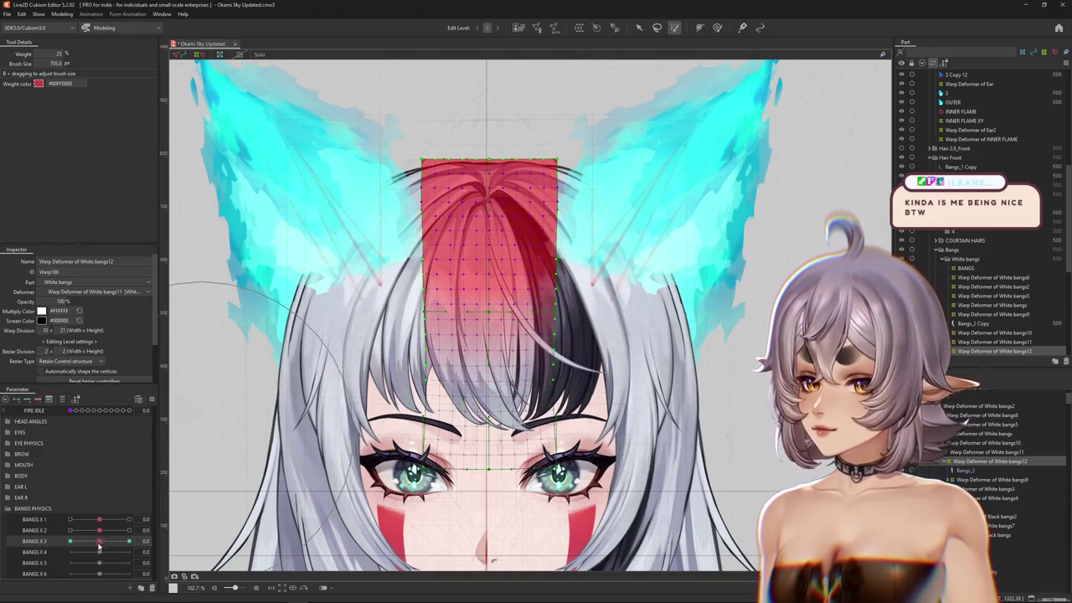
pyautogui.moveTo(99, 542)
pyautogui.mouseDown()
pyautogui.moveTo(75, 542)
pyautogui.moveTo(170, 548)
pyautogui.mouseUp()
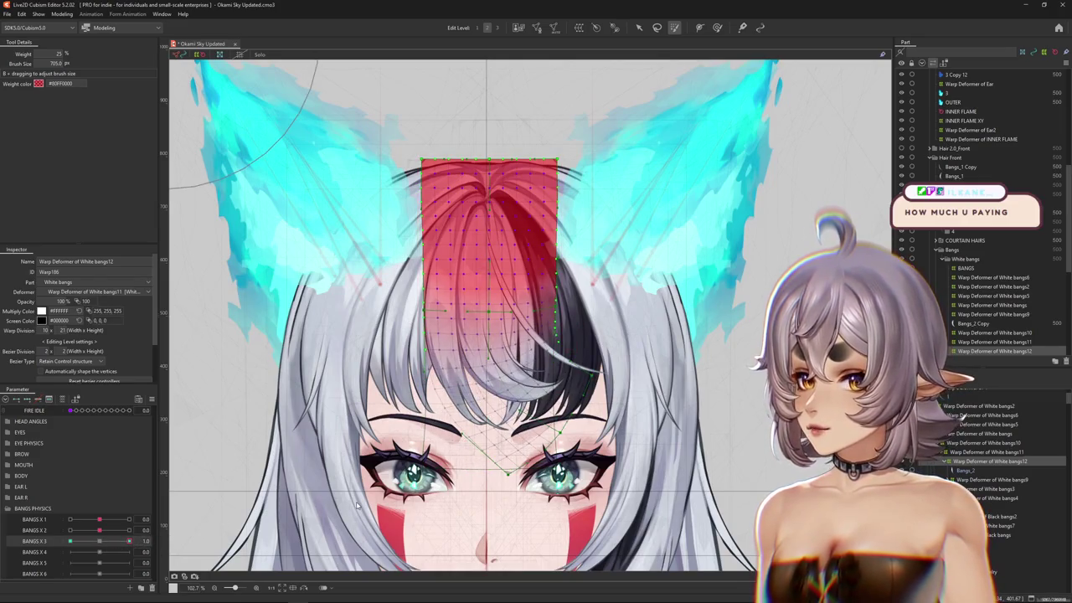
# - Set BANGS X 3 to -1.0 with a smaller bending brush, zooming in on the bangs
pyautogui.click(718, 27)
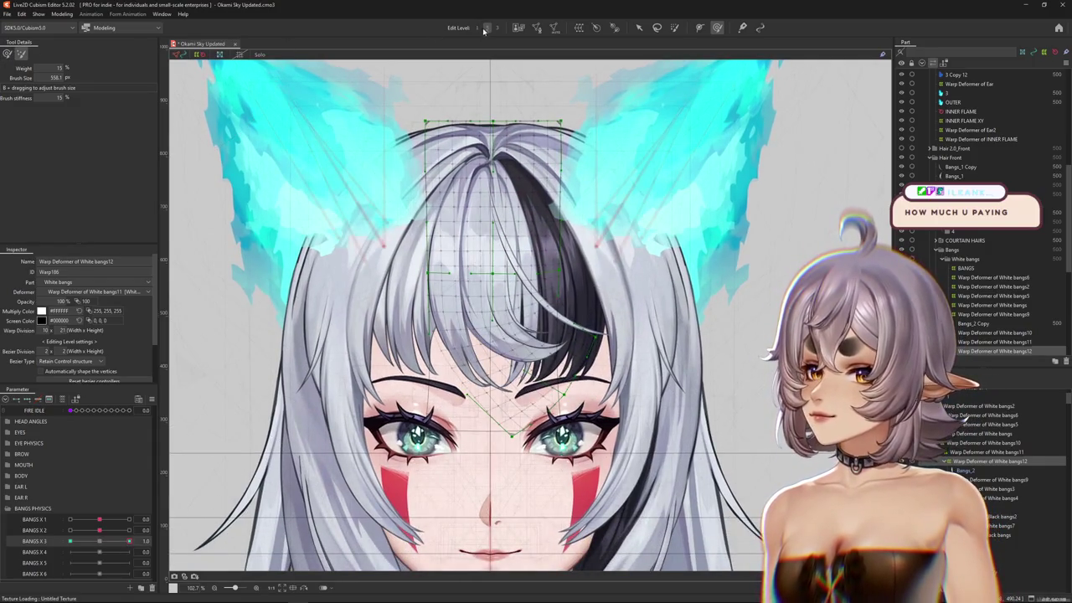
pyautogui.moveTo(263, 168); pyautogui.dragTo(485, 323)
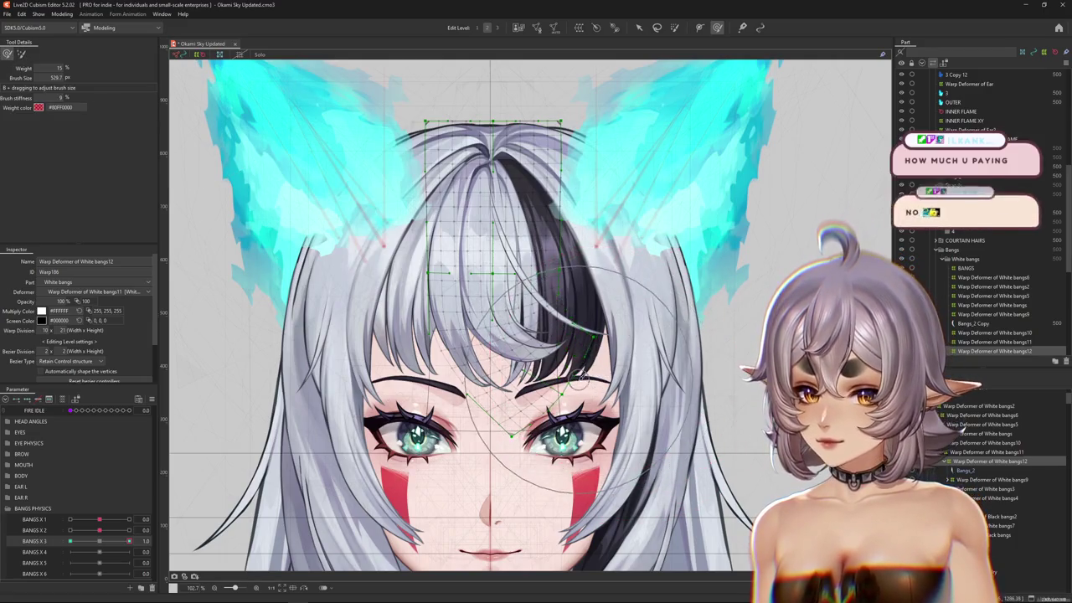
pyautogui.moveTo(496, 393); pyautogui.dragTo(520, 402)
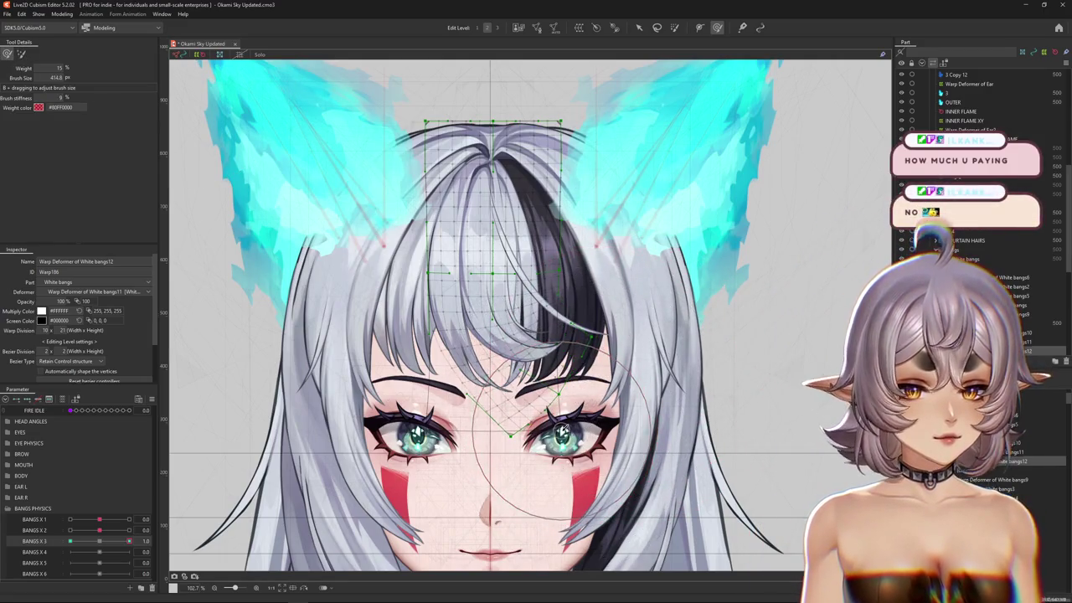
pyautogui.scroll(2, 541, 402)
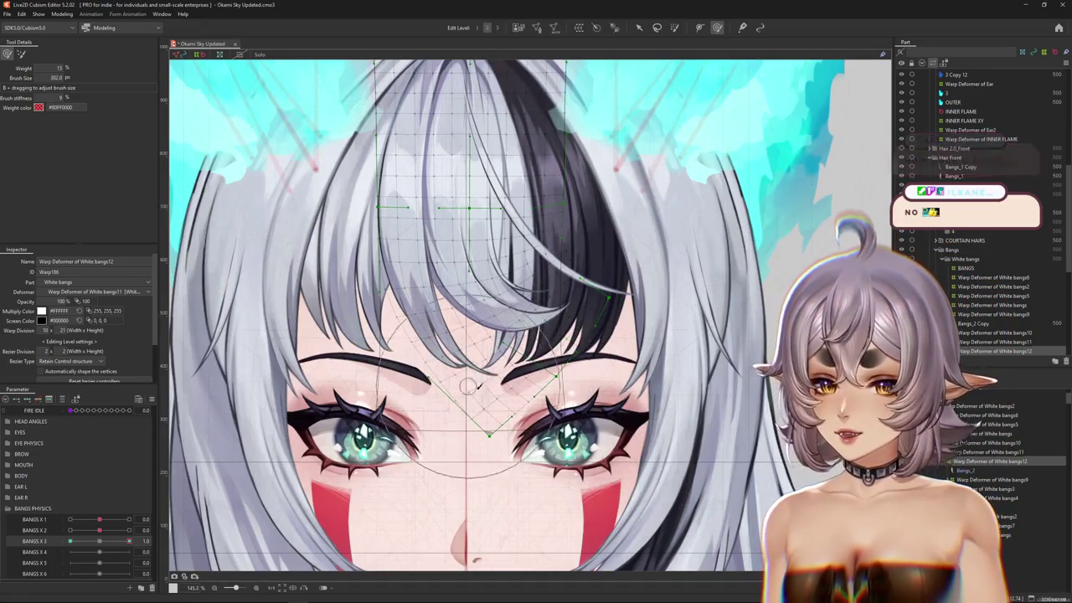
pyautogui.scroll(-3, 527, 502)
pyautogui.scroll(-2, 502, 494)
pyautogui.moveTo(73, 546); pyautogui.dragTo(131, 547)
pyautogui.scroll(2, 511, 486)
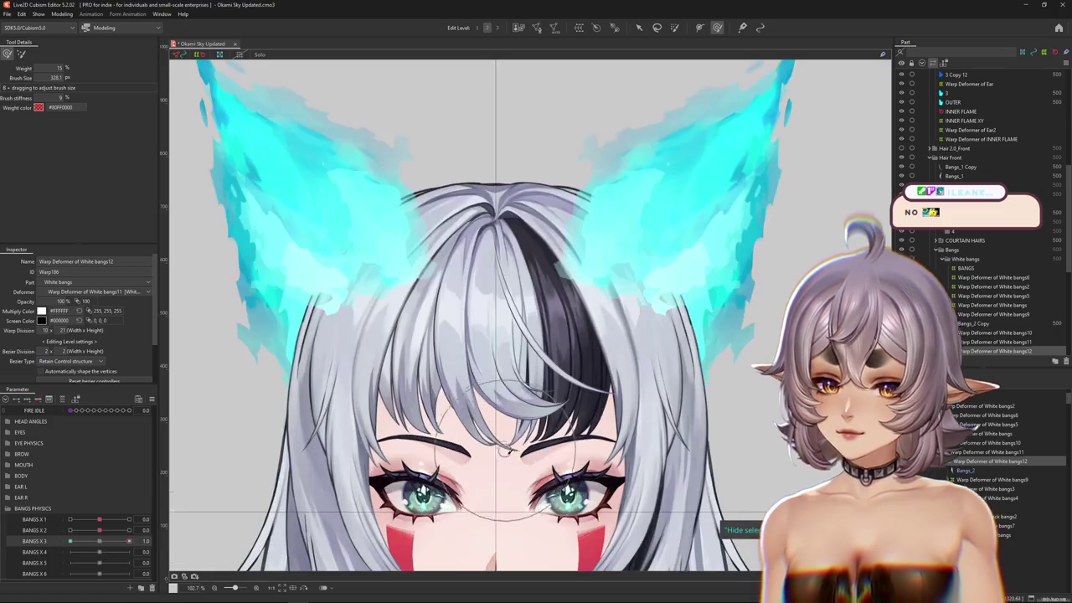
pyautogui.scroll(2, 510, 486)
pyautogui.scroll(1, 511, 486)
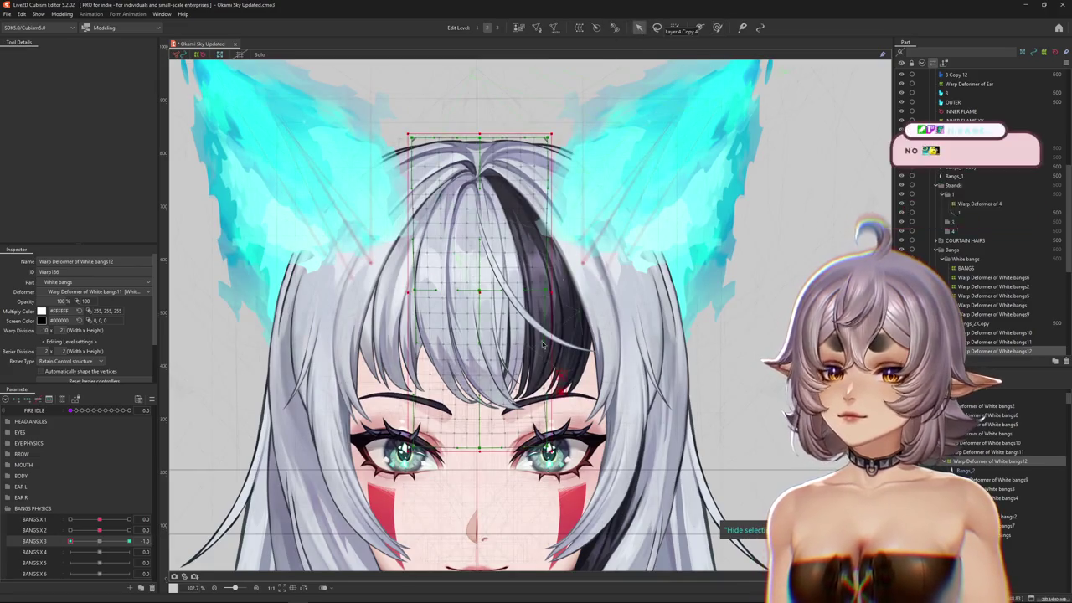
pyautogui.click(638, 28)
# - At BANGS X 3 = -1.0, bend the centre strand left along a Temporary path
pyautogui.click(74, 54)
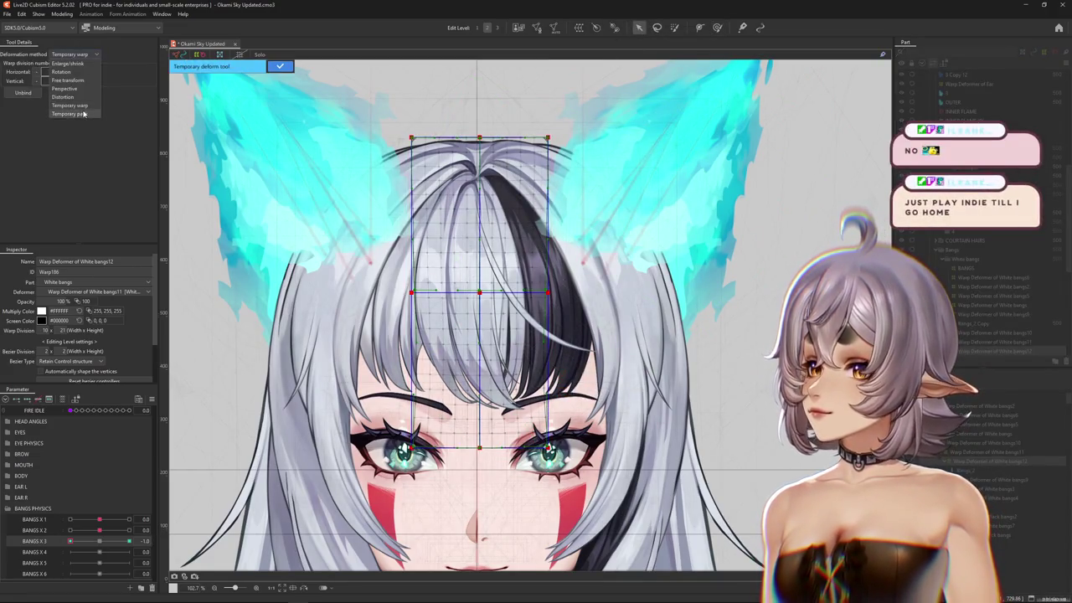
pyautogui.click(84, 114)
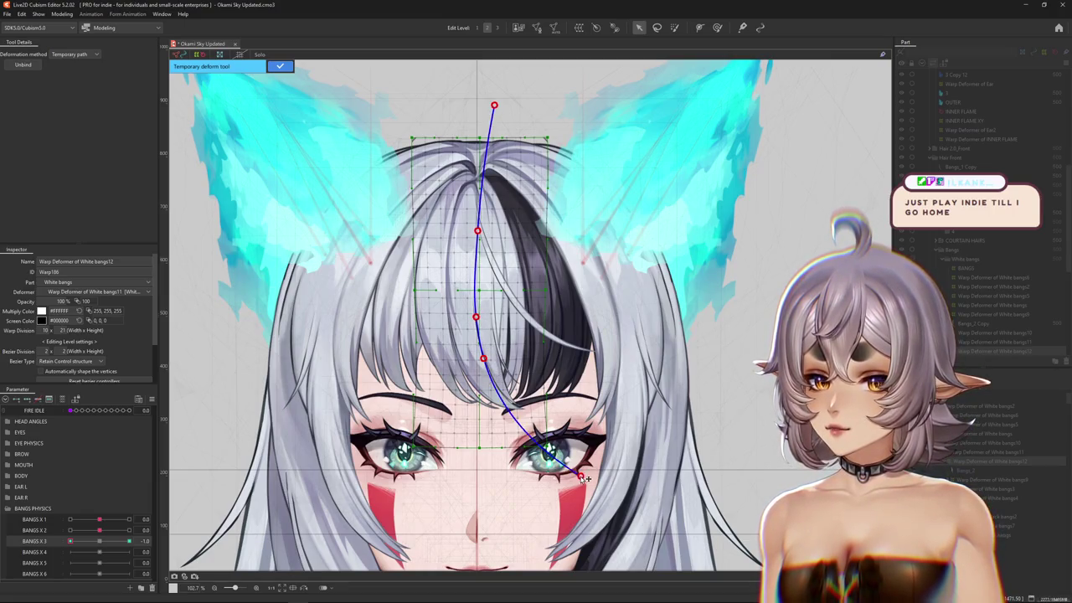
pyautogui.moveTo(581, 476); pyautogui.dragTo(509, 513)
pyautogui.scroll(2, 481, 463)
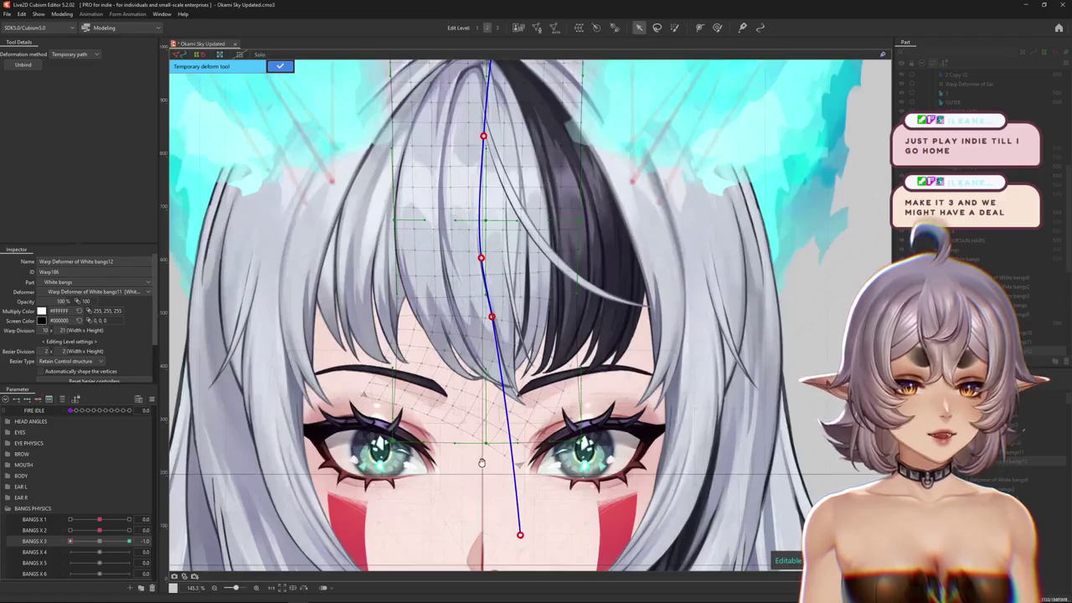
pyautogui.moveTo(481, 463); pyautogui.dragTo(502, 400)
pyautogui.moveTo(540, 470); pyautogui.dragTo(500, 469)
pyautogui.moveTo(334, 108); pyautogui.dragTo(307, 145)
pyautogui.click(278, 66)
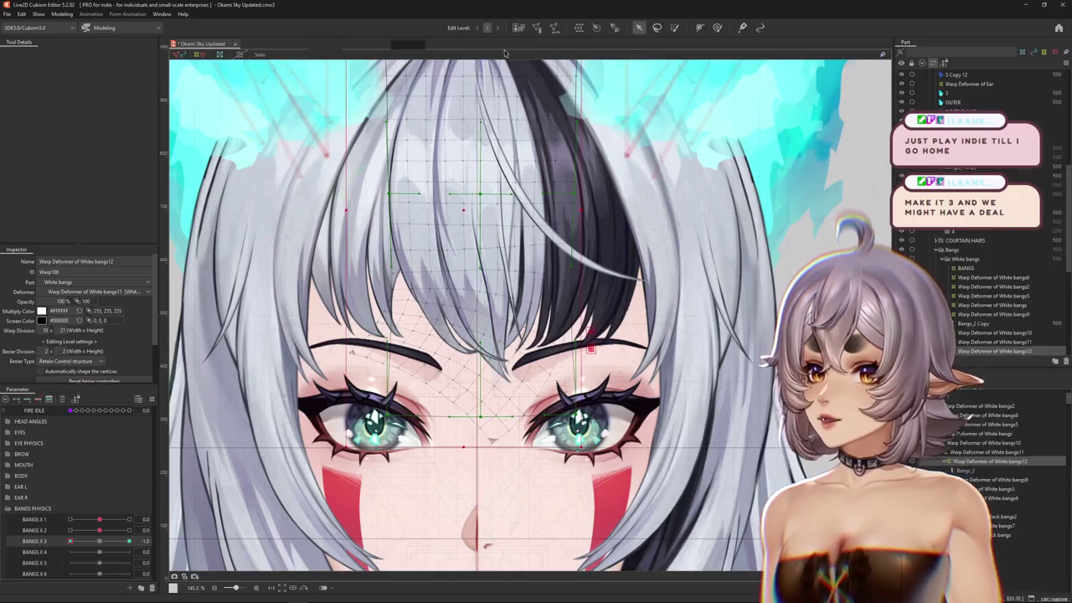
pyautogui.moveTo(573, 277); pyautogui.dragTo(577, 201)
pyautogui.moveTo(513, 385)
pyautogui.mouseDown()
pyautogui.moveTo(513, 436)
pyautogui.moveTo(509, 325)
pyautogui.mouseUp()
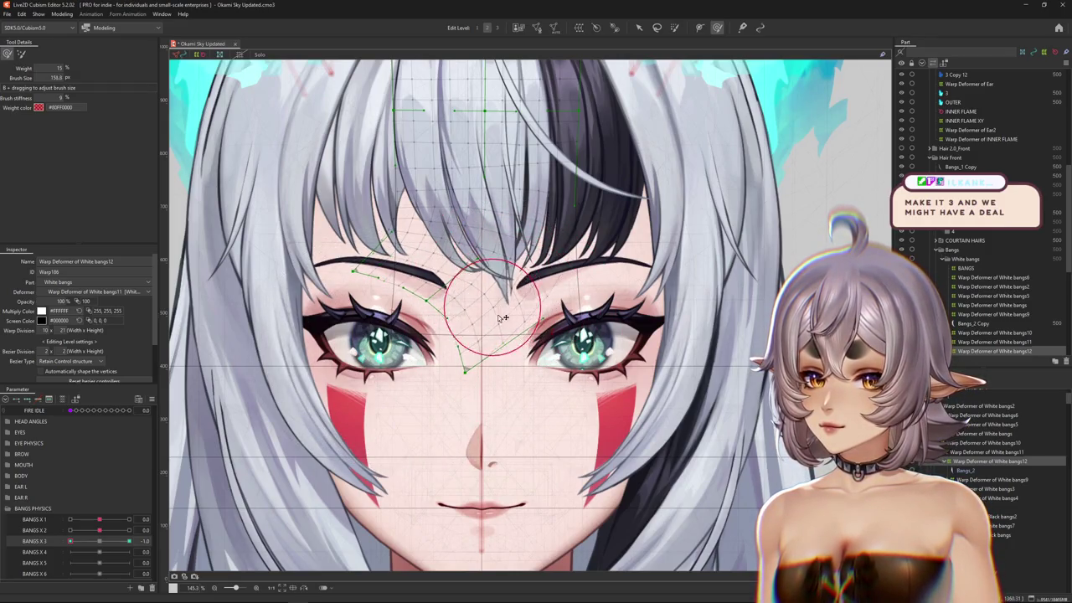
# - Smooth the warp grid around the brows and eyes, previewing with the grid hidden
pyautogui.moveTo(429, 387)
pyautogui.mouseDown()
pyautogui.moveTo(383, 254)
pyautogui.moveTo(413, 310)
pyautogui.mouseUp()
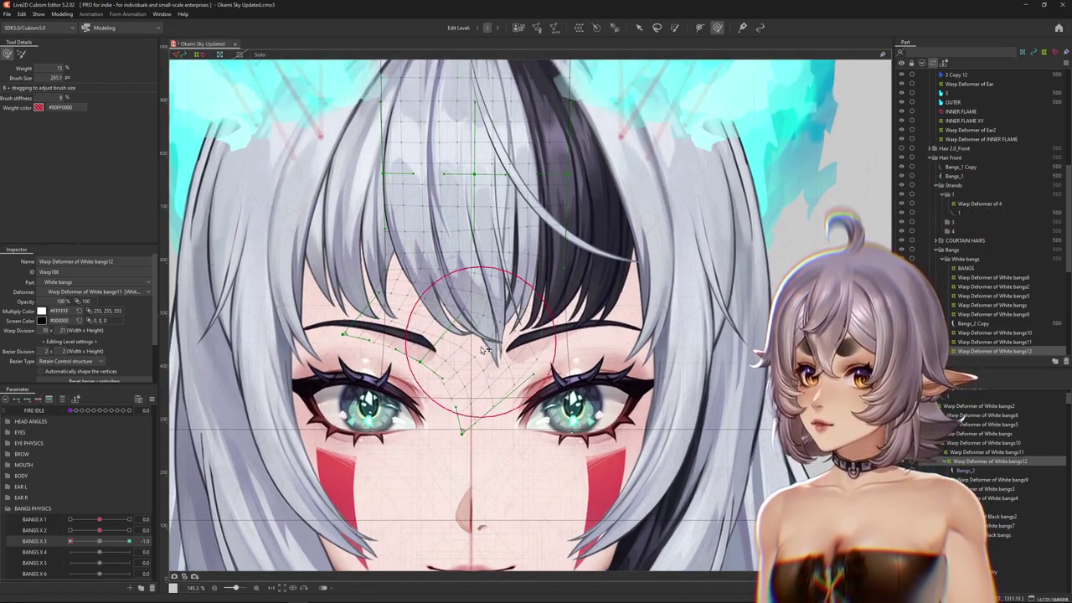
pyautogui.moveTo(484, 350); pyautogui.dragTo(455, 383)
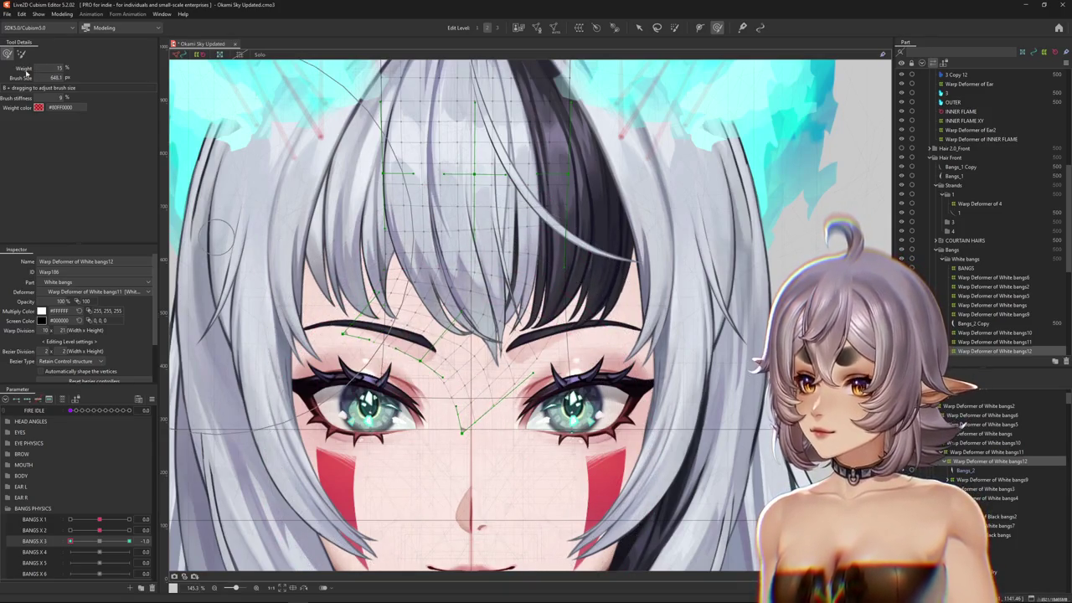
pyautogui.moveTo(478, 442); pyautogui.dragTo(475, 374)
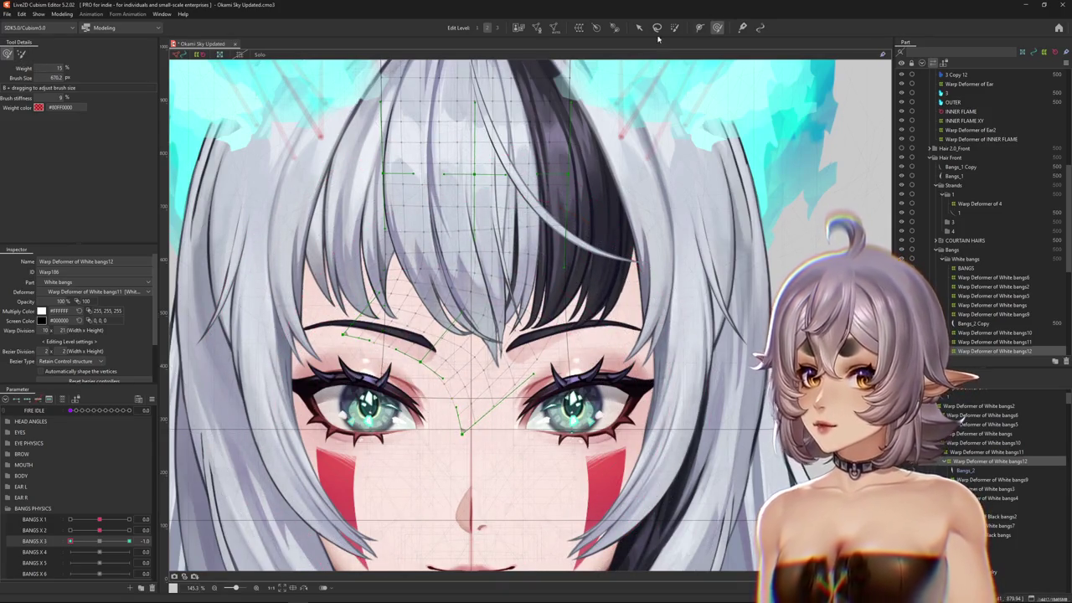
pyautogui.moveTo(413, 473); pyautogui.dragTo(533, 457)
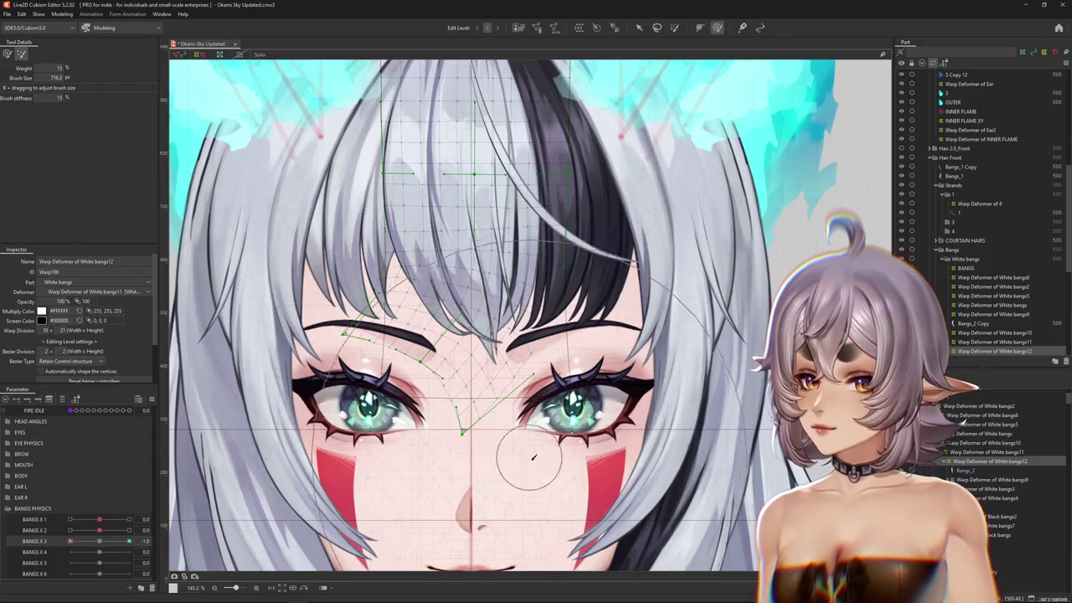
pyautogui.hotkey('ctrl', 'h')
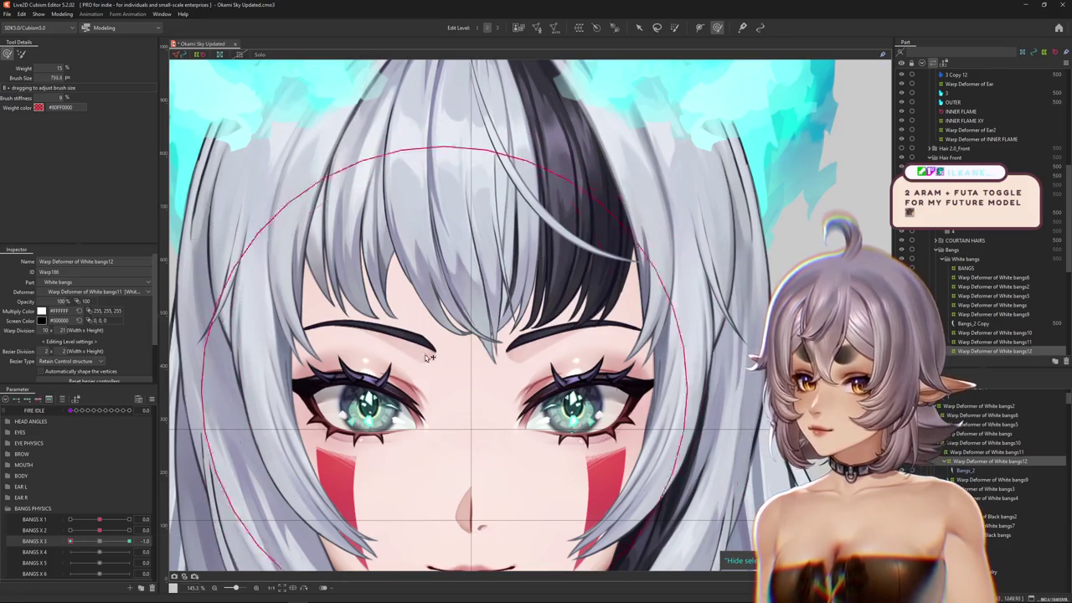
pyautogui.moveTo(455, 371); pyautogui.dragTo(429, 423)
pyautogui.hotkey('ctrl', 'h')
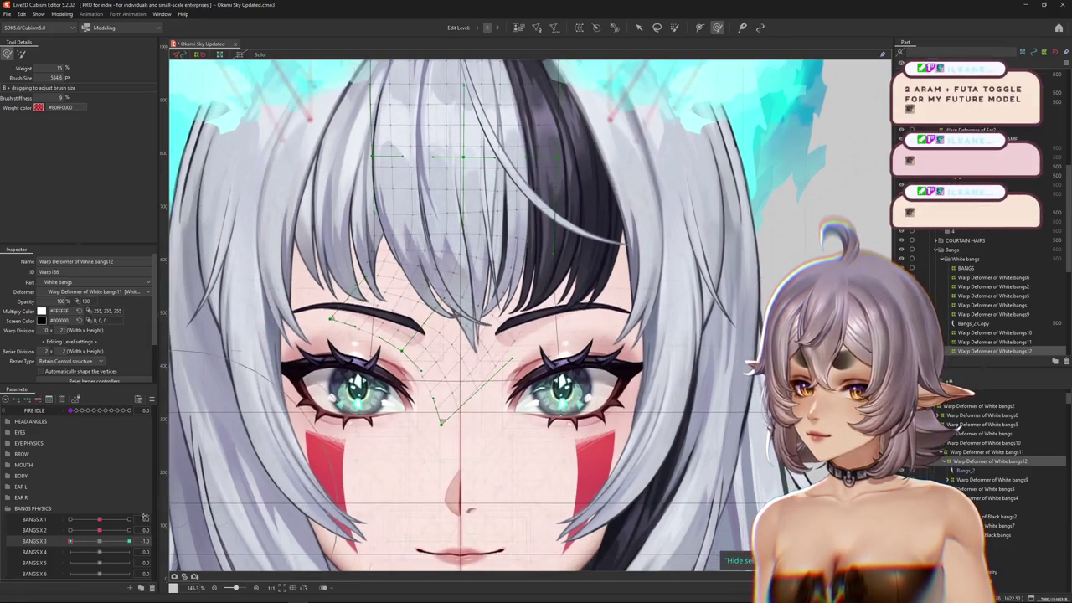
pyautogui.click(130, 541)
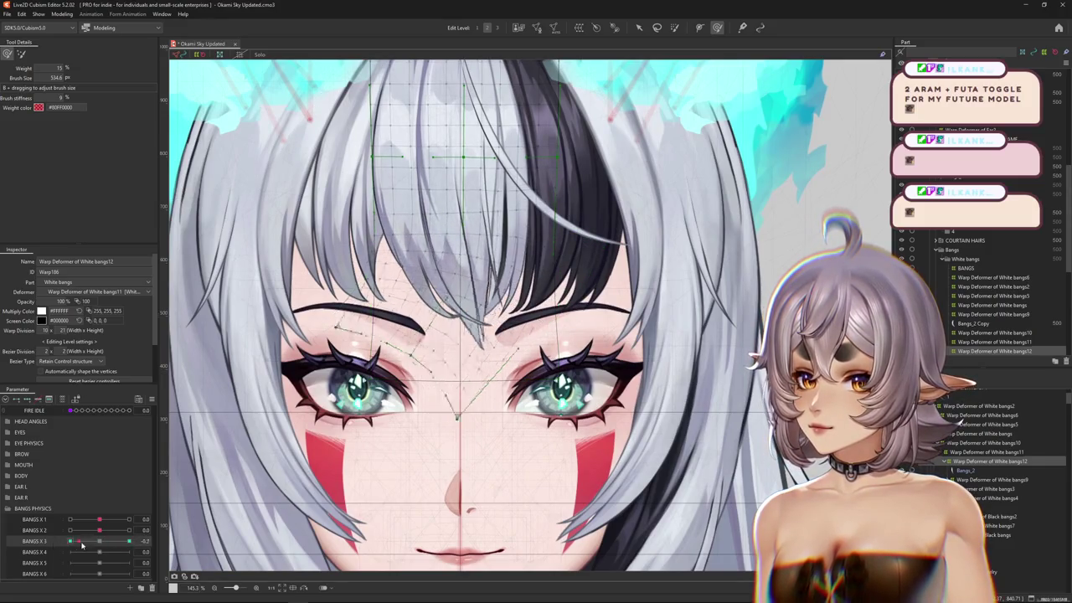
# - Paint weight over the upper White bangs12 warp at BANGS X 3 = -1.0
pyautogui.scroll(-4, 480, 278)
pyautogui.press('b')
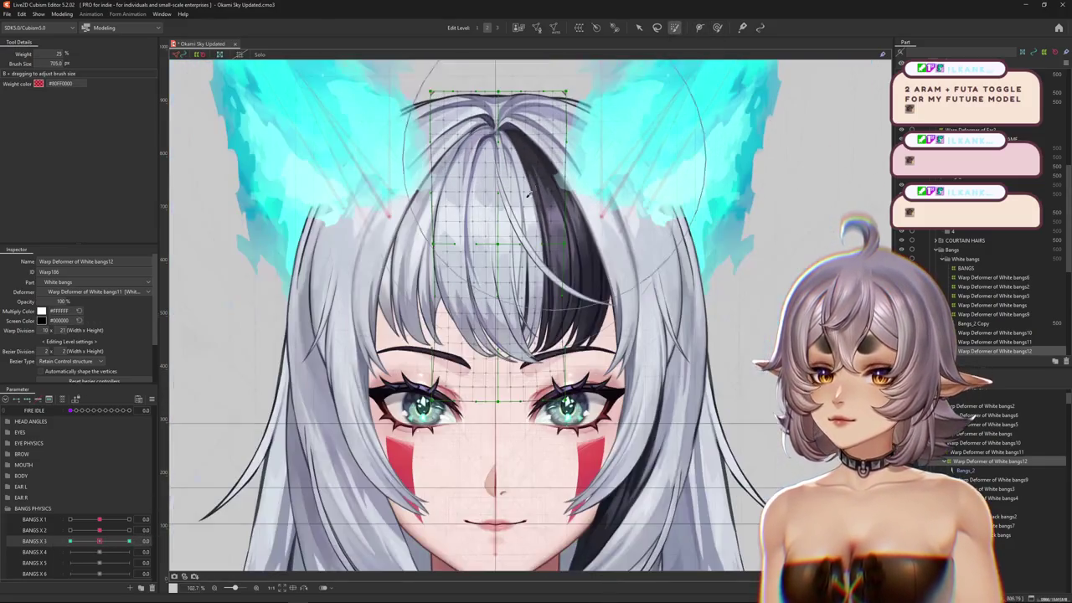
pyautogui.click(494, 163)
pyautogui.moveTo(99, 541); pyautogui.dragTo(2, 543)
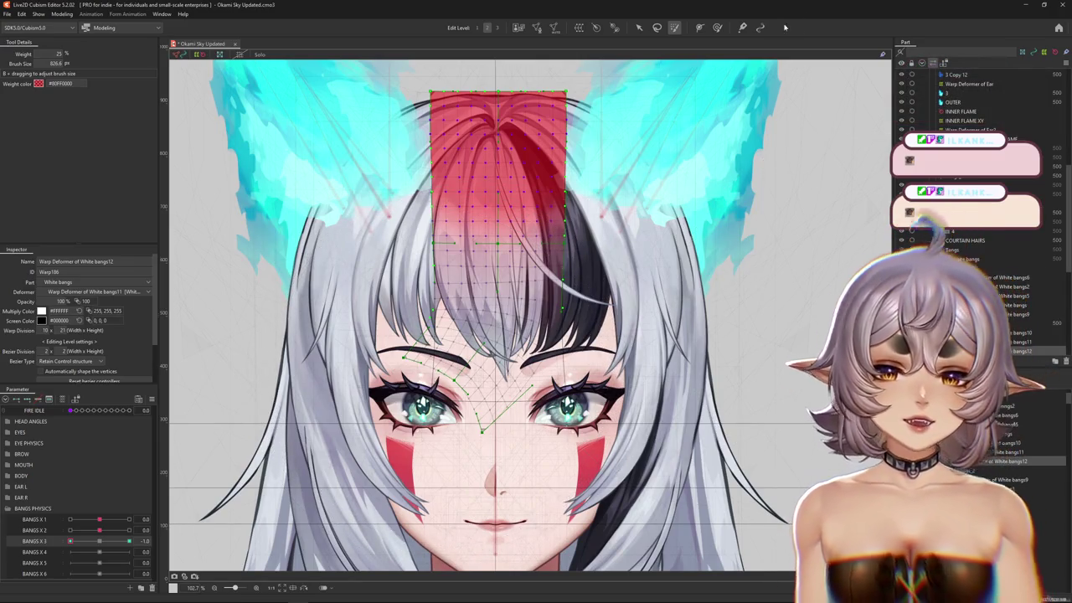
# - Scrub BANGS X 3 to preview the bend, then repaint upper warp weight at -1.0
pyautogui.click(718, 27)
pyautogui.press('Escape')
pyautogui.moveTo(99, 545); pyautogui.dragTo(102, 548)
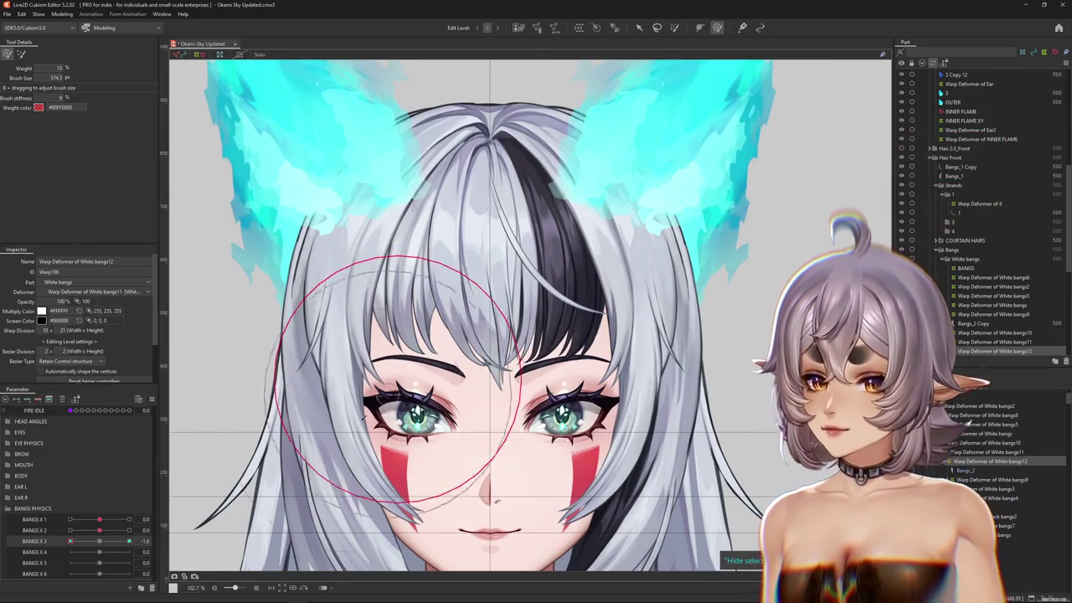
pyautogui.moveTo(430, 383); pyautogui.dragTo(489, 484)
pyautogui.moveTo(509, 394); pyautogui.dragTo(503, 419)
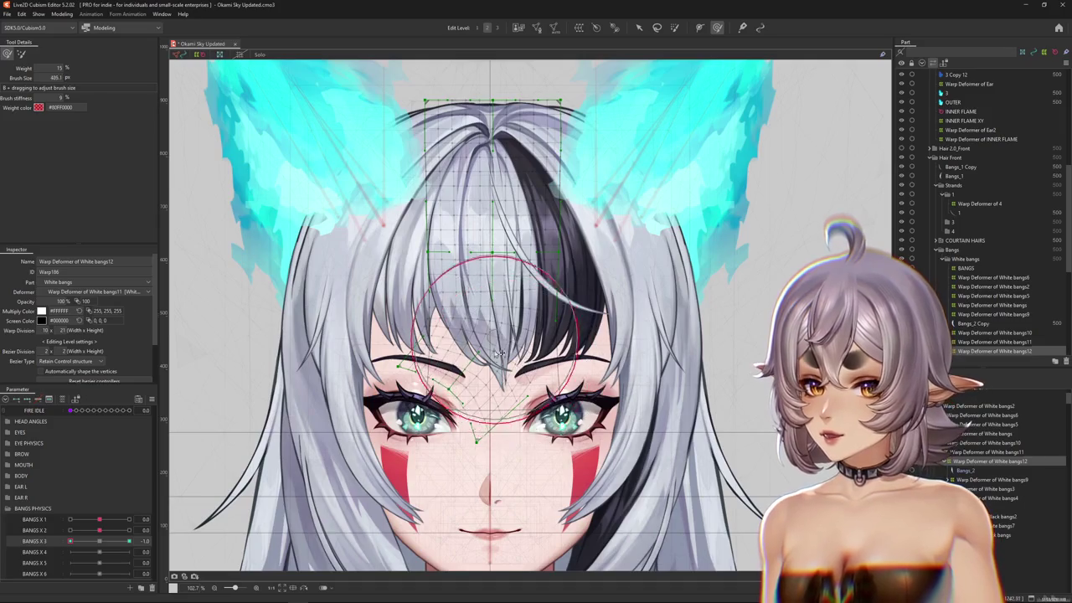
pyautogui.moveTo(500, 354); pyautogui.dragTo(484, 322)
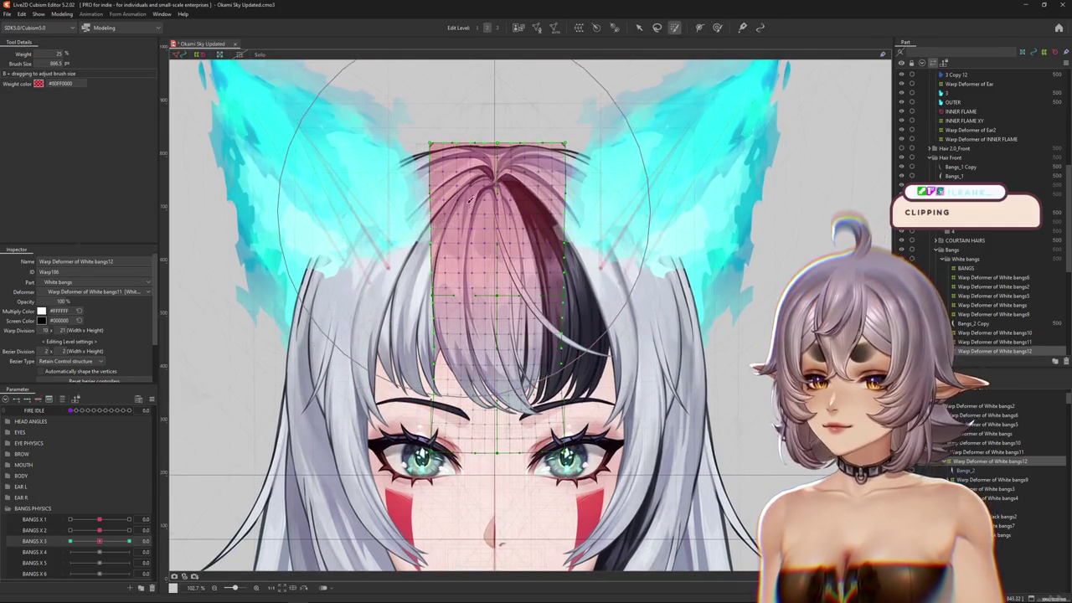
pyautogui.moveTo(494, 167); pyautogui.dragTo(503, 251)
pyautogui.moveTo(99, 541); pyautogui.dragTo(70, 542)
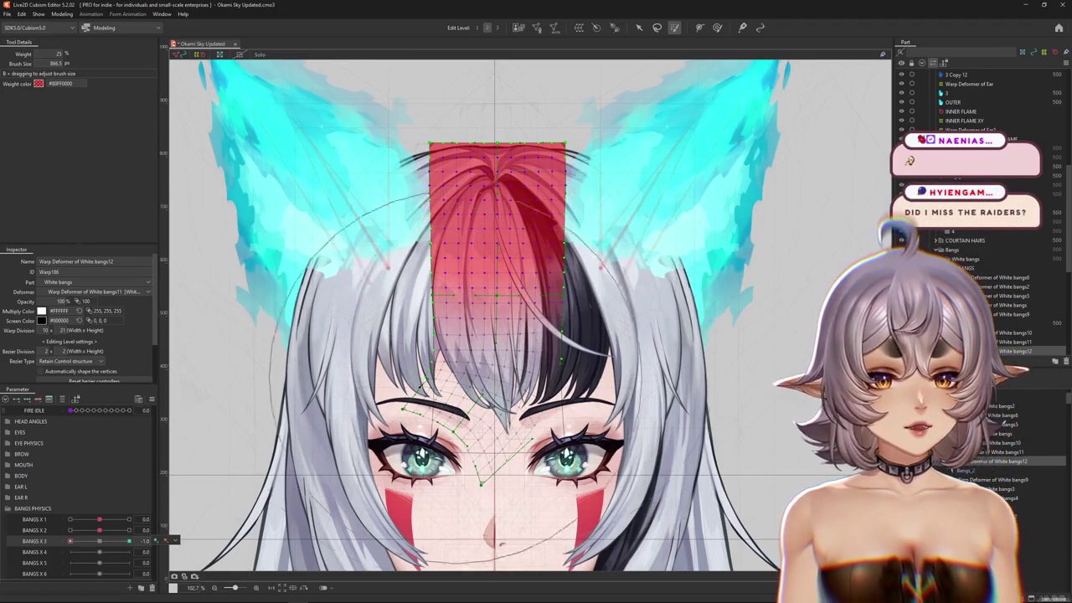
# - Resize the deform brush and return BANGS X 3 to -1.0 after comparing at 0
pyautogui.scroll(-2, 482, 316)
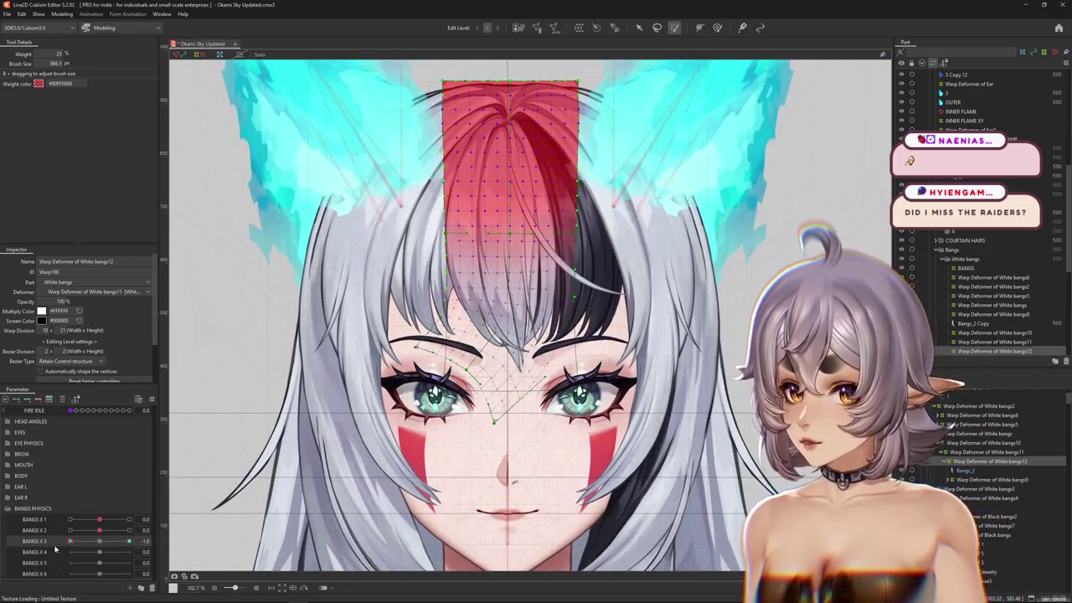
pyautogui.scroll(1, 503, 251)
pyautogui.click(717, 27)
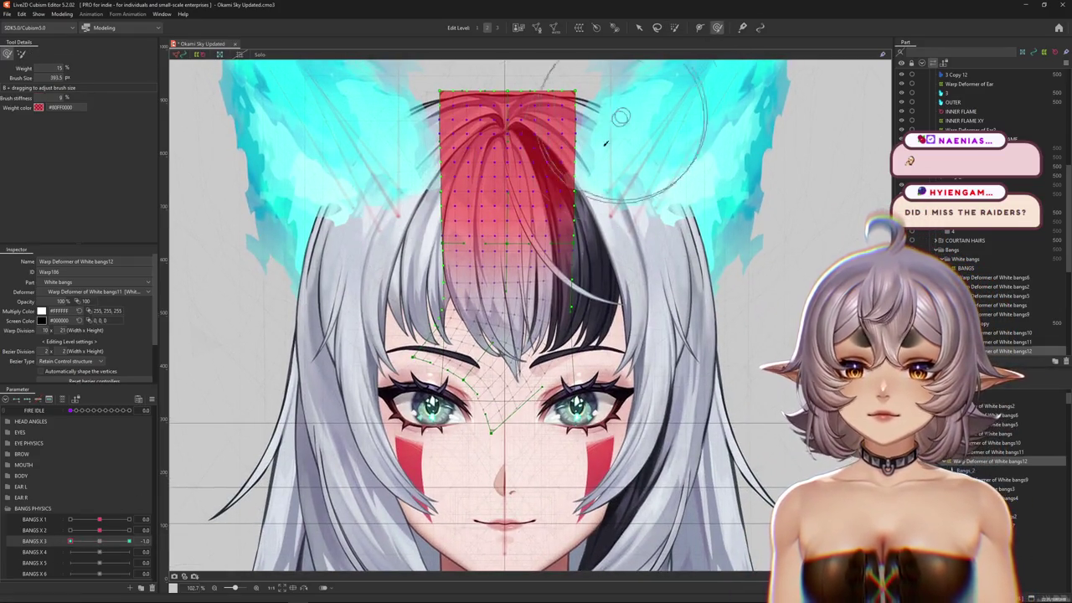
pyautogui.moveTo(502, 448); pyautogui.dragTo(540, 444)
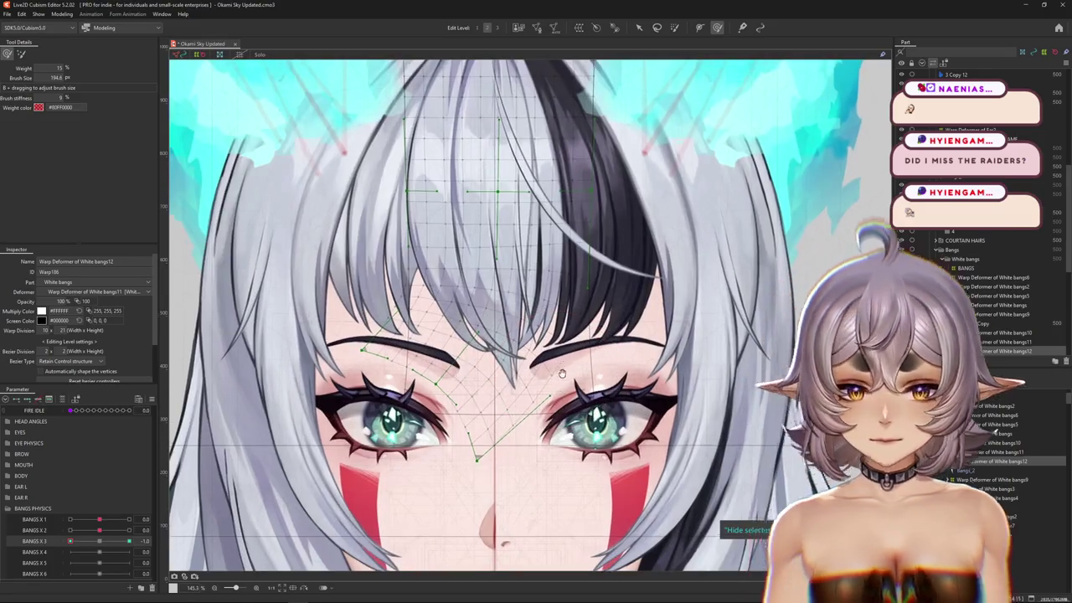
pyautogui.scroll(3, 522, 285)
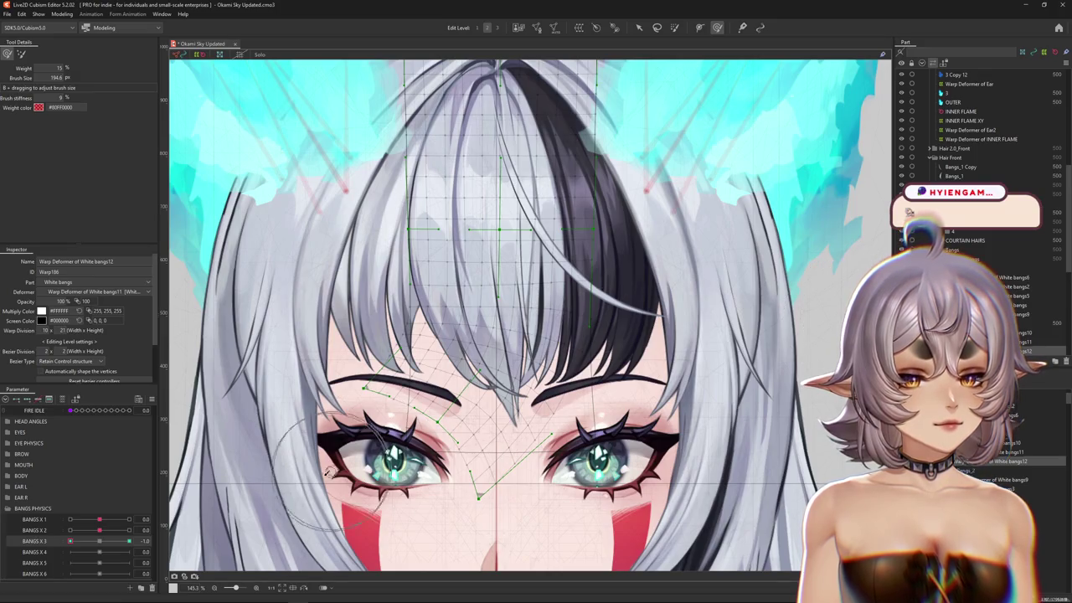
pyautogui.click(126, 542)
pyautogui.moveTo(125, 542); pyautogui.dragTo(166, 539)
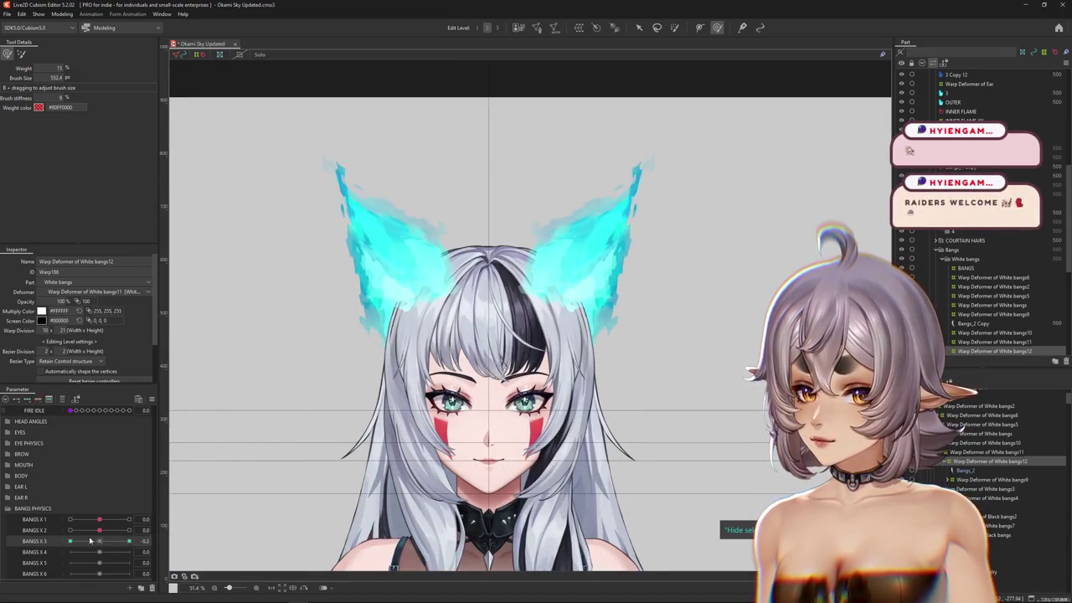
# - Show the White bangs12 warp grid again and shrink the brush for finer reshaping
pyautogui.scroll(5, 496, 375)
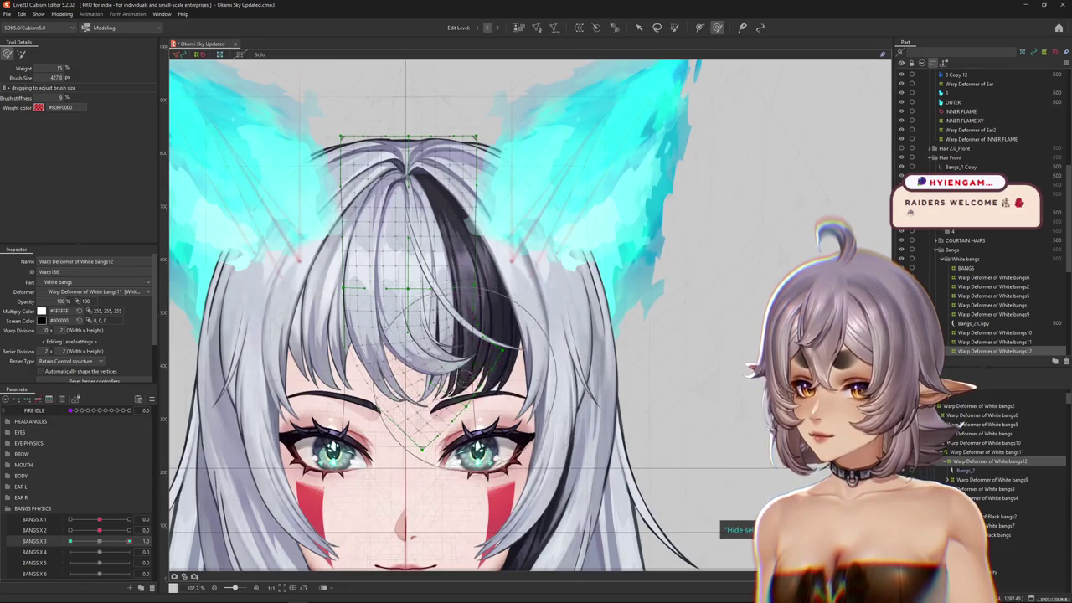
pyautogui.scroll(-3, 417, 393)
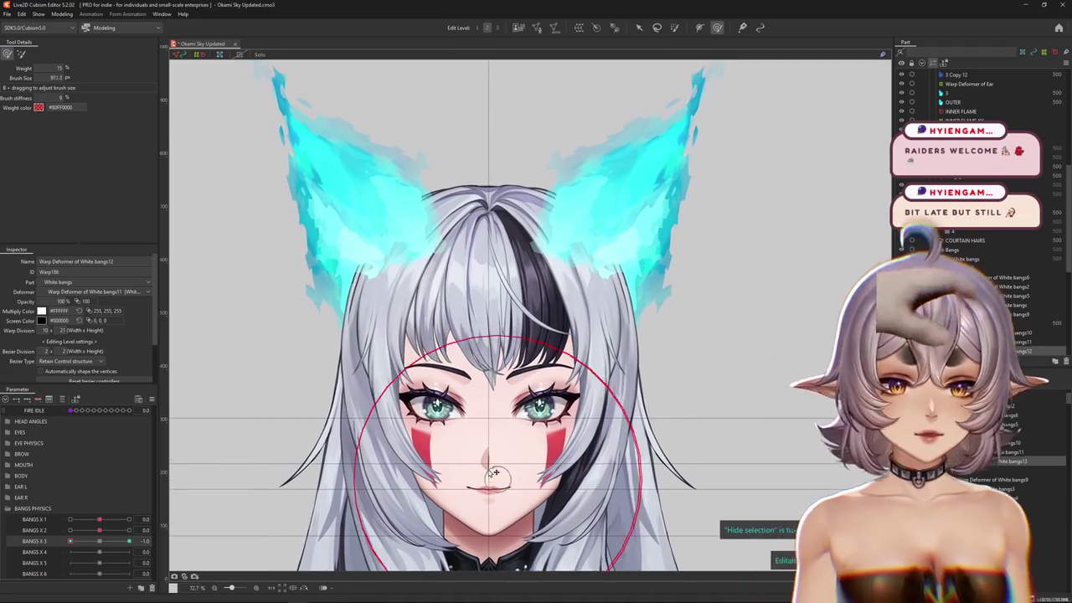
pyautogui.scroll(3, 494, 389)
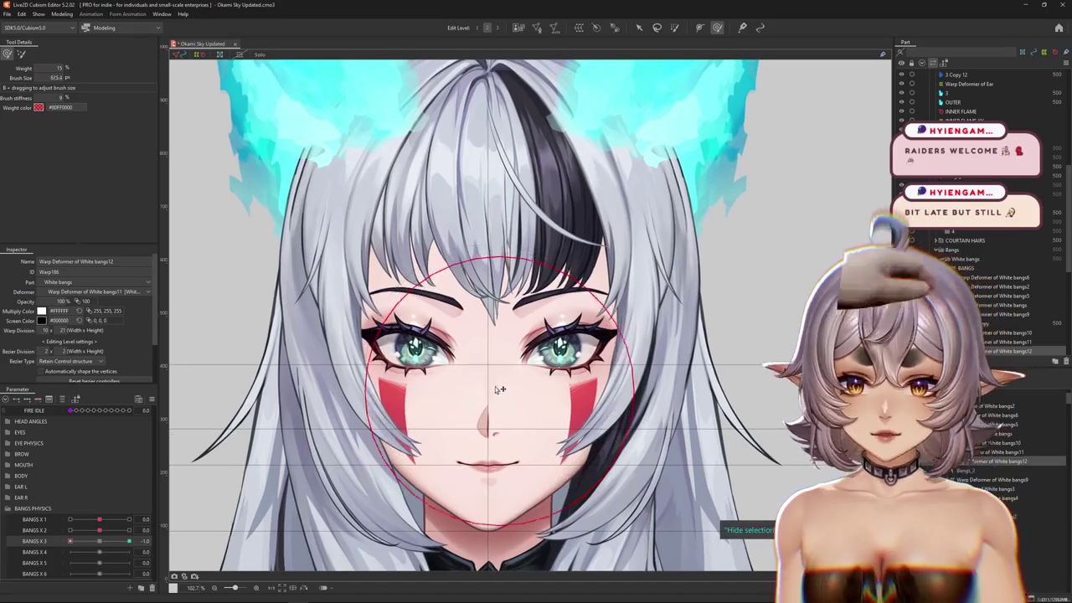
pyautogui.click(511, 316)
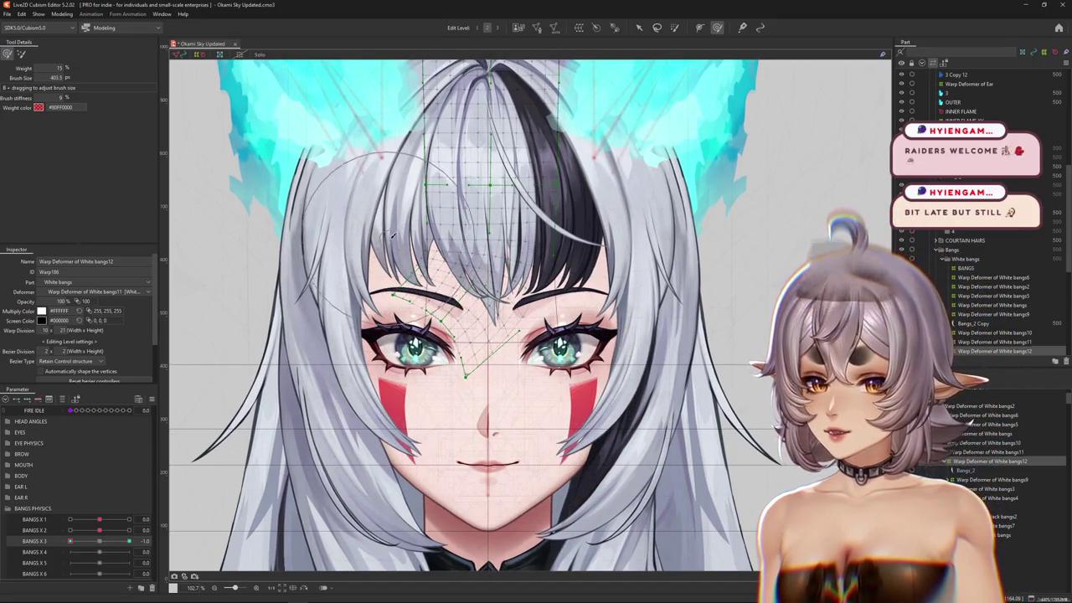
pyautogui.moveTo(471, 360); pyautogui.dragTo(466, 403)
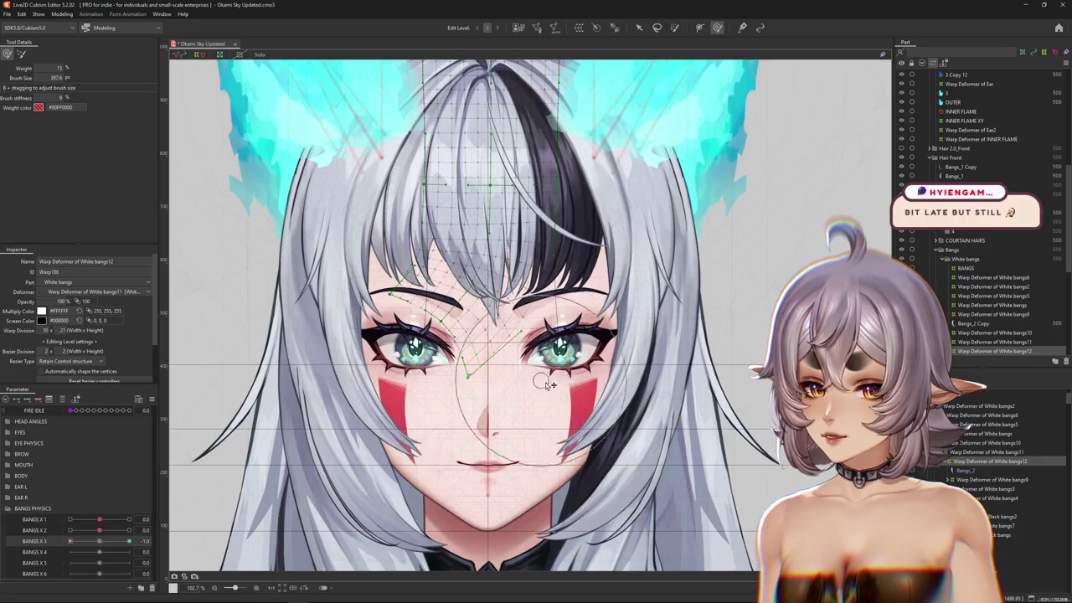
pyautogui.scroll(1, 335, 252)
pyautogui.click(20, 56)
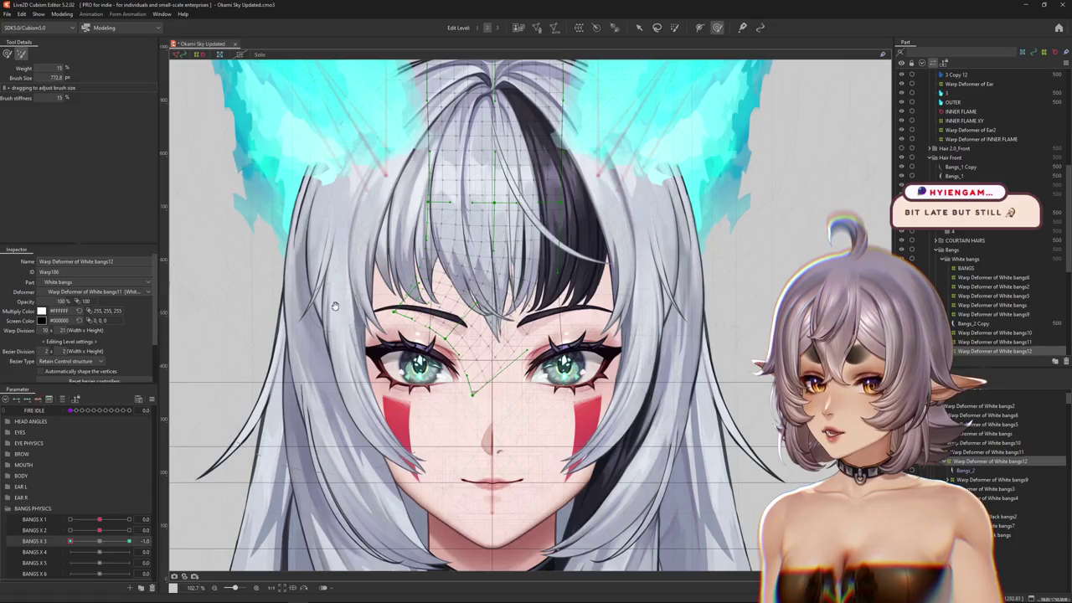
pyautogui.scroll(3, 357, 344)
pyautogui.moveTo(332, 278); pyautogui.dragTo(333, 302)
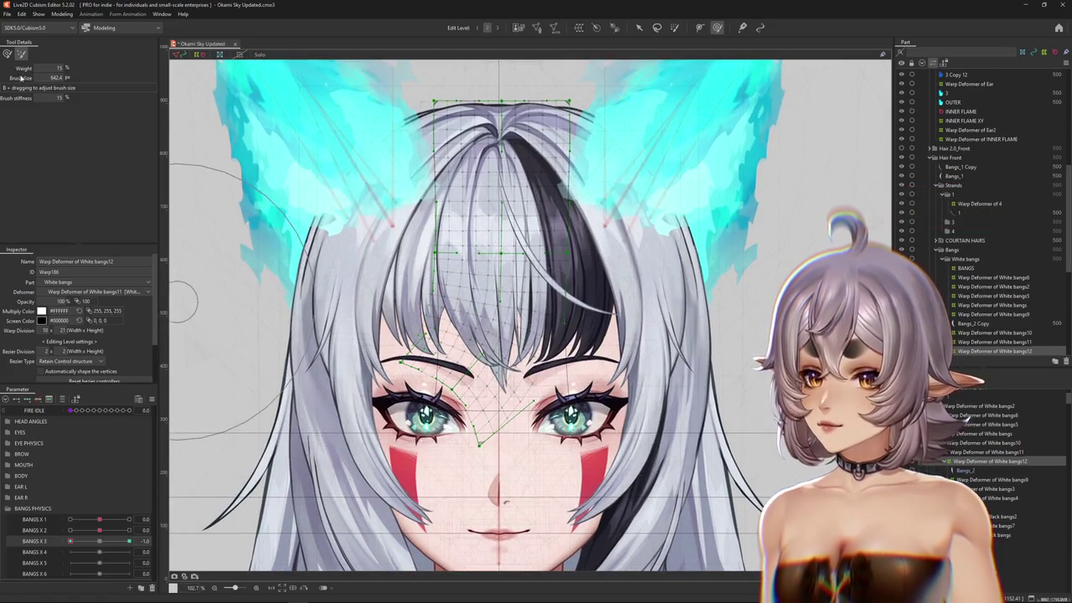
pyautogui.click(7, 53)
pyautogui.scroll(-1, 438, 287)
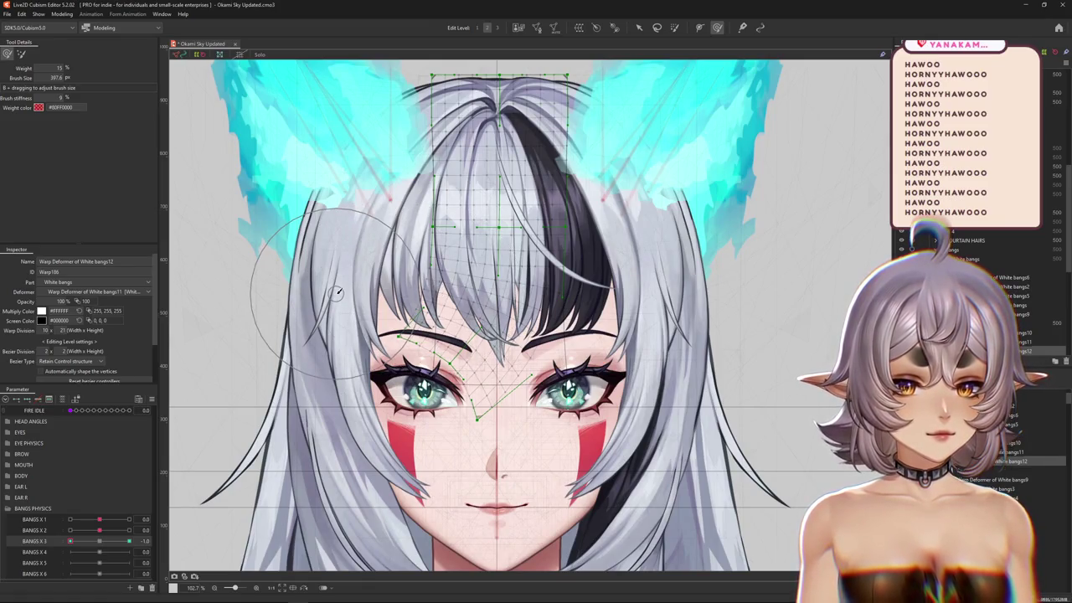
pyautogui.scroll(2, 335, 292)
pyautogui.moveTo(456, 376); pyautogui.dragTo(537, 344)
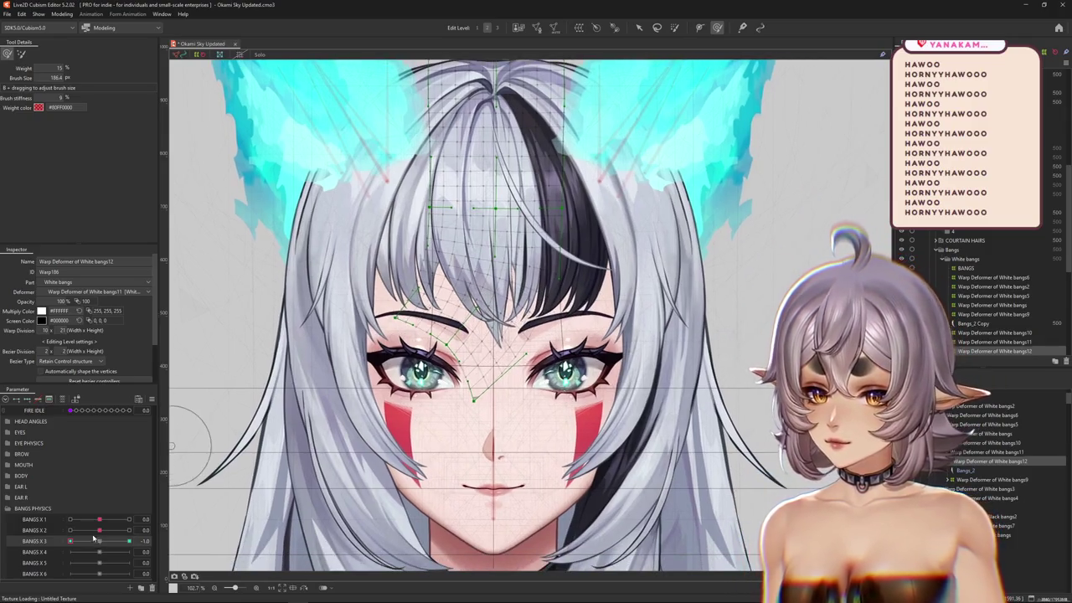
# - Reshape the White bangs12 lattice into a smoother bend at BANGS X 3 = -1
pyautogui.click(103, 542)
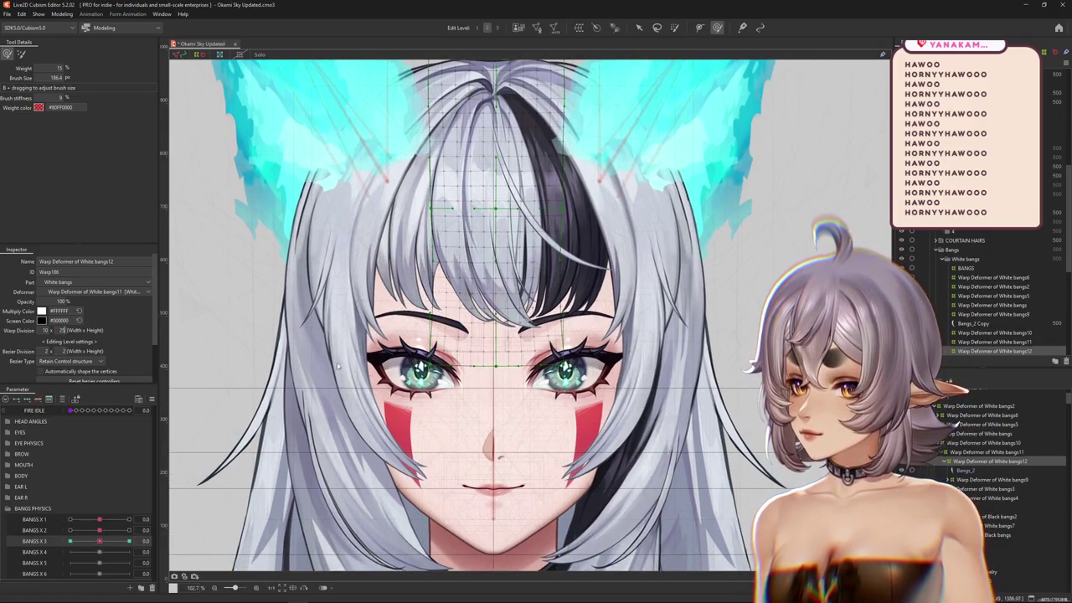
pyautogui.moveTo(106, 548); pyautogui.dragTo(70, 542)
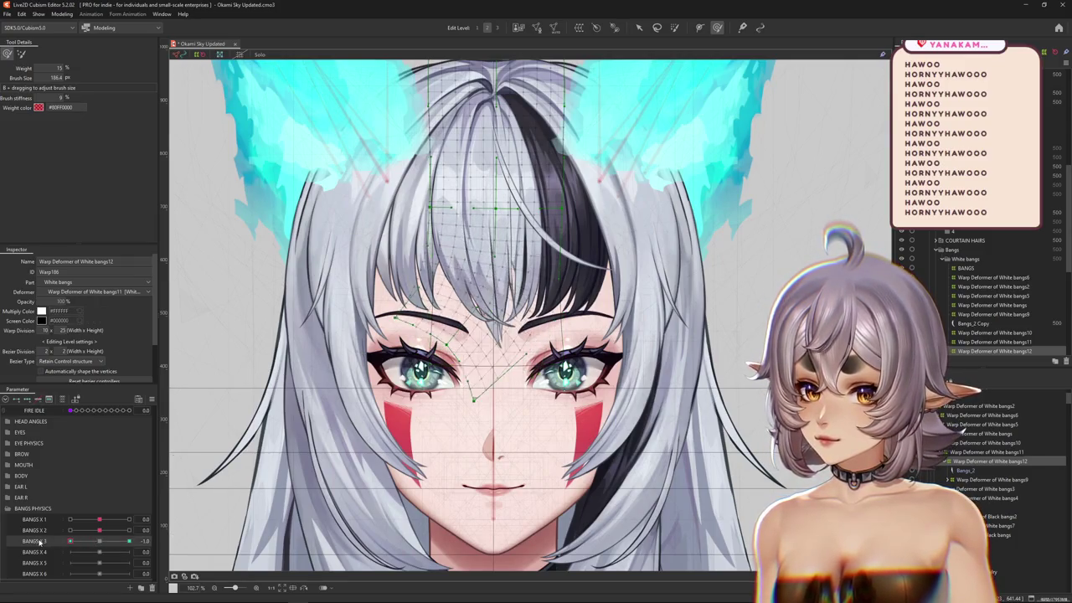
pyautogui.moveTo(488, 233); pyautogui.dragTo(494, 308)
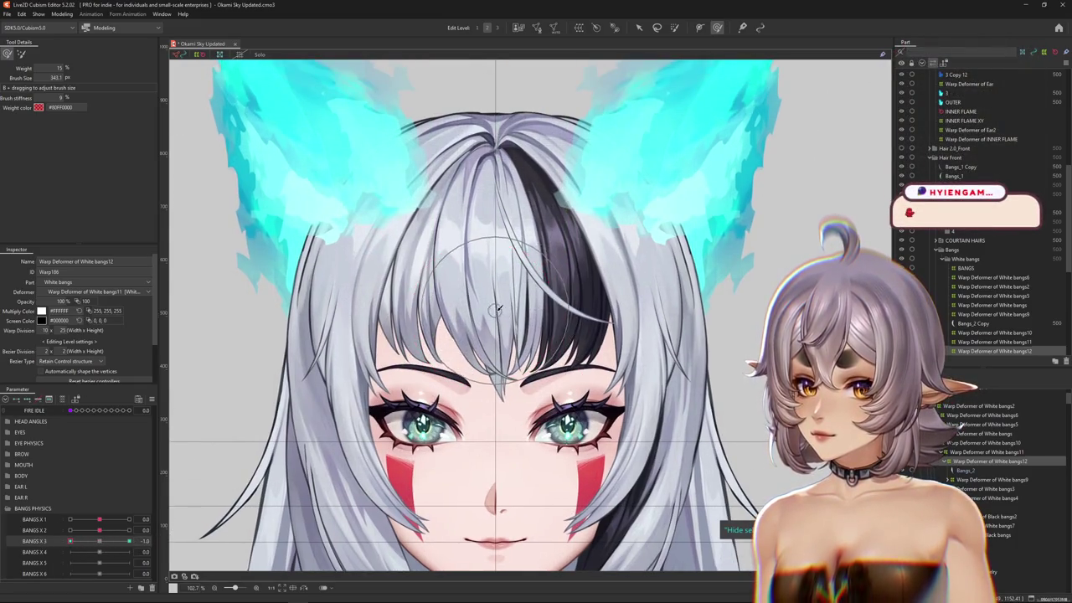
pyautogui.moveTo(70, 541); pyautogui.dragTo(97, 542)
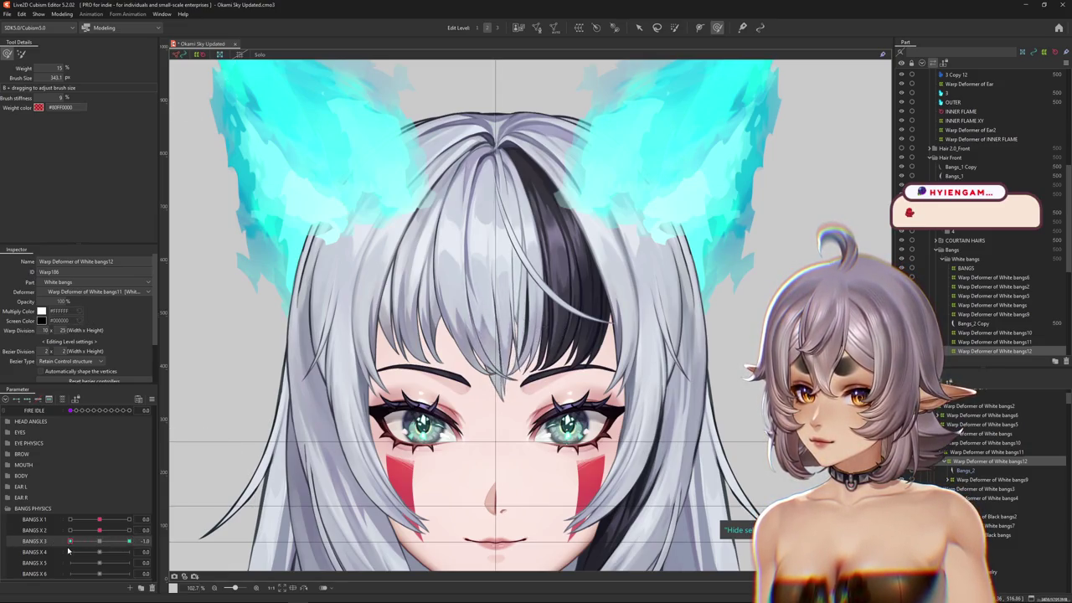
pyautogui.click(21, 54)
pyautogui.moveTo(574, 50)
pyautogui.mouseDown()
pyautogui.moveTo(586, 272)
pyautogui.moveTo(663, 243)
pyautogui.mouseUp()
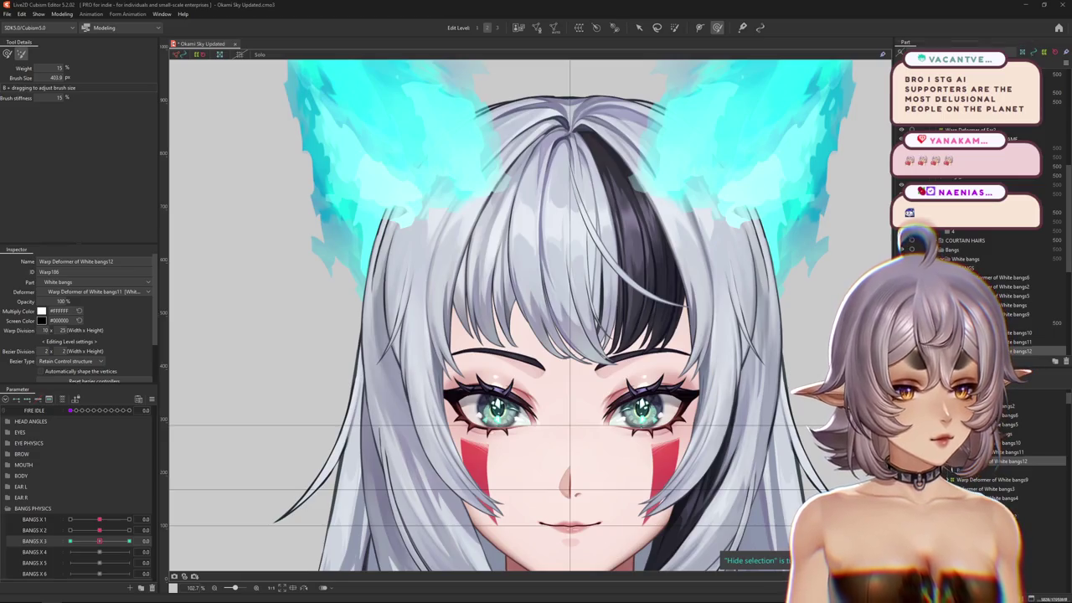
# - Nudge BANGS X 3 to preview the bend and reposition the view over the face
pyautogui.scroll(-2, 574, 282)
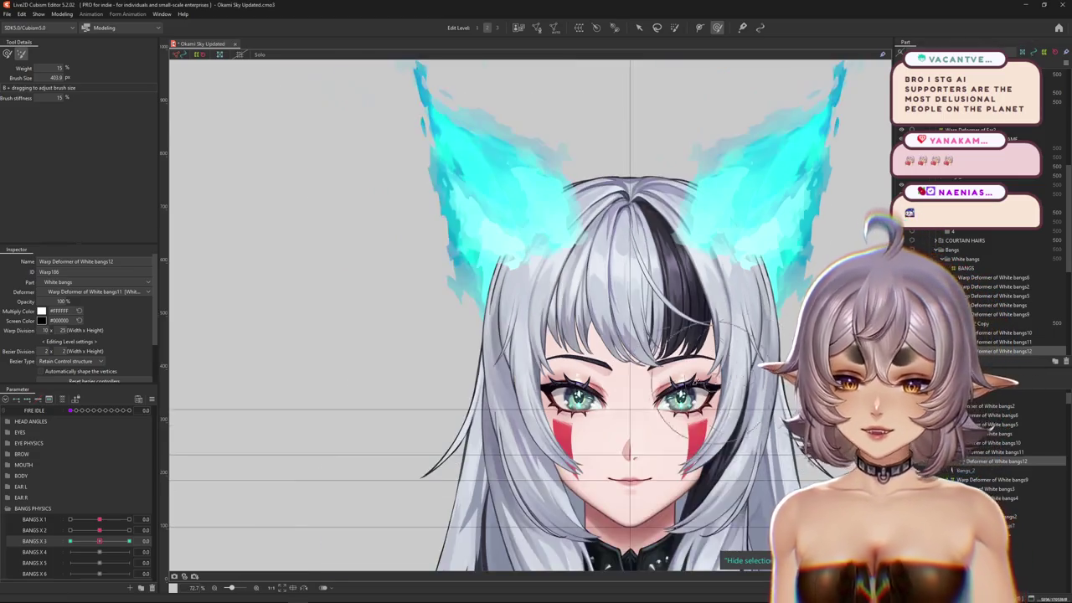
pyautogui.scroll(-1, 574, 282)
pyautogui.scroll(2, 574, 282)
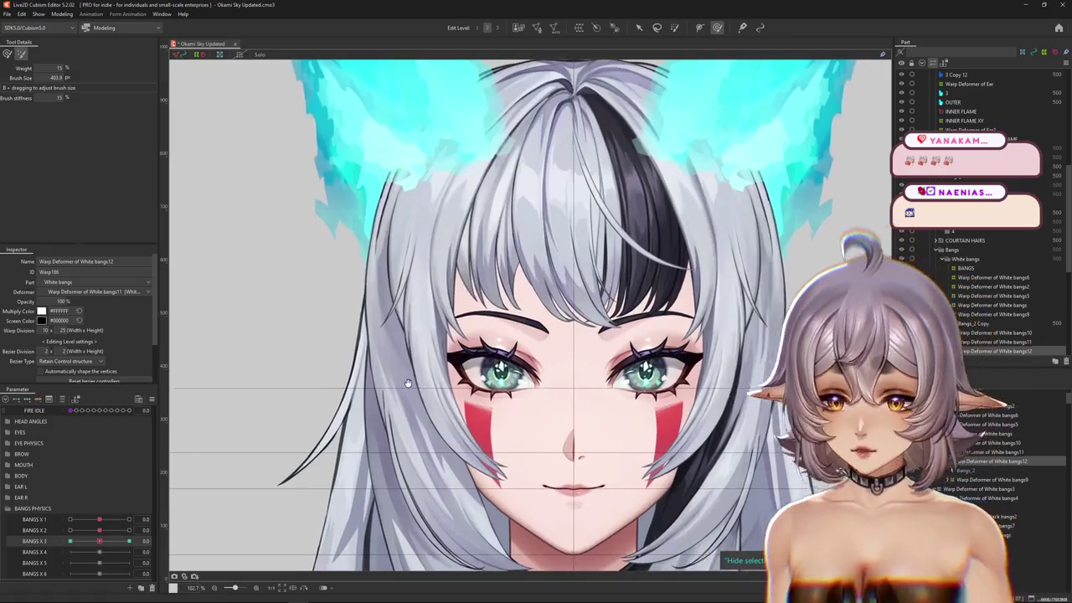
pyautogui.scroll(1, 574, 282)
pyautogui.moveTo(99, 541); pyautogui.dragTo(49, 548)
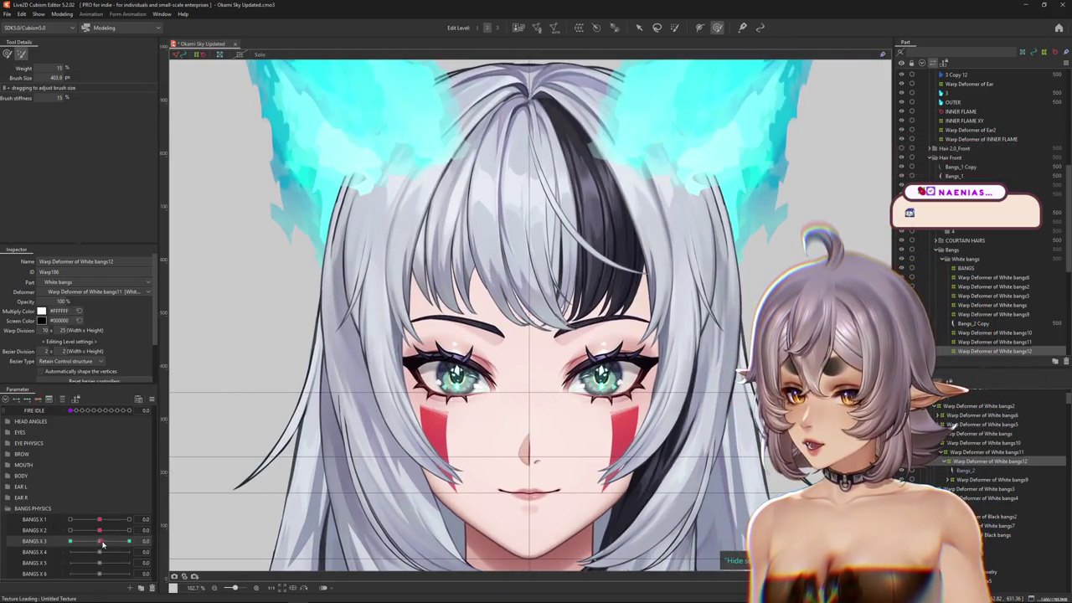
pyautogui.moveTo(543, 277); pyautogui.dragTo(528, 311)
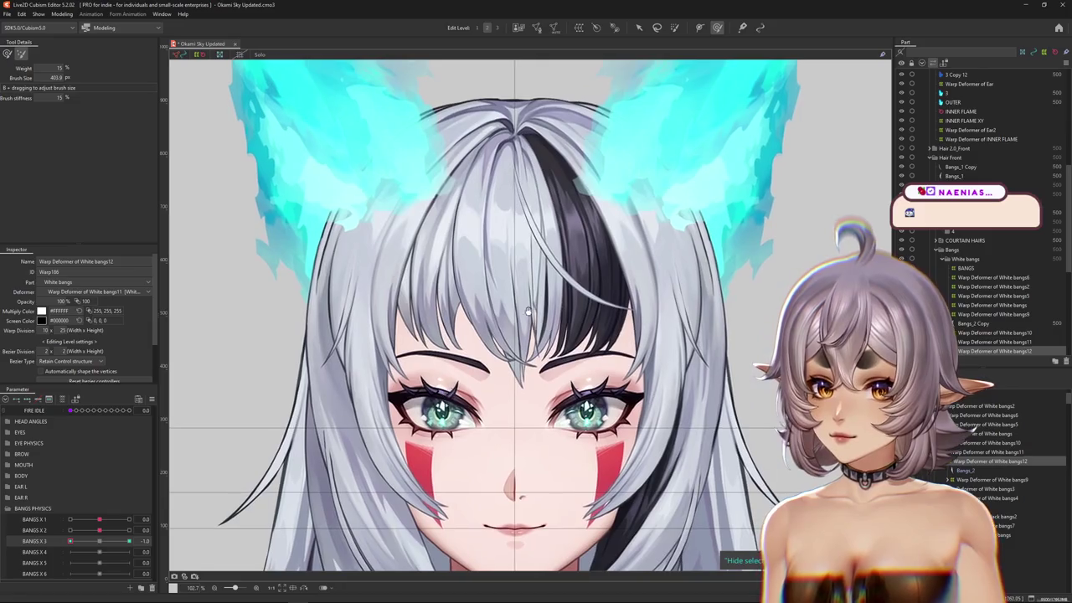
pyautogui.scroll(1, 601, 331)
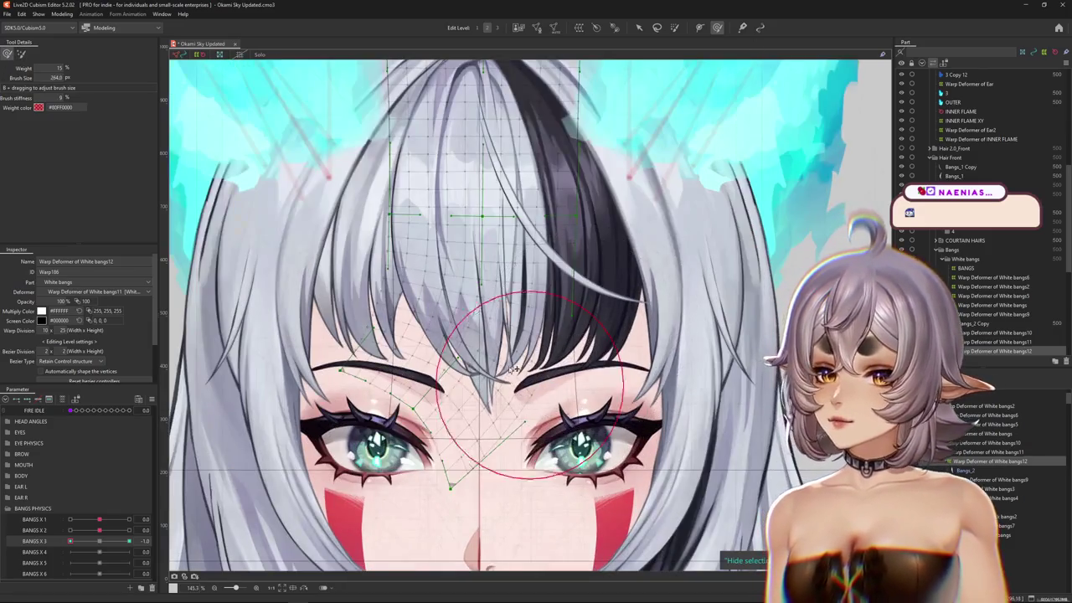
# - Zoom in and adjust the deform brush size for refining the lattice
pyautogui.scroll(1, 492, 344)
pyautogui.moveTo(483, 350)
pyautogui.mouseDown()
pyautogui.moveTo(540, 387)
pyautogui.moveTo(467, 384)
pyautogui.mouseUp()
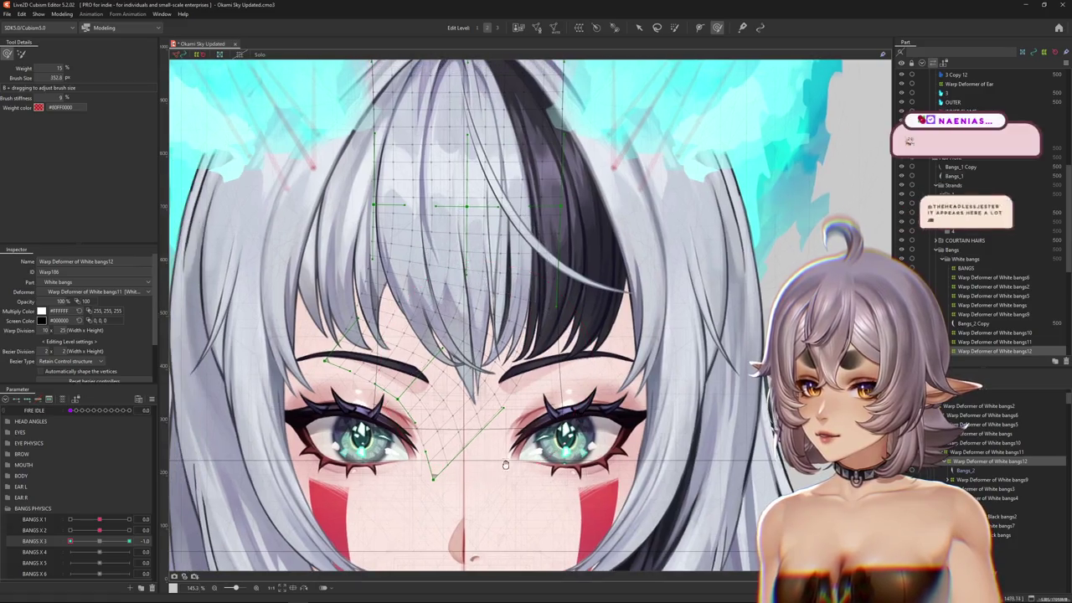
pyautogui.moveTo(458, 260)
pyautogui.mouseDown()
pyautogui.moveTo(411, 424)
pyautogui.moveTo(563, 496)
pyautogui.mouseUp()
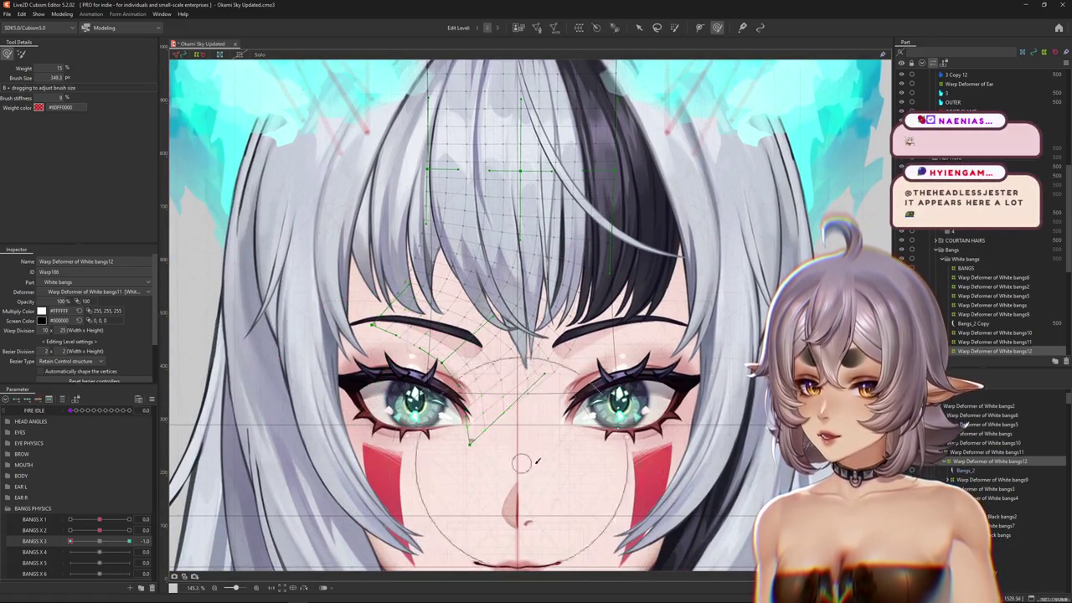
pyautogui.moveTo(582, 362); pyautogui.dragTo(486, 417)
pyautogui.scroll(-3, 485, 417)
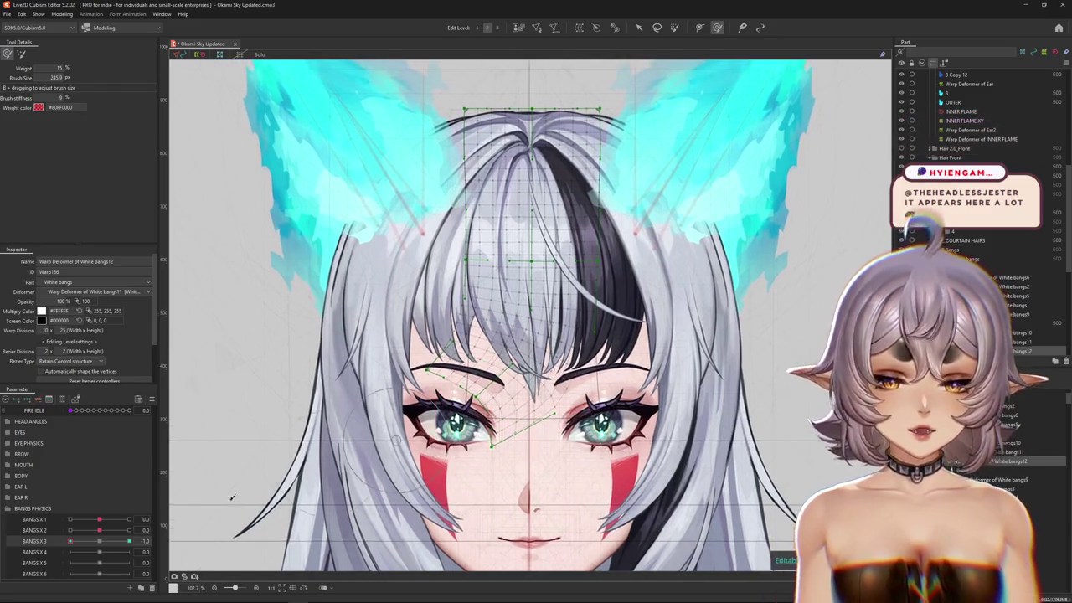
# - Check the bend by moving BANGS X 3 to -1 and 1, then back to 0
pyautogui.click(91, 540)
pyautogui.moveTo(83, 543); pyautogui.dragTo(71, 541)
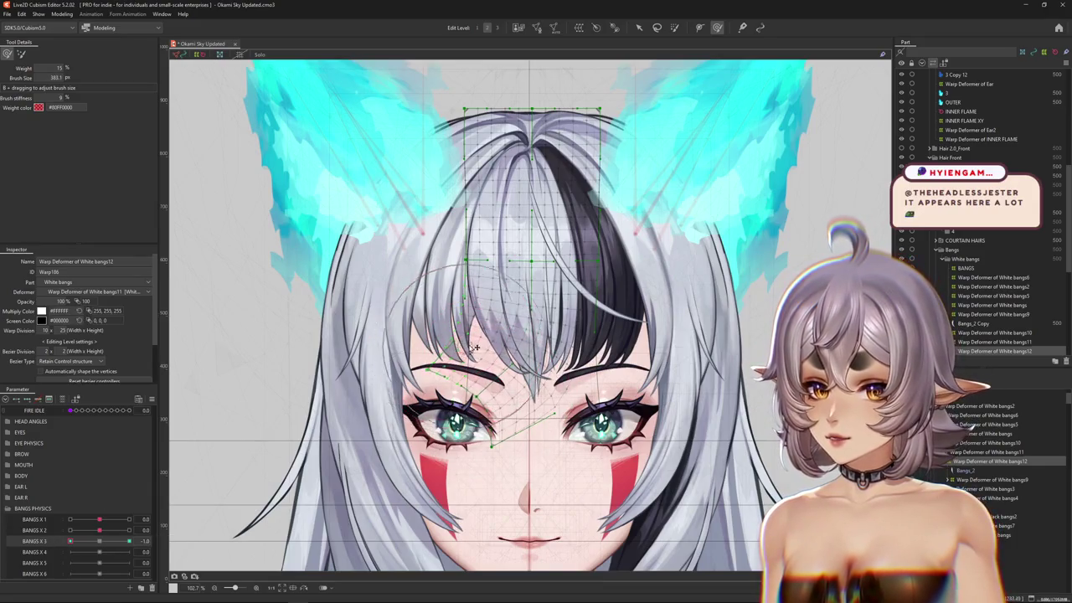
pyautogui.click(130, 541)
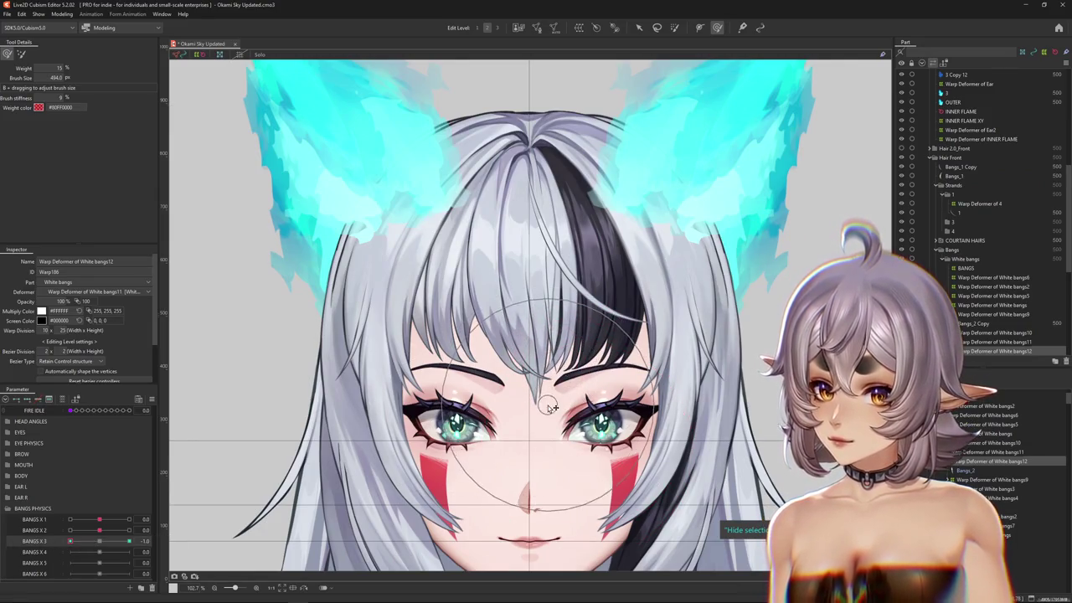
pyautogui.moveTo(71, 542); pyautogui.dragTo(100, 541)
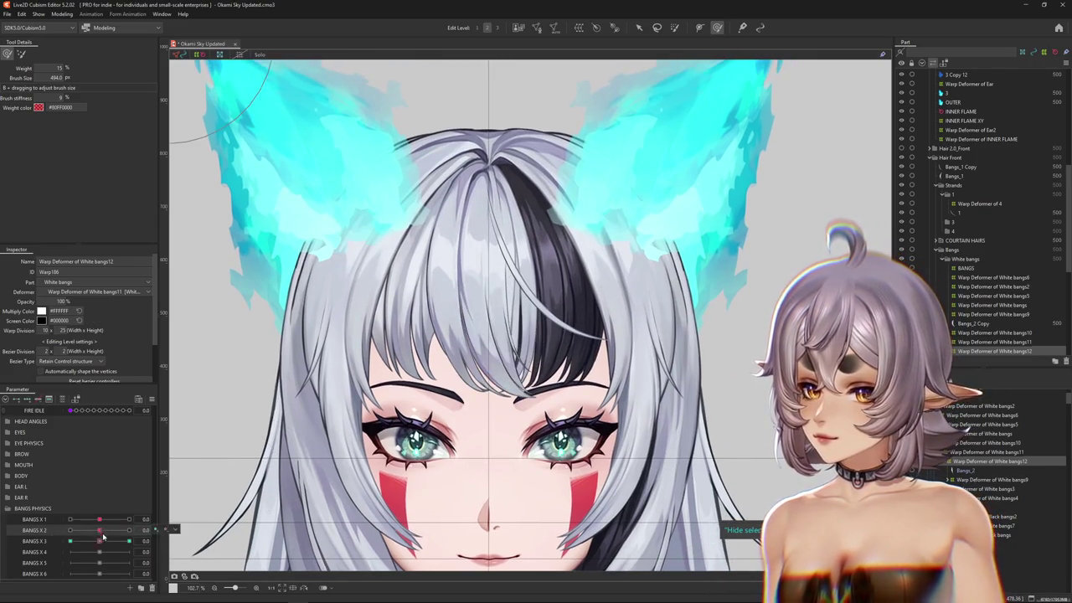
pyautogui.click(1003, 471)
# - Wrap the Bangs_2 art mesh in a new White bangs13 warp deformer as its parent
pyautogui.scroll(1, 635, 403)
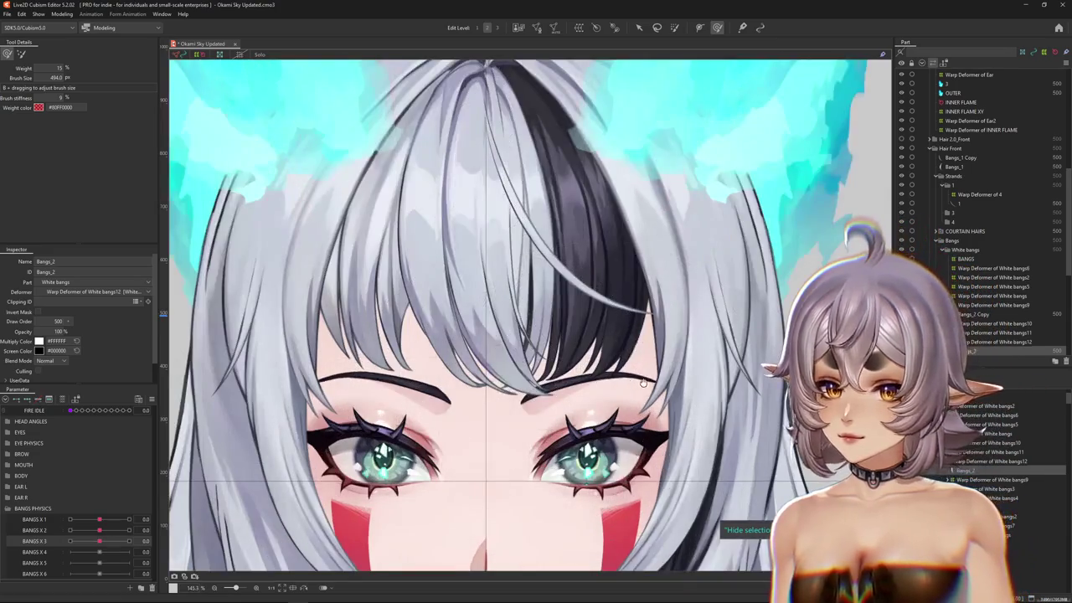
pyautogui.scroll(1, 635, 403)
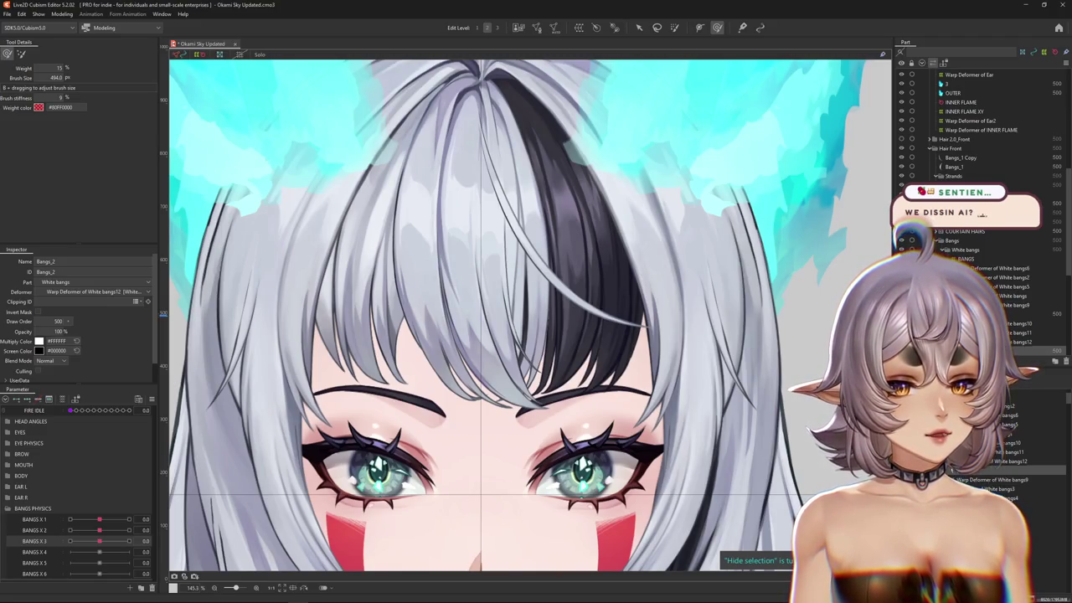
pyautogui.click(461, 251)
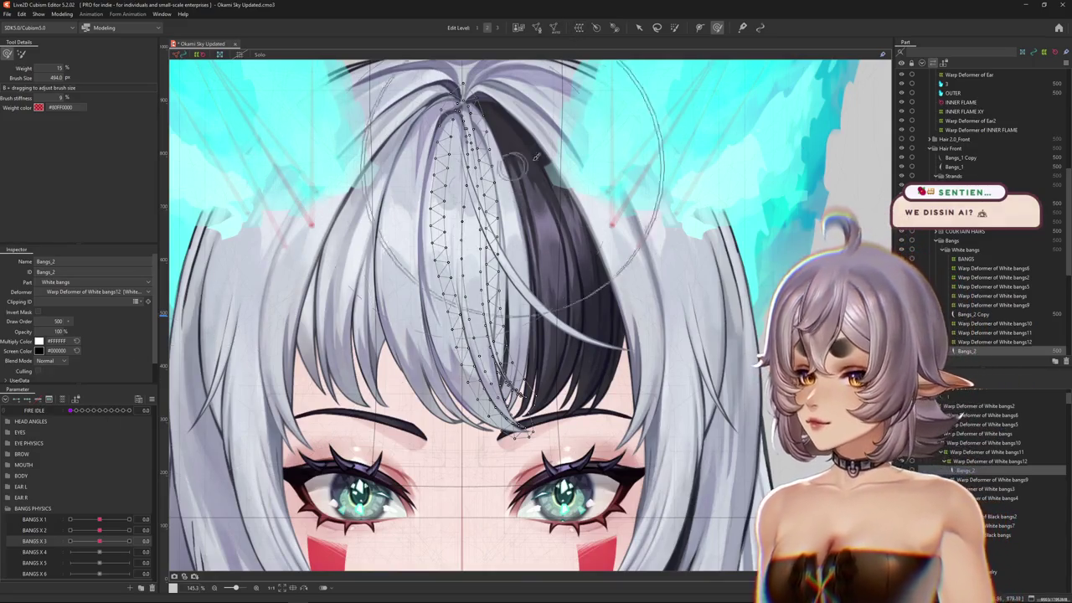
pyautogui.click(614, 28)
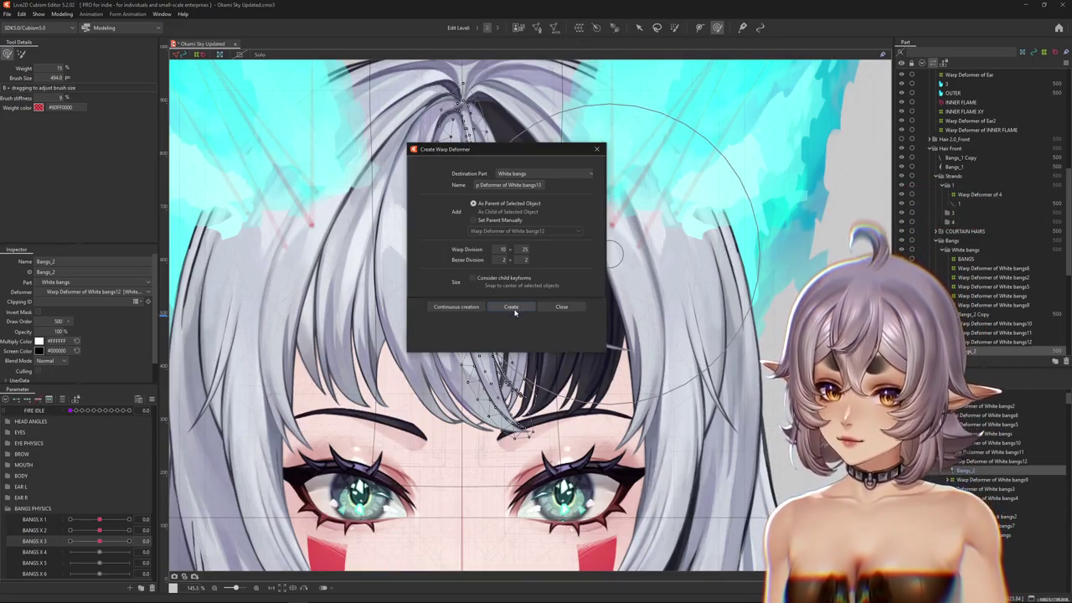
pyautogui.click(513, 308)
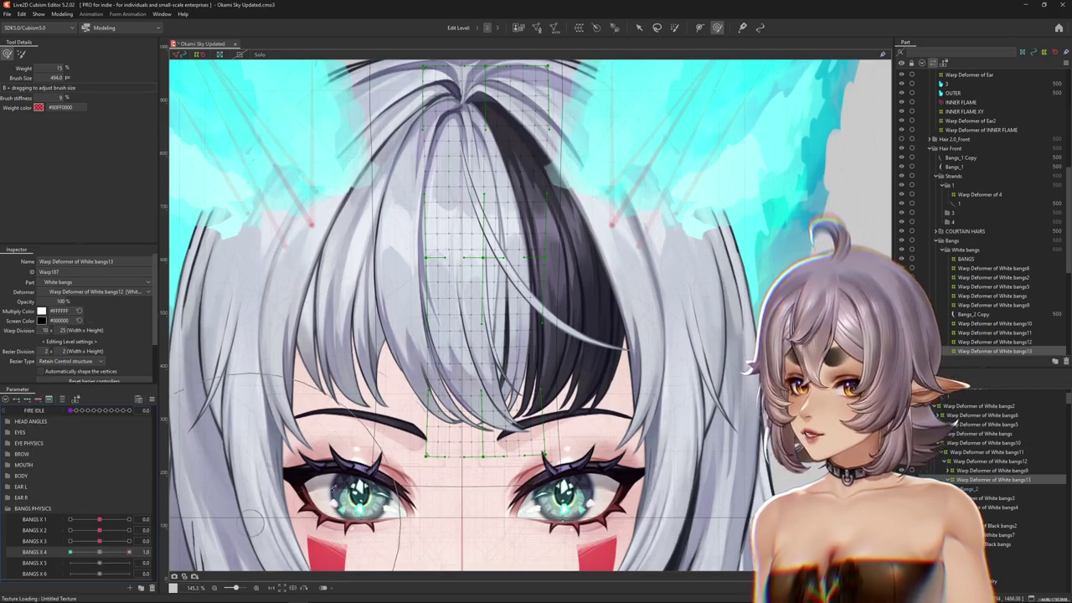
# - At BANGS X 4 = 1, curve the center strand right using a Temporary path deformation
pyautogui.press('v')
pyautogui.click(129, 552)
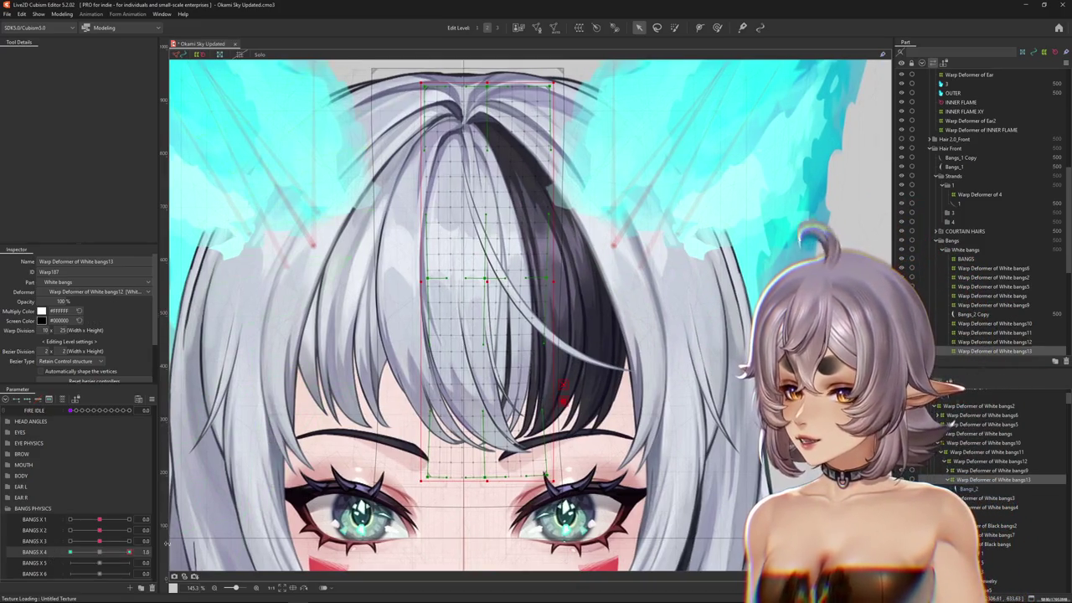
pyautogui.hotkey('shift', 't')
pyautogui.click(73, 53)
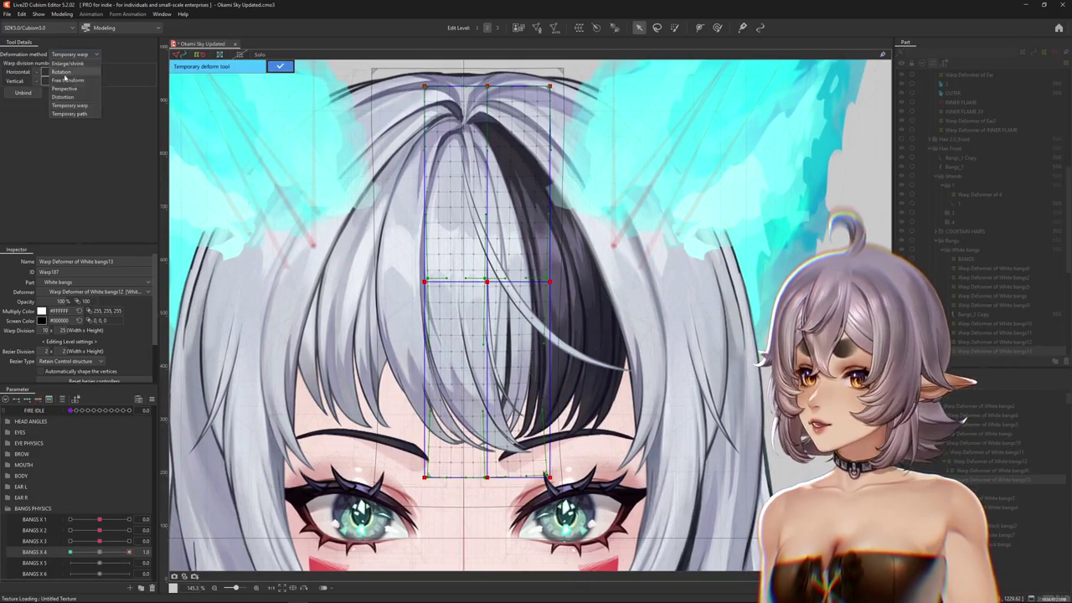
pyautogui.click(74, 114)
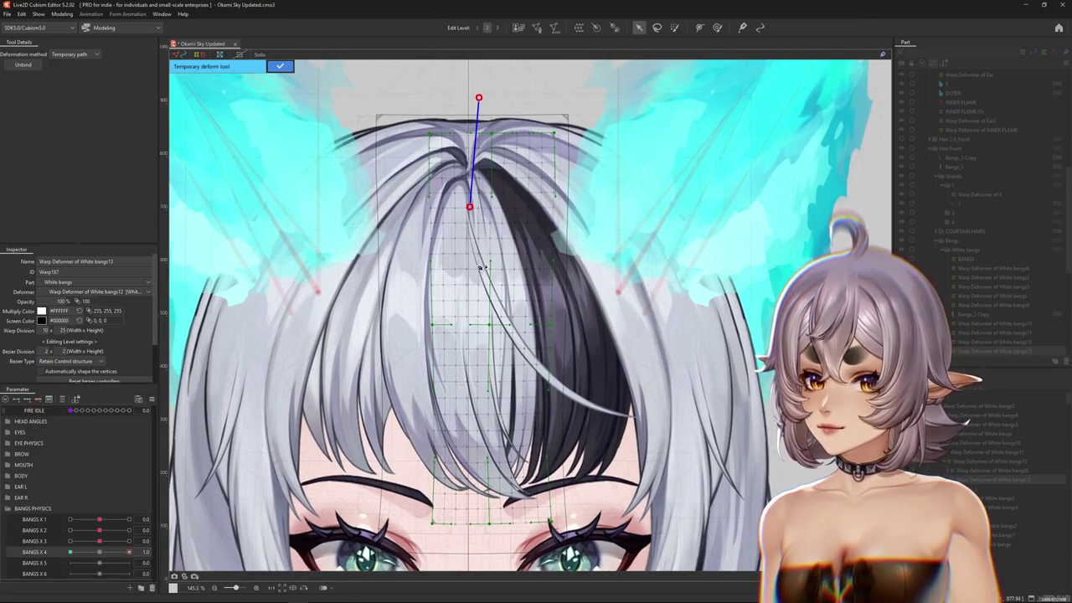
pyautogui.scroll(-2, 471, 348)
pyautogui.click(496, 358)
pyautogui.moveTo(612, 487); pyautogui.dragTo(662, 422)
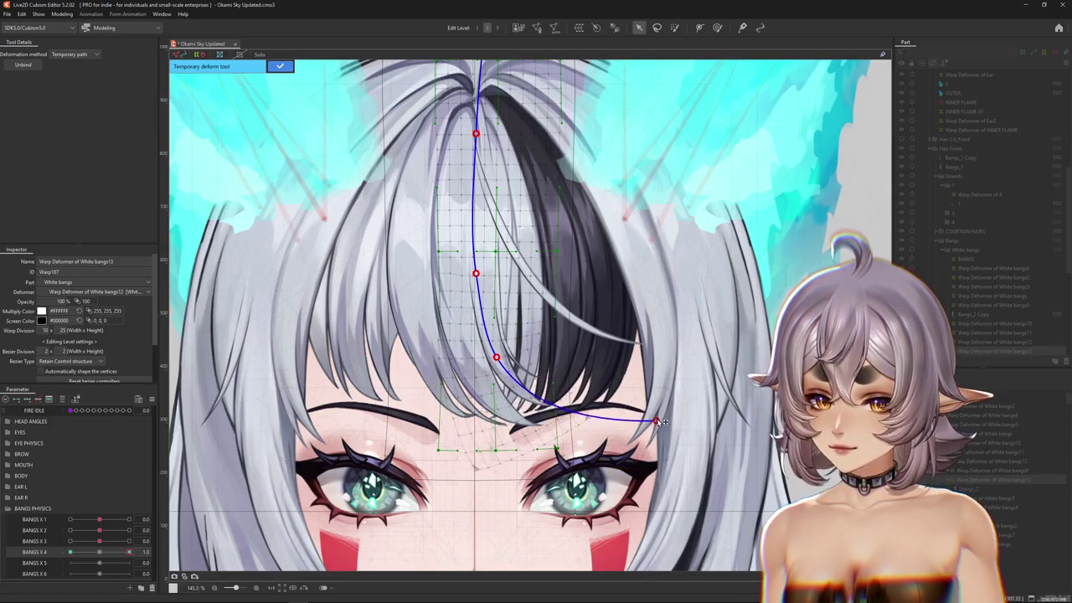
pyautogui.click(280, 66)
pyautogui.click(99, 553)
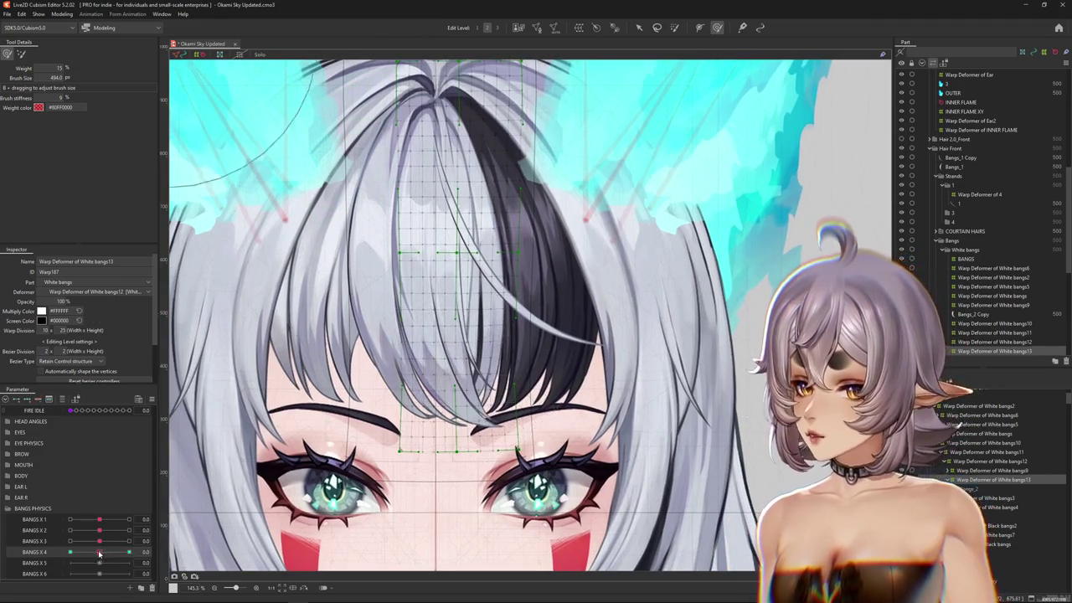
# - Bend the White bangs13 lattice at BANGS X 4 = 1.0 with a 382 px brush
pyautogui.moveTo(98, 553); pyautogui.dragTo(129, 553)
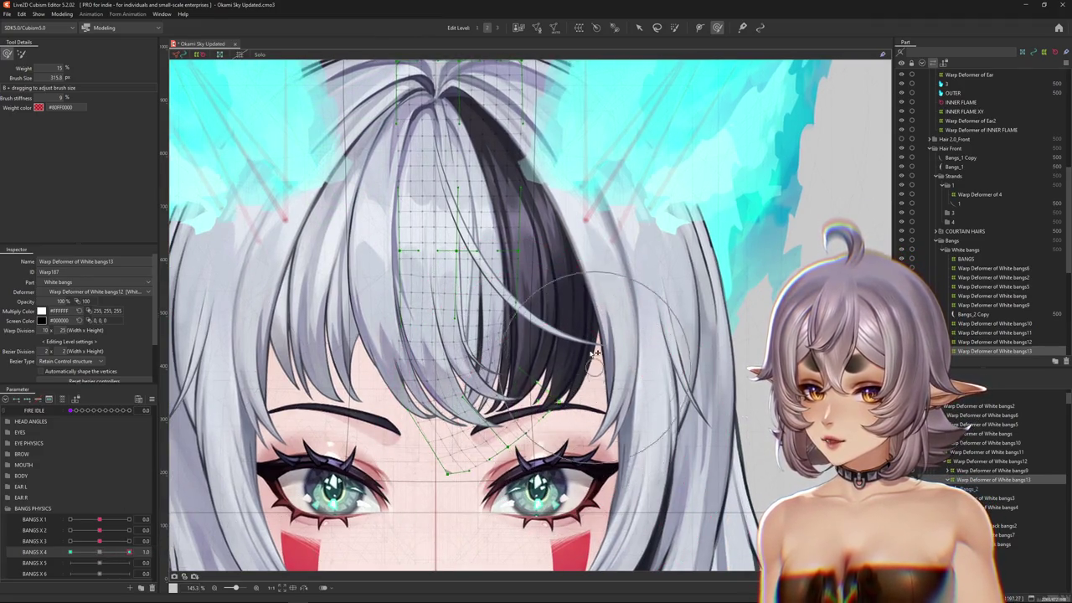
pyautogui.moveTo(577, 416); pyautogui.dragTo(597, 413)
pyautogui.moveTo(580, 379); pyautogui.dragTo(585, 403)
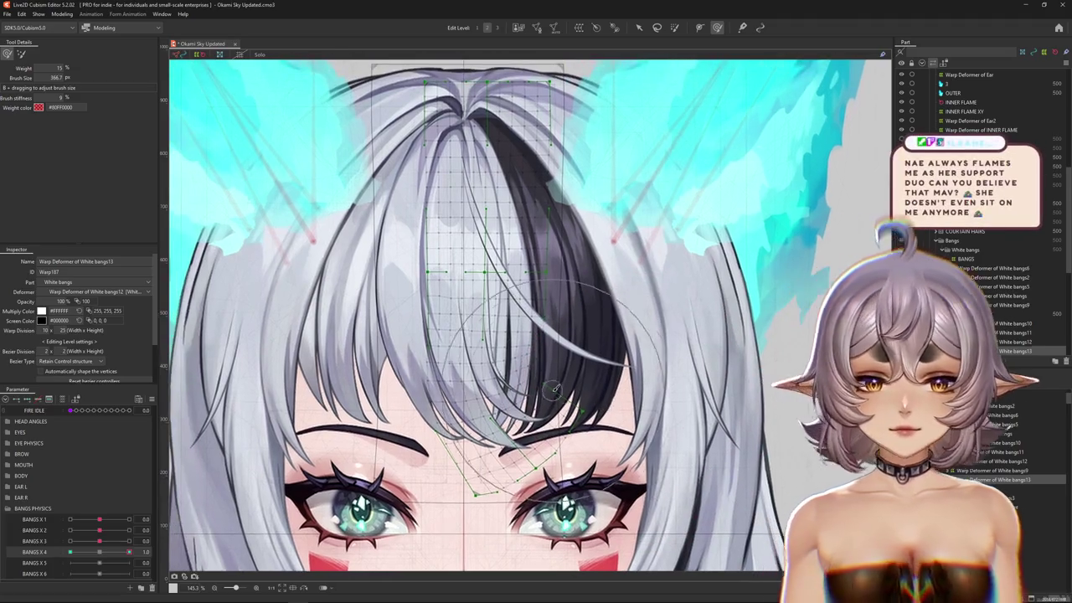
pyautogui.press('Escape')
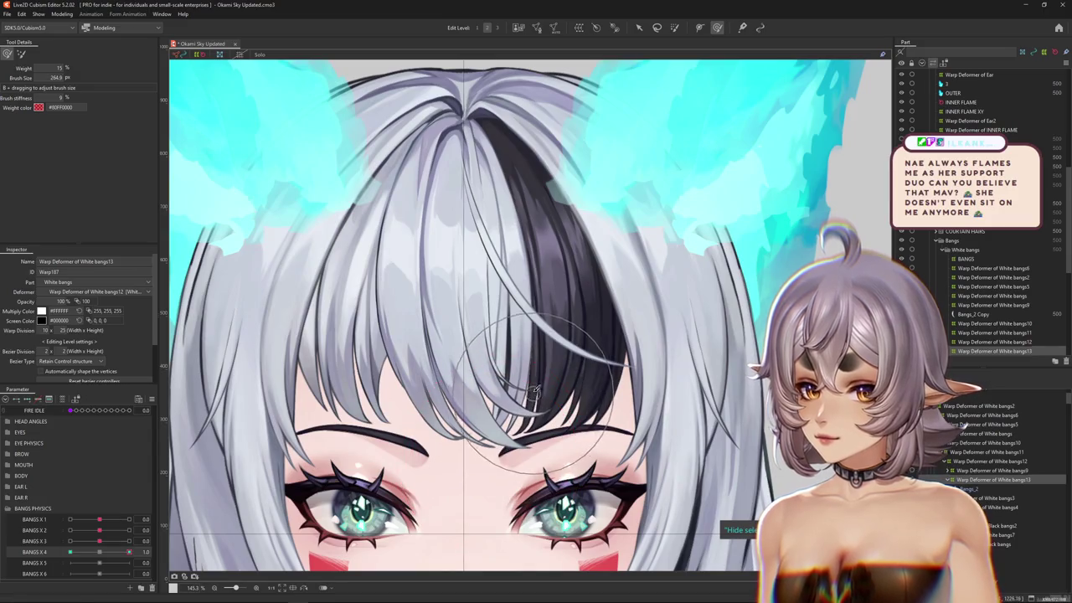
pyautogui.click(469, 276)
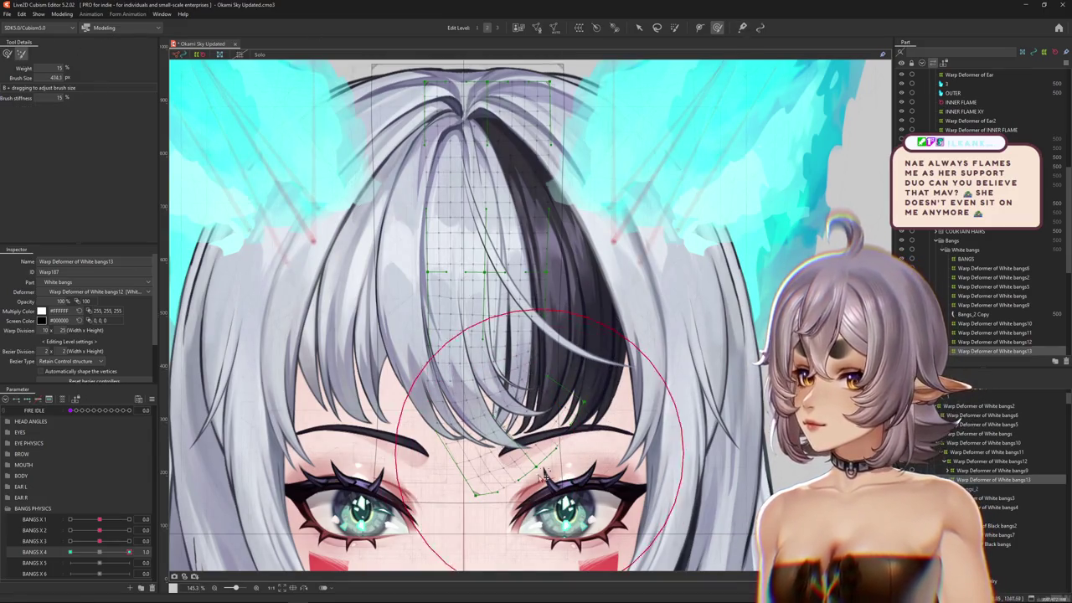
pyautogui.moveTo(532, 423); pyautogui.dragTo(505, 407)
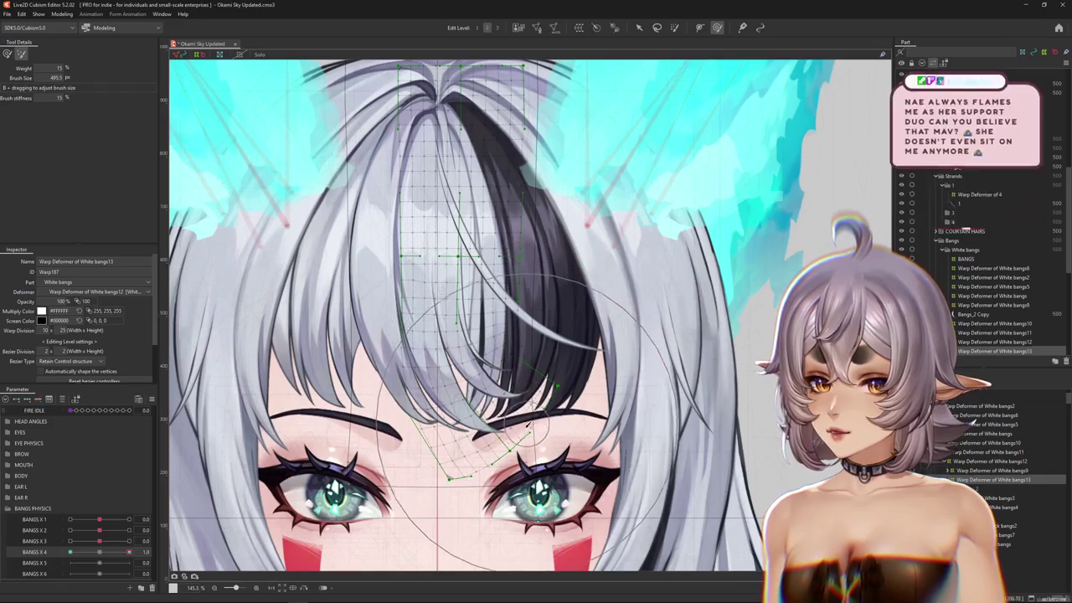
pyautogui.click(500, 28)
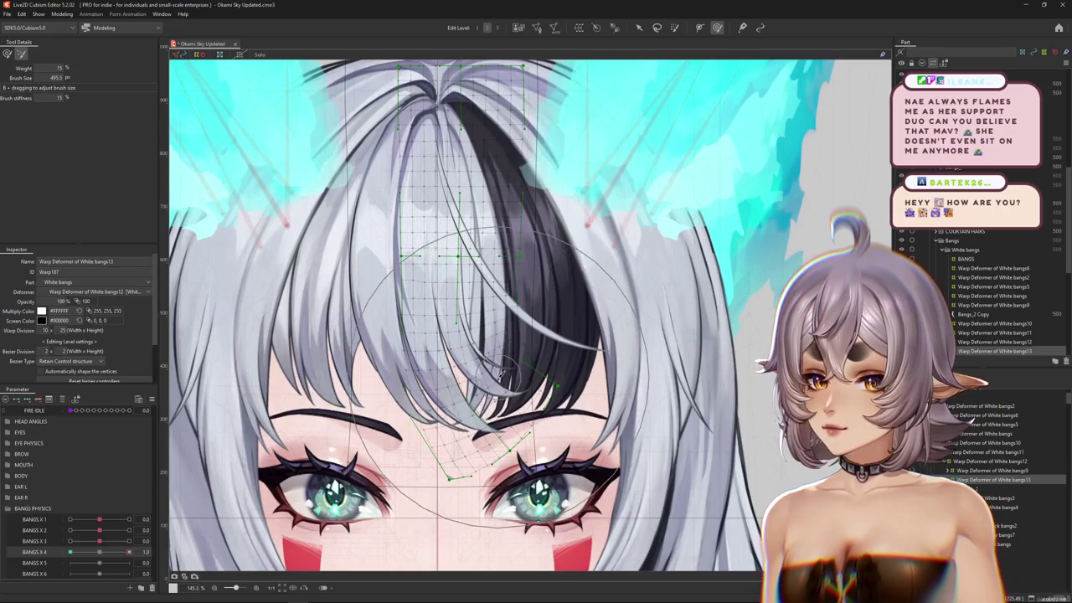
pyautogui.moveTo(218, 264); pyautogui.dragTo(231, 283)
pyautogui.moveTo(130, 552); pyautogui.dragTo(106, 551)
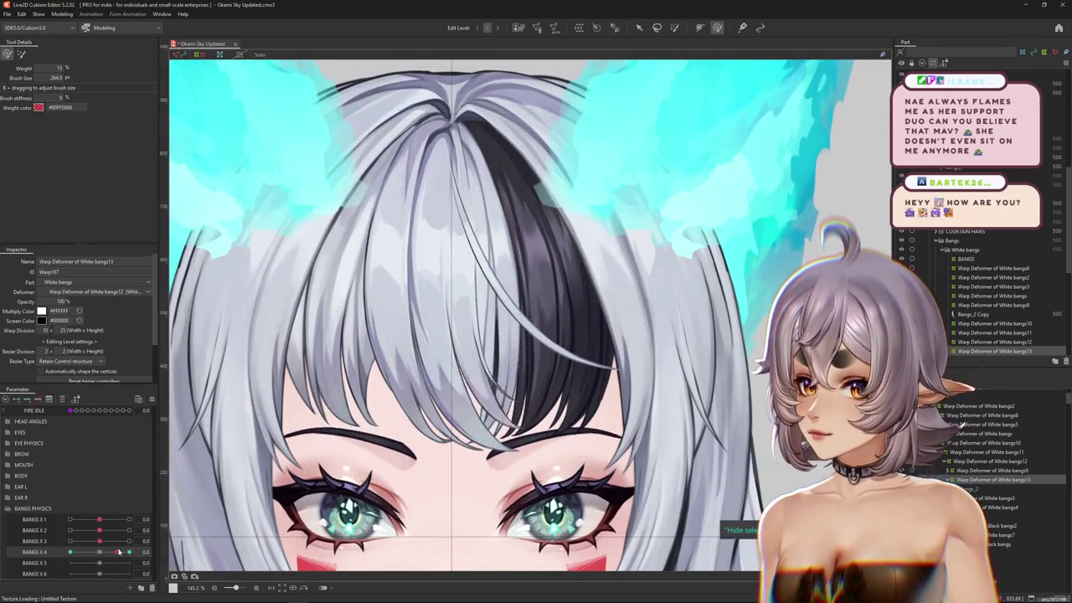
pyautogui.click(467, 501)
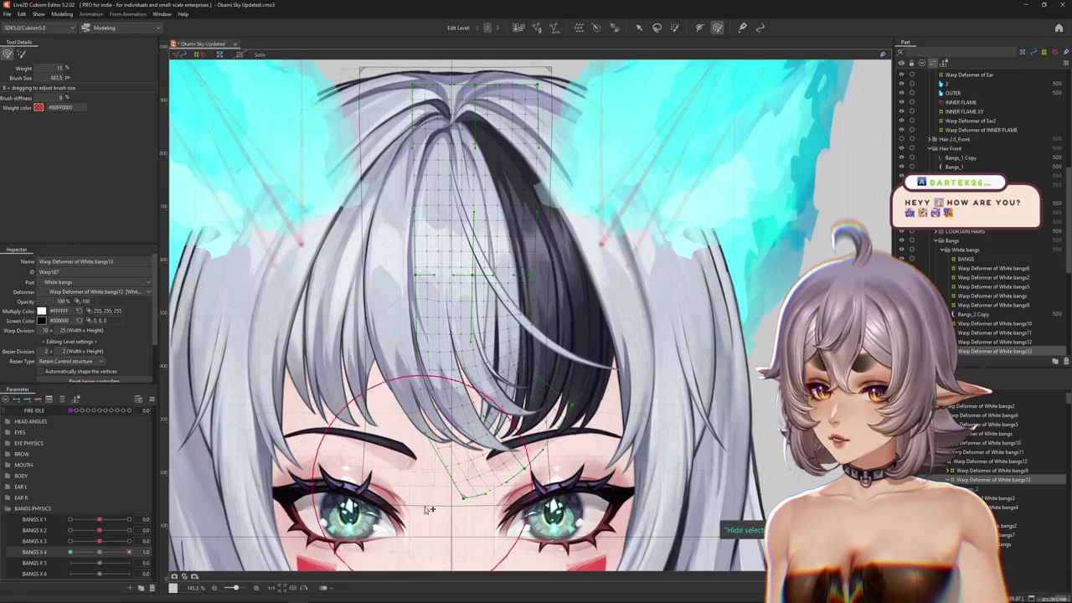
pyautogui.moveTo(504, 560)
pyautogui.mouseDown()
pyautogui.moveTo(527, 506)
pyautogui.moveTo(603, 456)
pyautogui.mouseUp()
pyautogui.moveTo(569, 406)
pyautogui.mouseDown()
pyautogui.moveTo(480, 438)
pyautogui.moveTo(482, 456)
pyautogui.mouseUp()
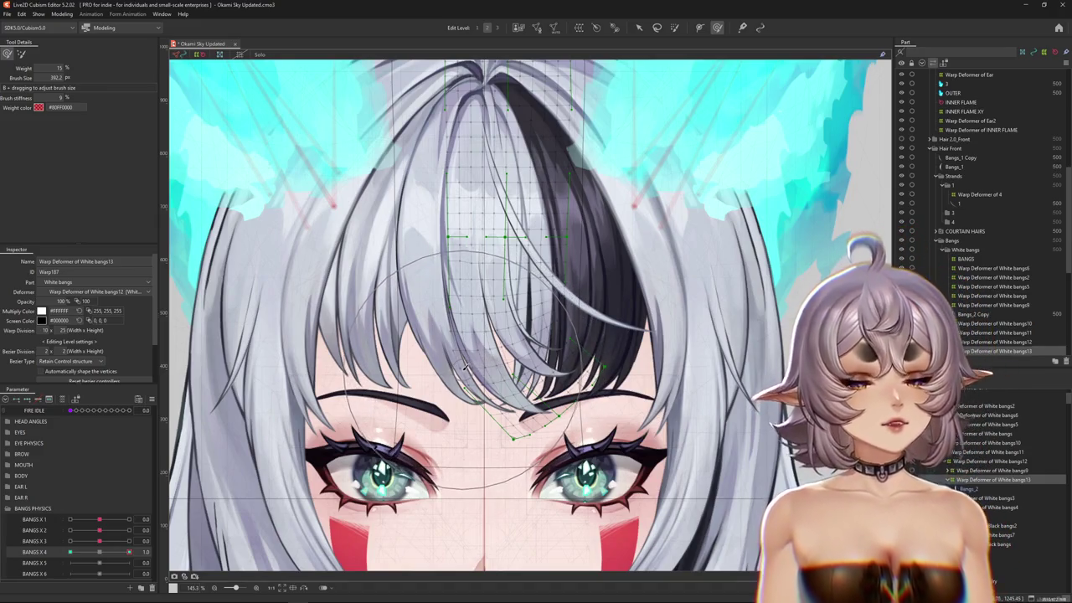
# - Pan across the bangs, hide the warp mesh to inspect them, and shrink the brush
pyautogui.scroll(-3, 463, 365)
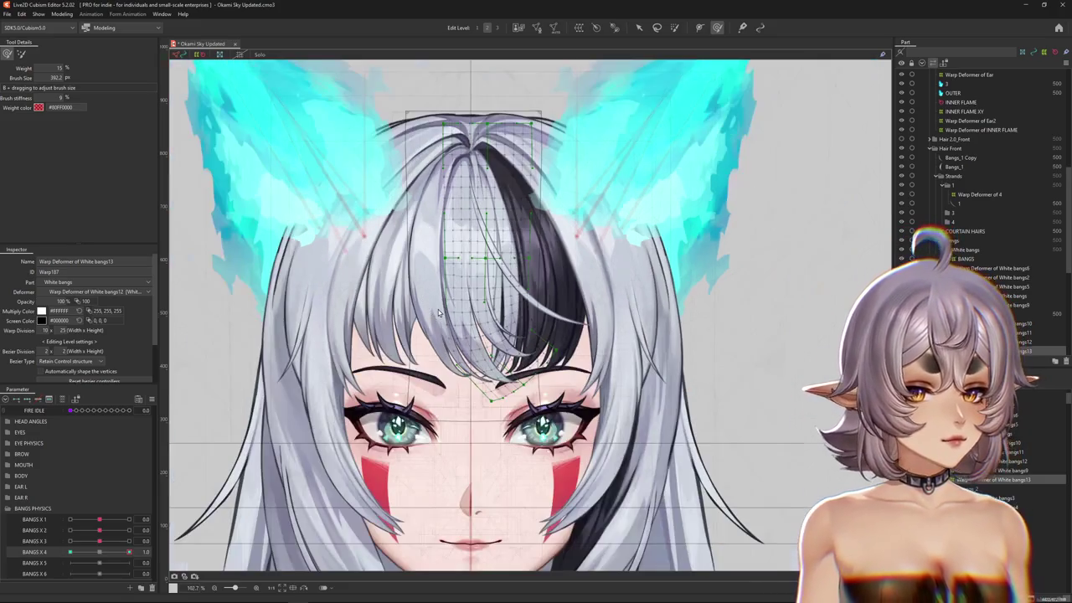
pyautogui.scroll(2, 437, 313)
pyautogui.scroll(2, 453, 343)
pyautogui.scroll(1, 465, 368)
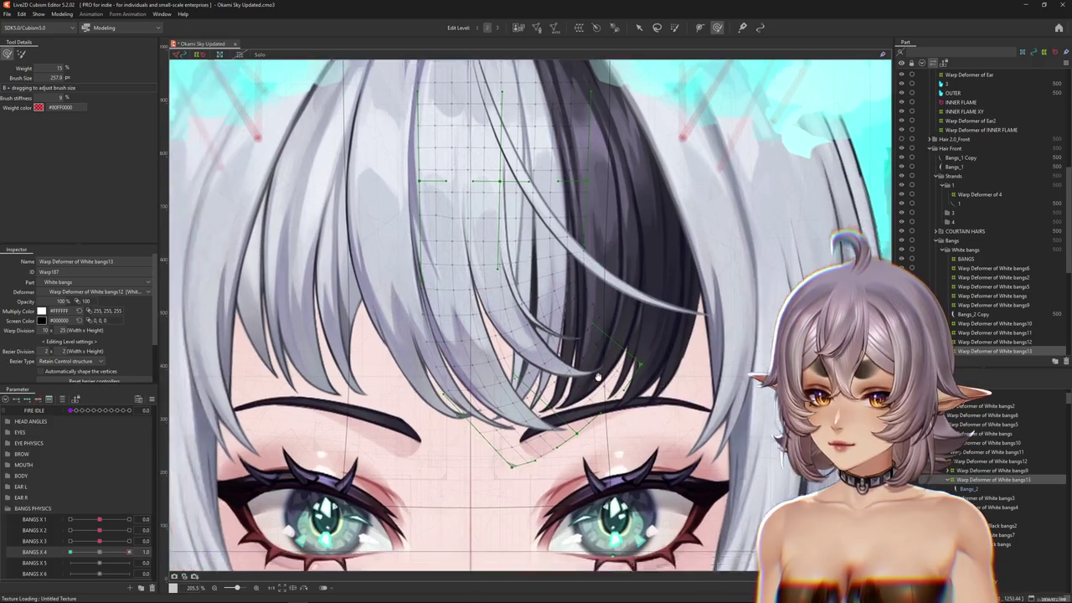
pyautogui.moveTo(470, 379); pyautogui.dragTo(546, 352)
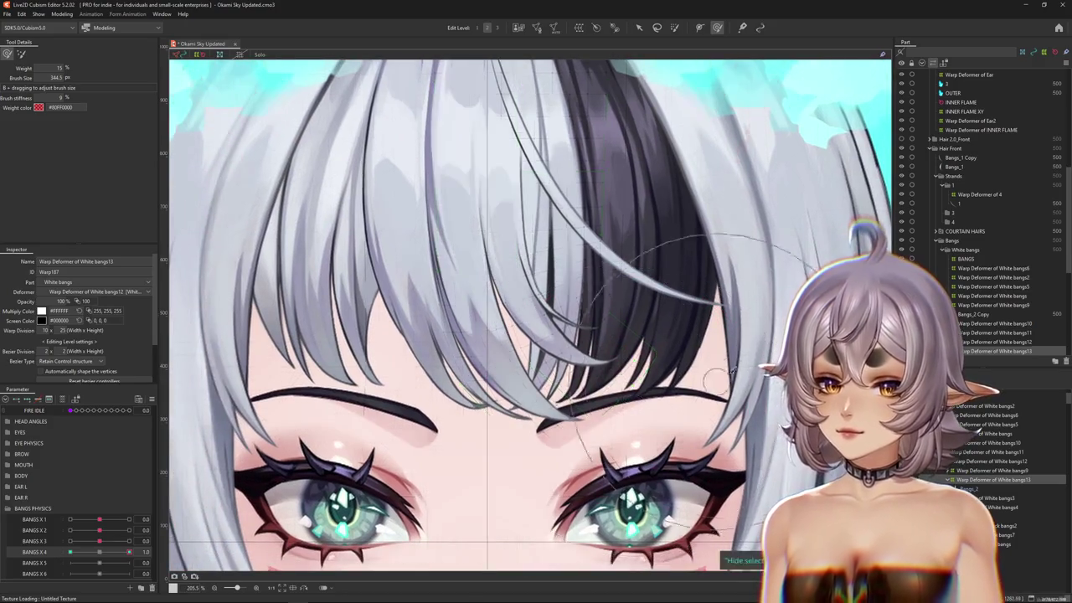
pyautogui.moveTo(732, 369); pyautogui.dragTo(641, 427)
pyautogui.moveTo(330, 325); pyautogui.dragTo(316, 308)
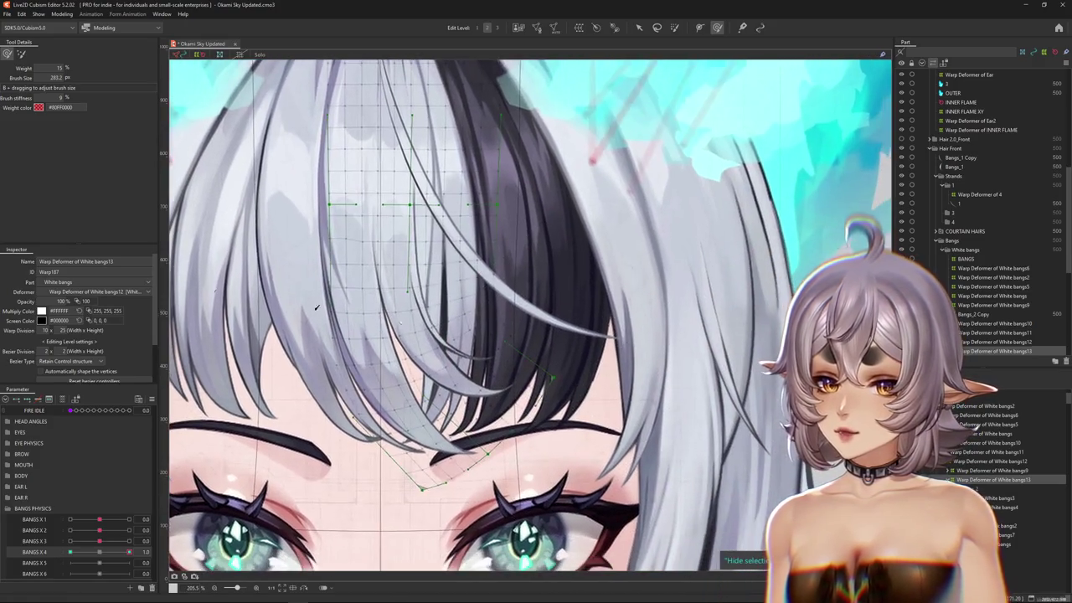
pyautogui.scroll(-2, 485, 442)
pyautogui.scroll(-2, 484, 442)
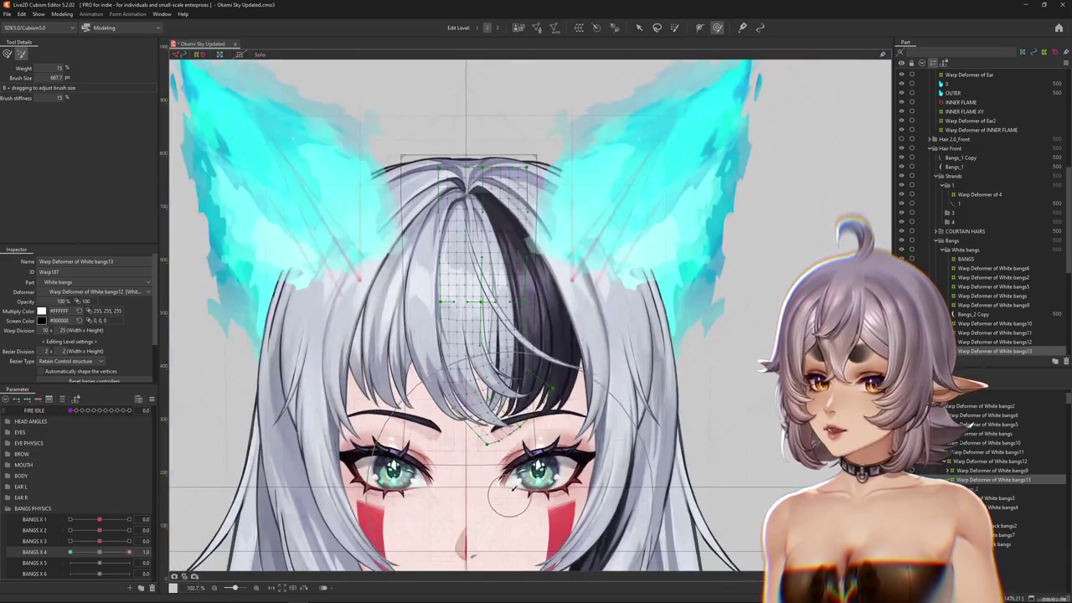
pyautogui.scroll(4, 483, 442)
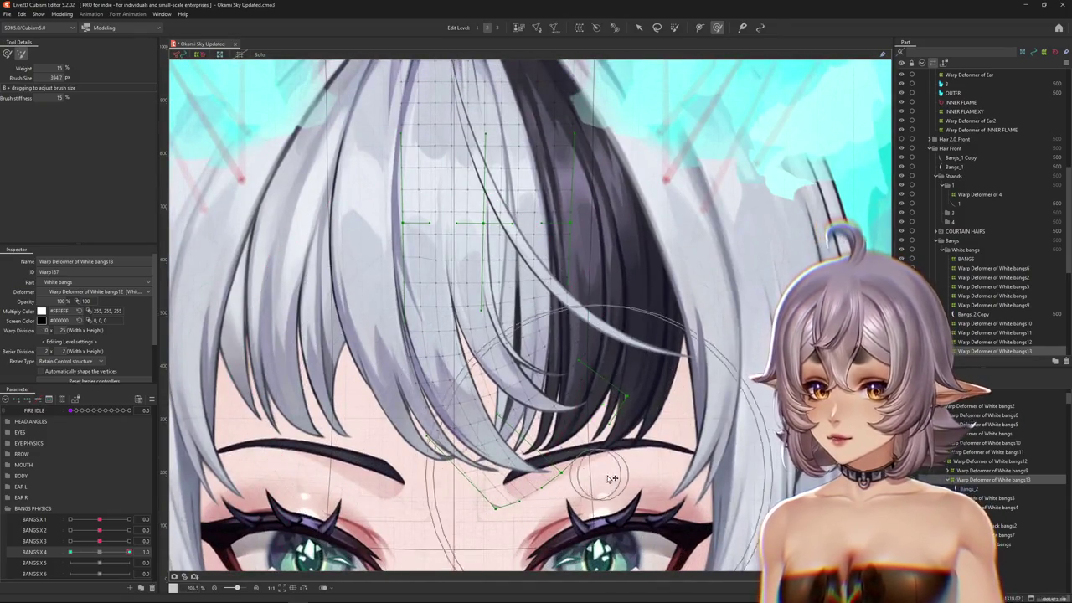
pyautogui.hotkey('ctrl', 'h')
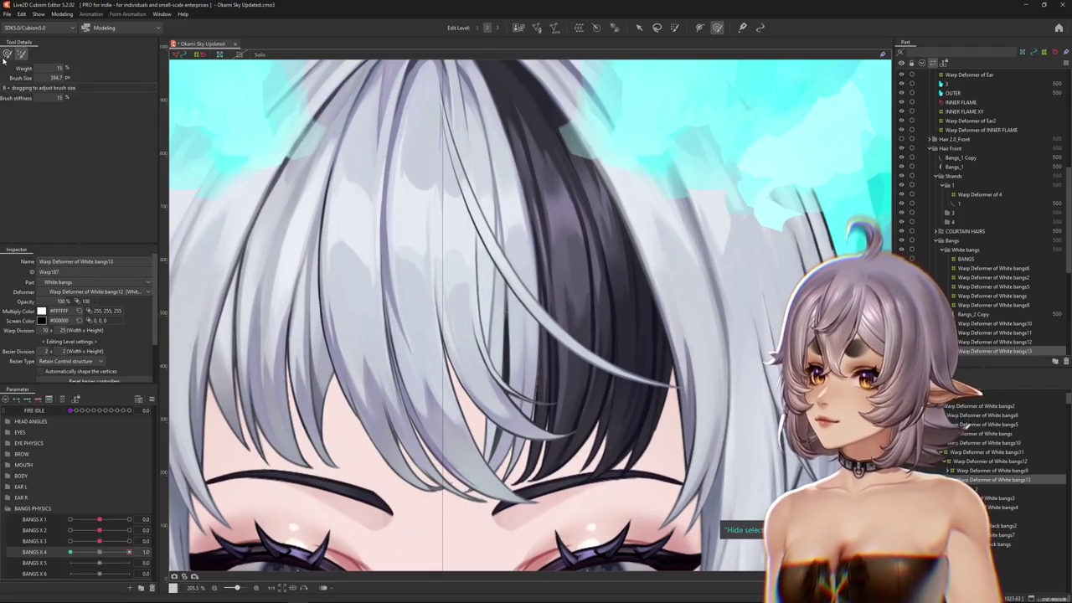
pyautogui.moveTo(458, 357); pyautogui.dragTo(492, 353)
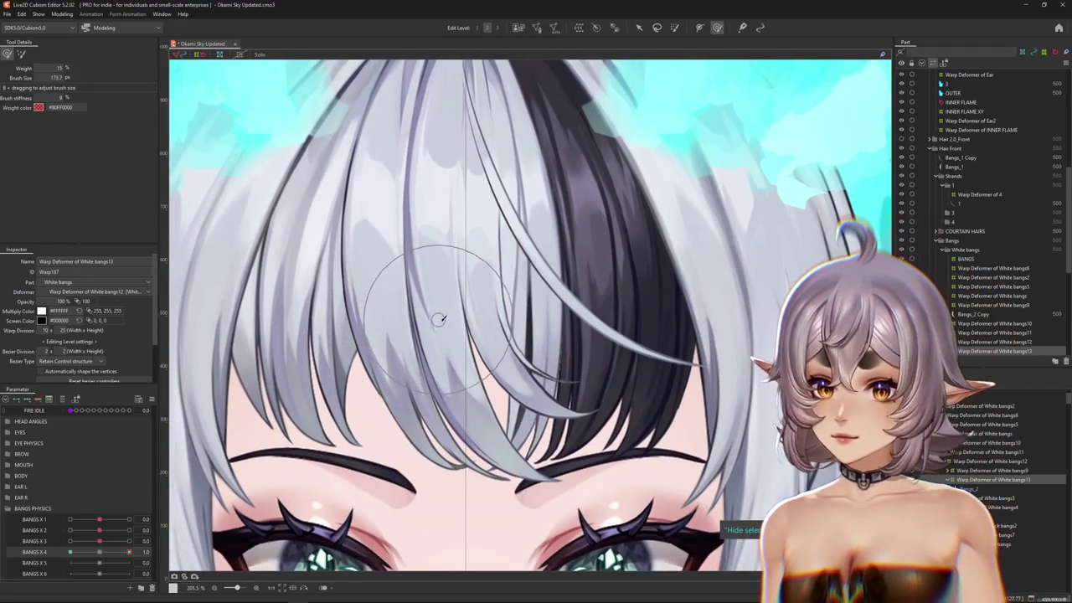
pyautogui.scroll(-2, 492, 354)
# - At BANGS X 4 = 1.0, bend the center strand so more black hair shows near the brow
pyautogui.click(120, 551)
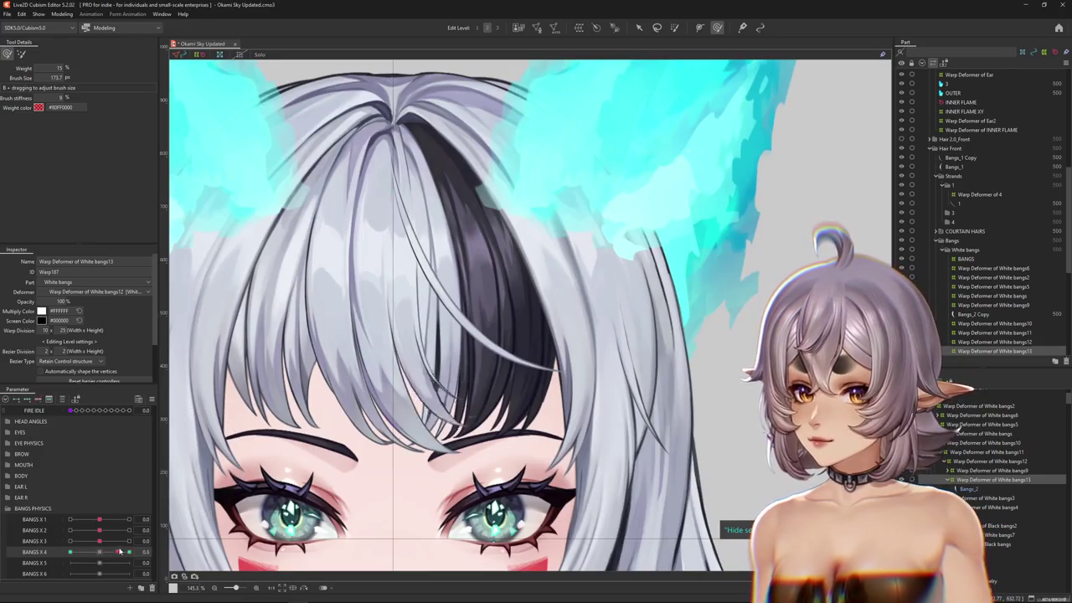
pyautogui.click(129, 552)
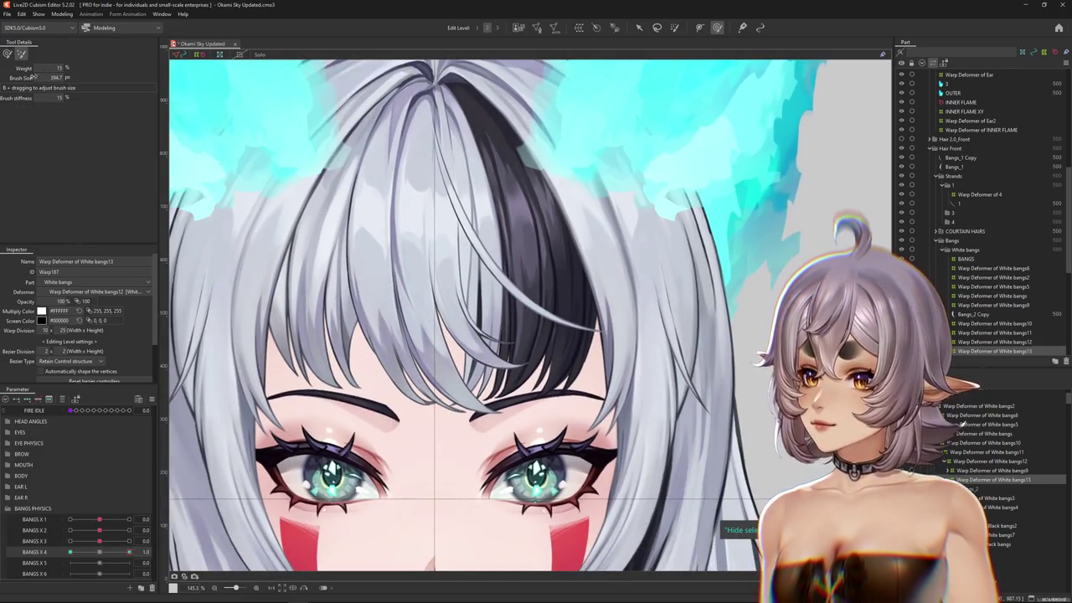
pyautogui.moveTo(503, 125); pyautogui.dragTo(537, 124)
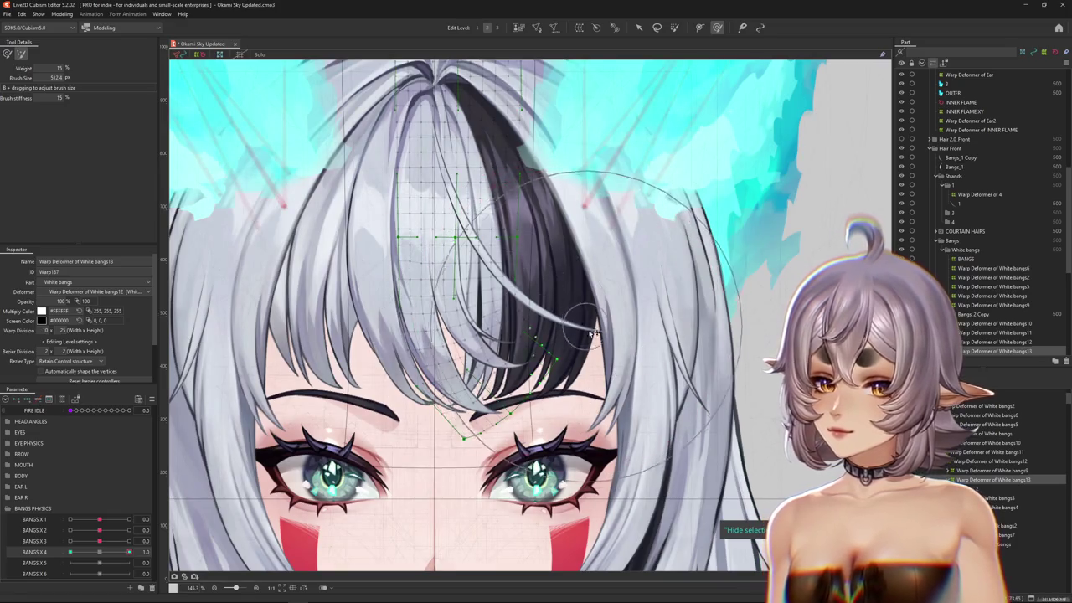
pyautogui.moveTo(419, 150); pyautogui.dragTo(435, 217)
pyautogui.moveTo(486, 302); pyautogui.dragTo(502, 351)
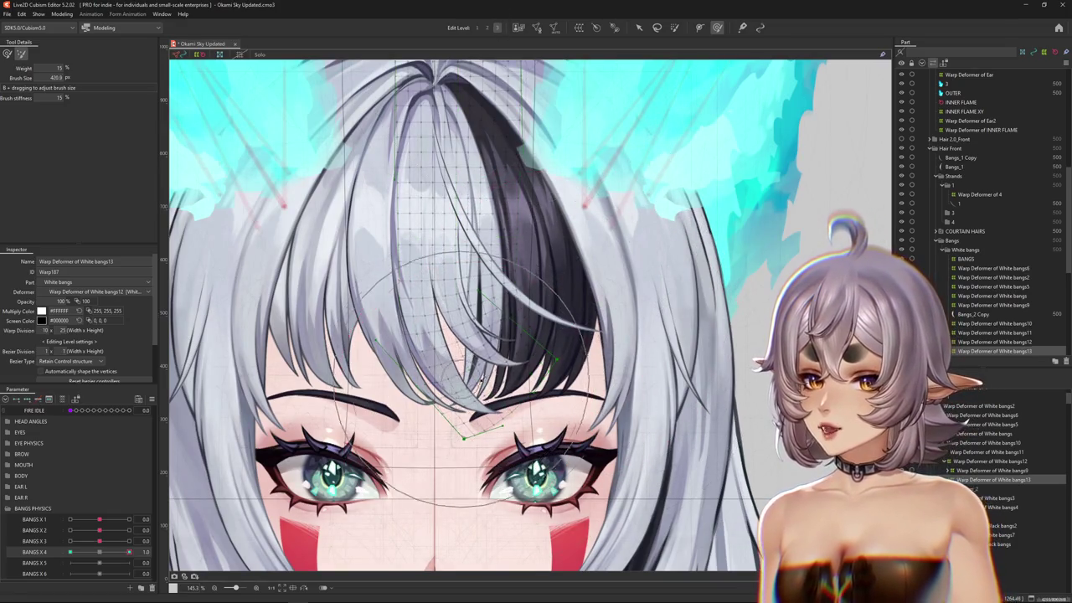
pyautogui.moveTo(575, 406); pyautogui.dragTo(497, 461)
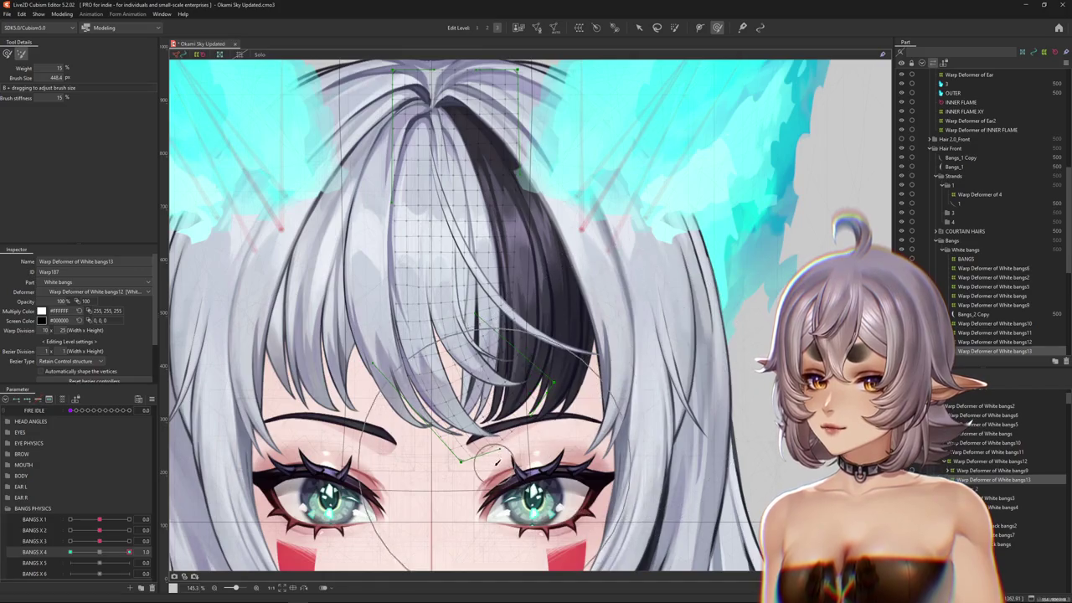
# - Scrub BANGS X 4 to preview the motion and refine the strand bend
pyautogui.click(101, 557)
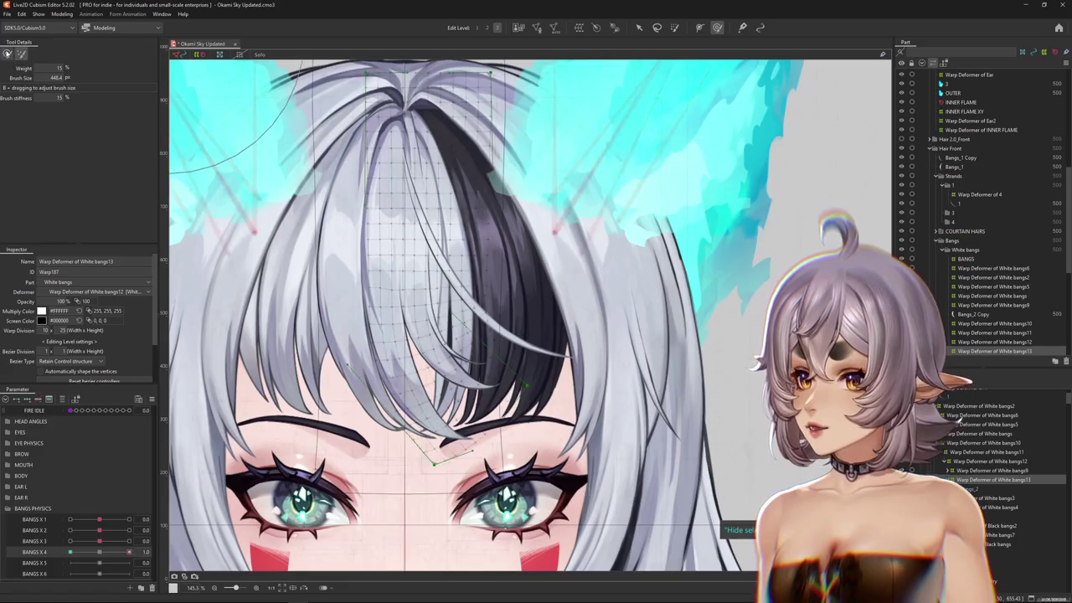
pyautogui.click(111, 543)
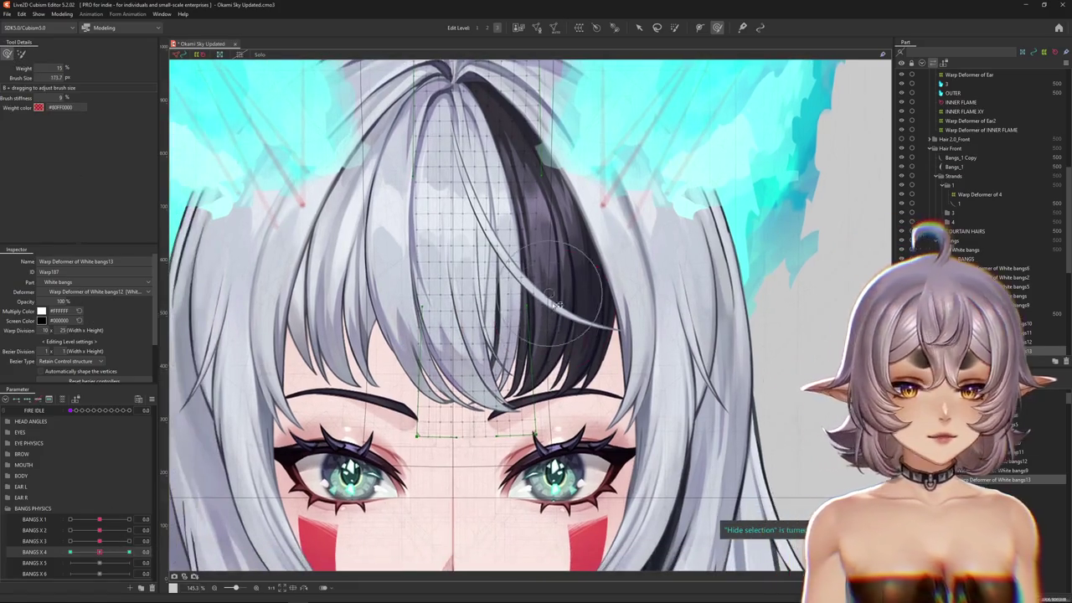
pyautogui.moveTo(101, 555); pyautogui.dragTo(191, 537)
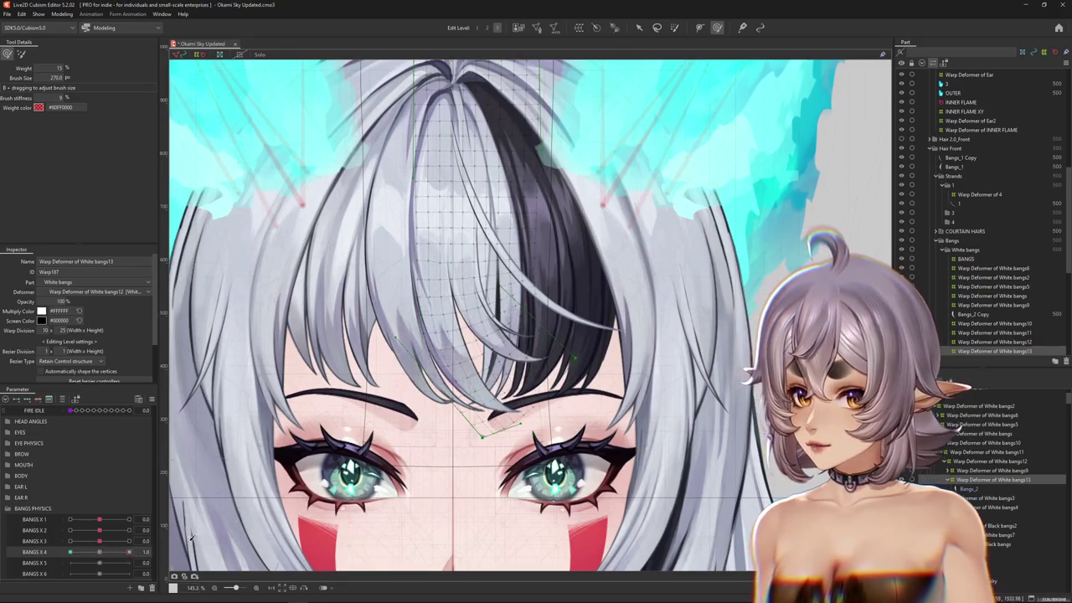
pyautogui.moveTo(568, 294); pyautogui.dragTo(494, 351)
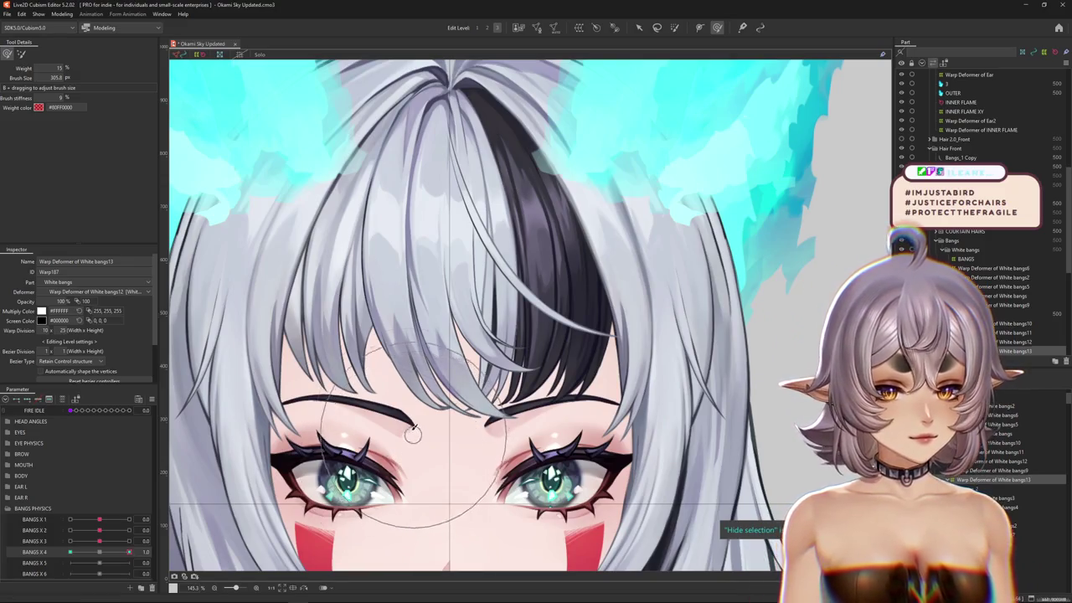
# - Switch to the weight brush at about 506 px and 25% weight
pyautogui.scroll(2, 444, 419)
pyautogui.scroll(1, 485, 397)
pyautogui.scroll(2, 520, 383)
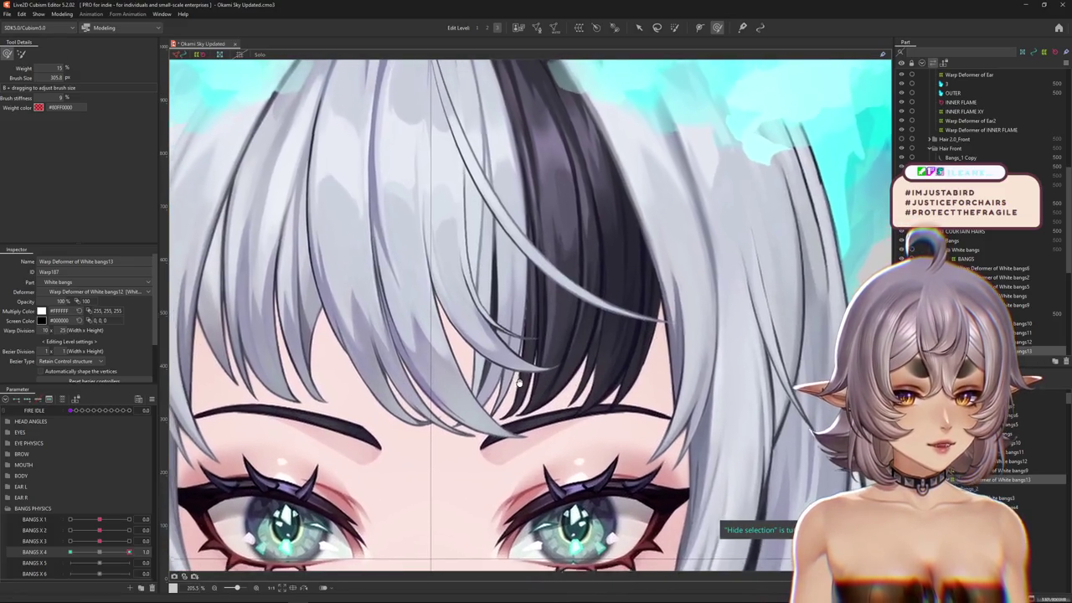
pyautogui.scroll(1, 445, 385)
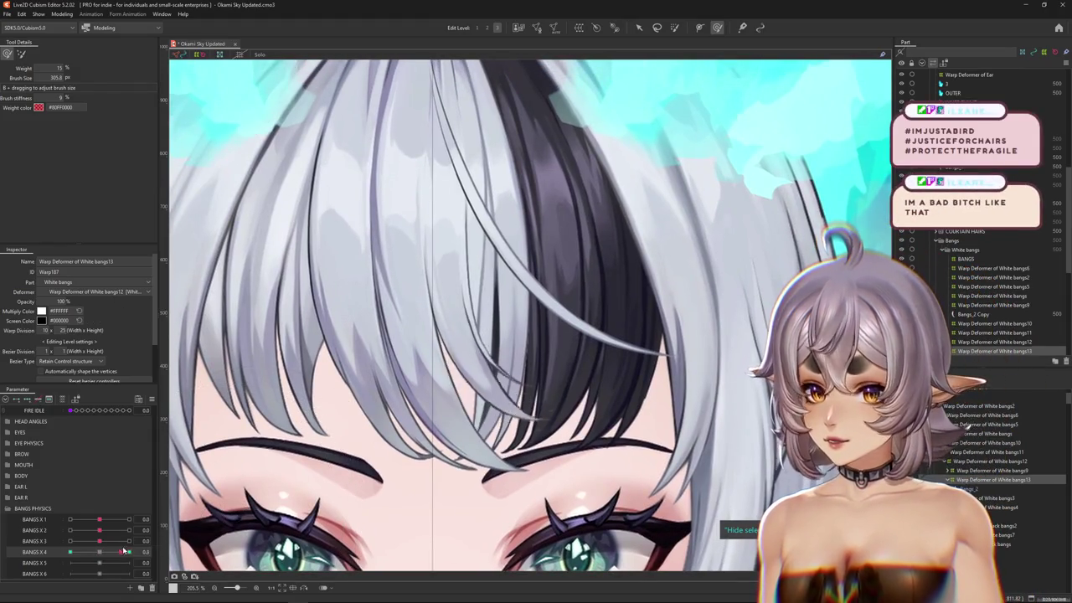
pyautogui.scroll(-2, 235, 486)
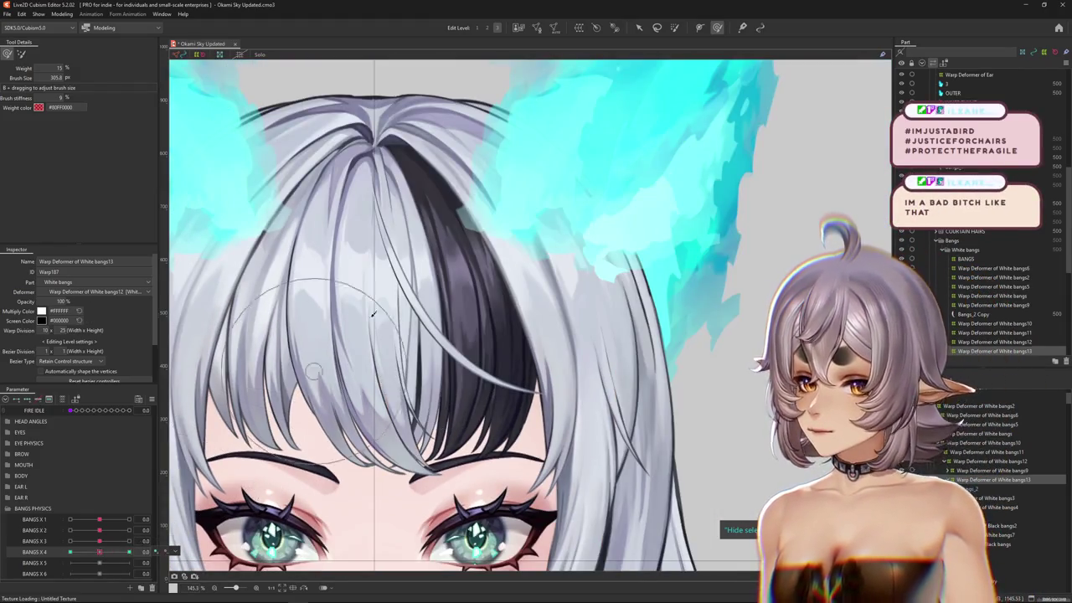
pyautogui.click(675, 27)
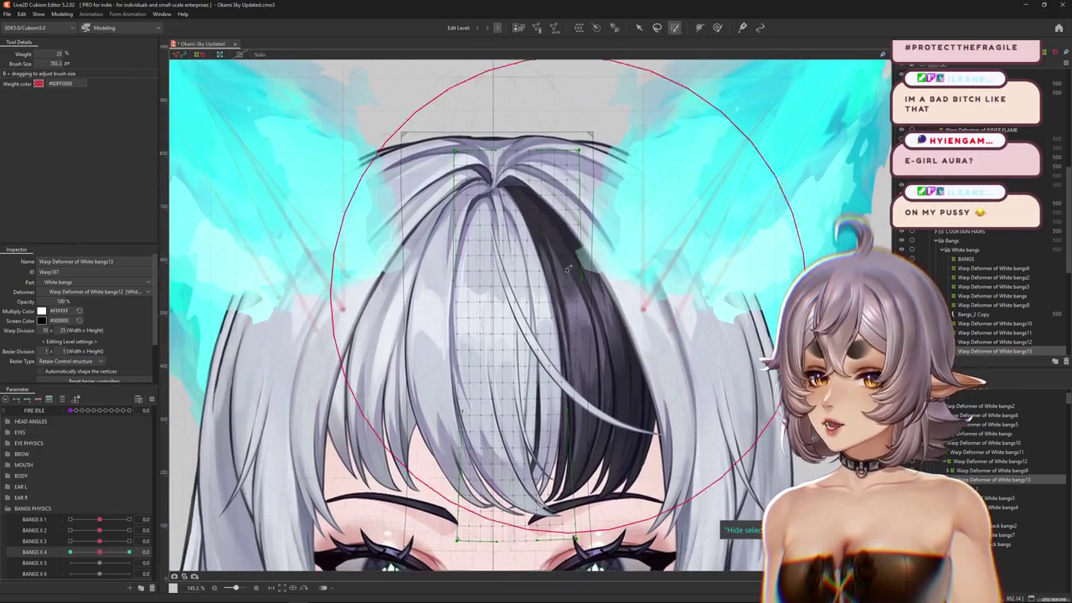
pyautogui.click(718, 30)
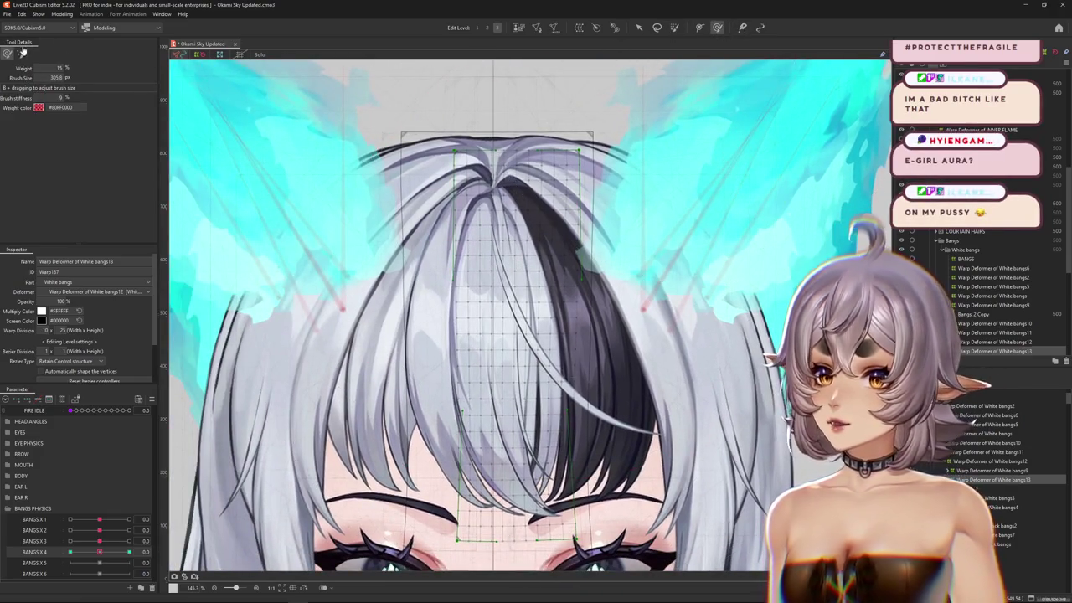
pyautogui.click(674, 28)
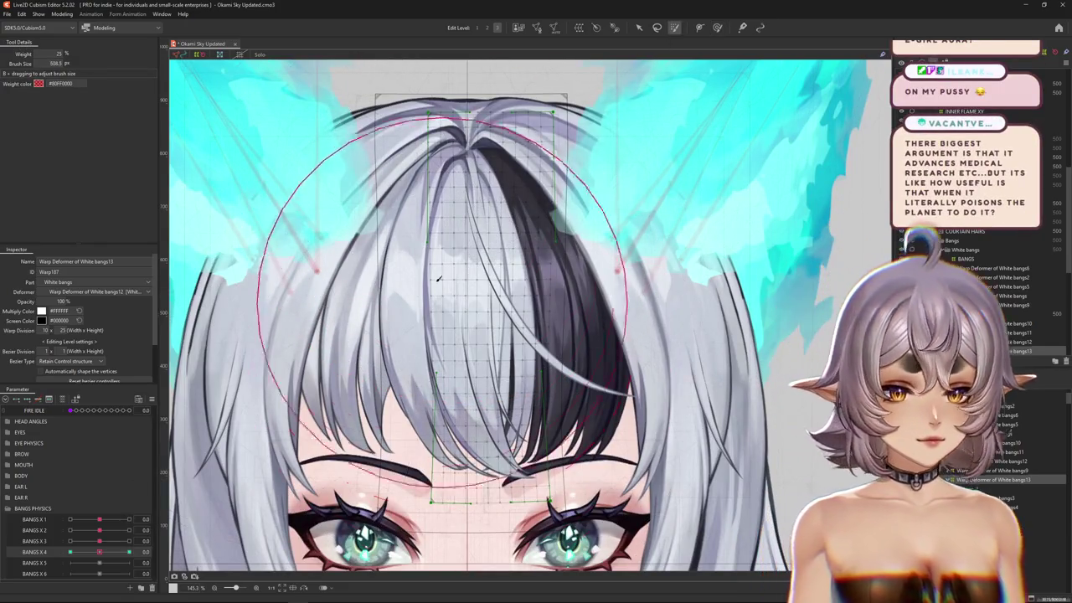
pyautogui.moveTo(459, 166); pyautogui.dragTo(433, 265)
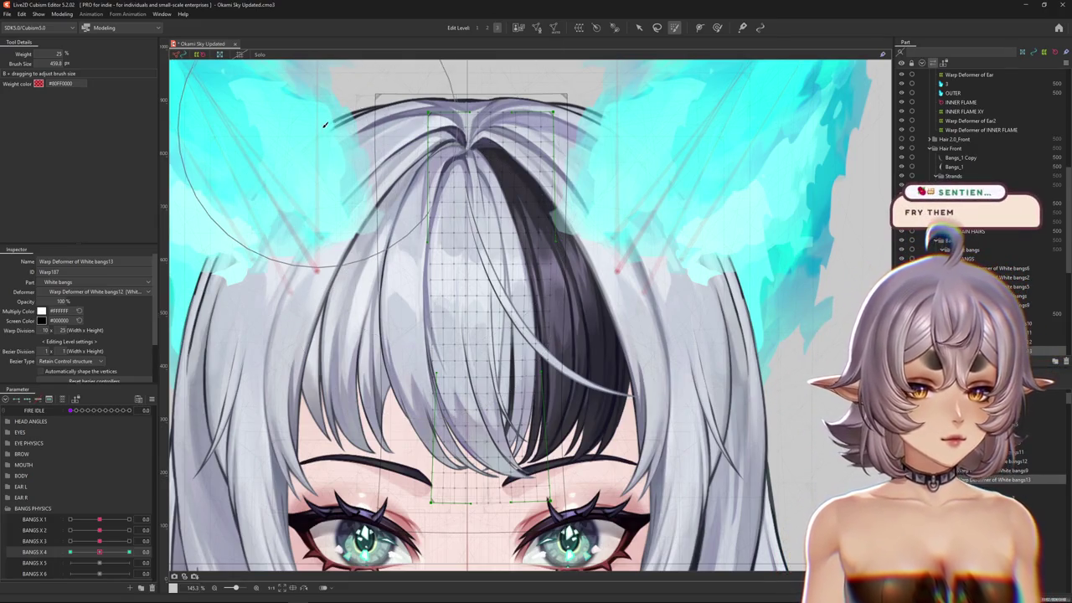
pyautogui.scroll(-3, 325, 124)
pyautogui.scroll(1, 325, 124)
pyautogui.scroll(1, 325, 124)
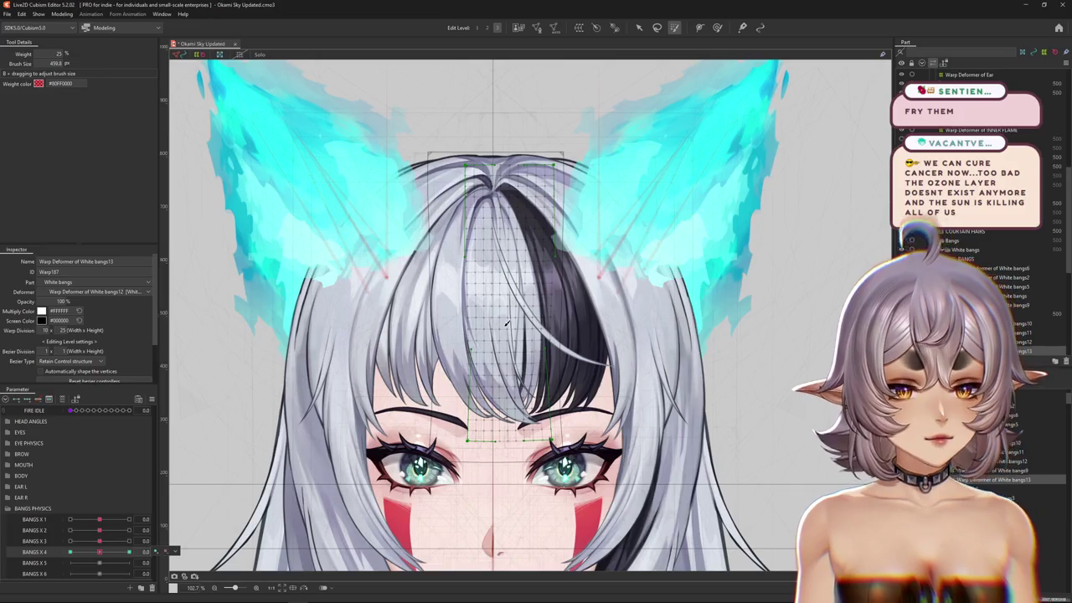
# - Enlarge the weight brush to 720 px and paint the top of the centre strand mesh
pyautogui.moveTo(506, 324); pyautogui.dragTo(700, 41)
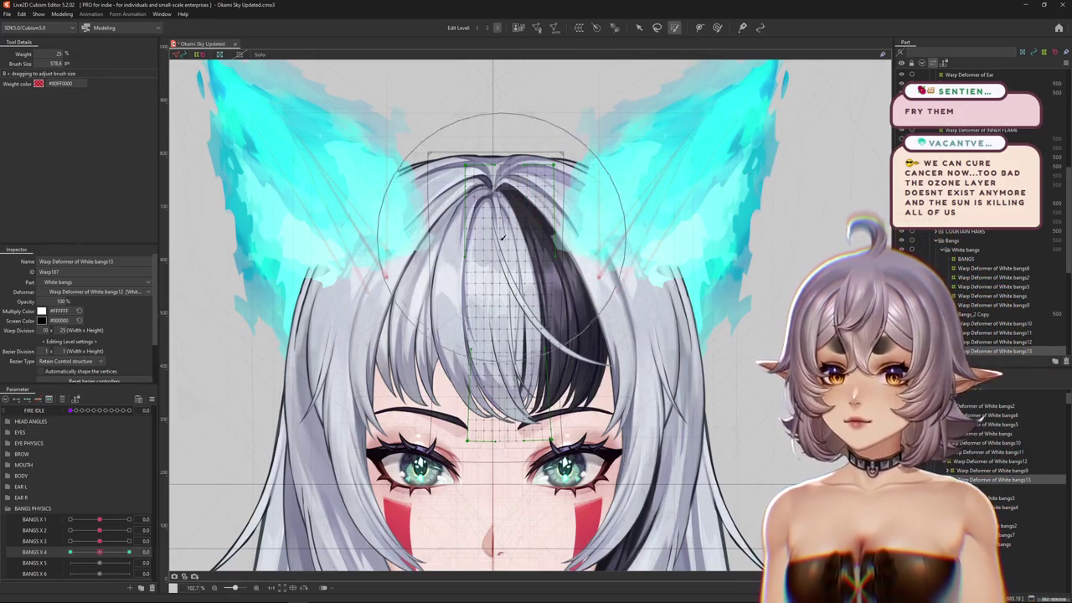
pyautogui.click(502, 238)
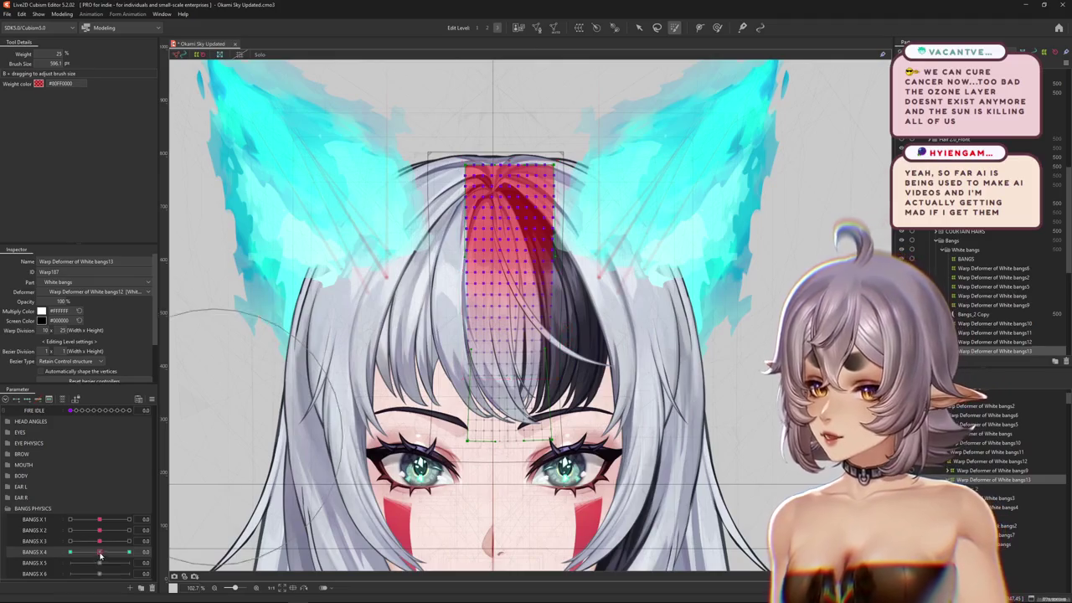
pyautogui.scroll(2, 374, 402)
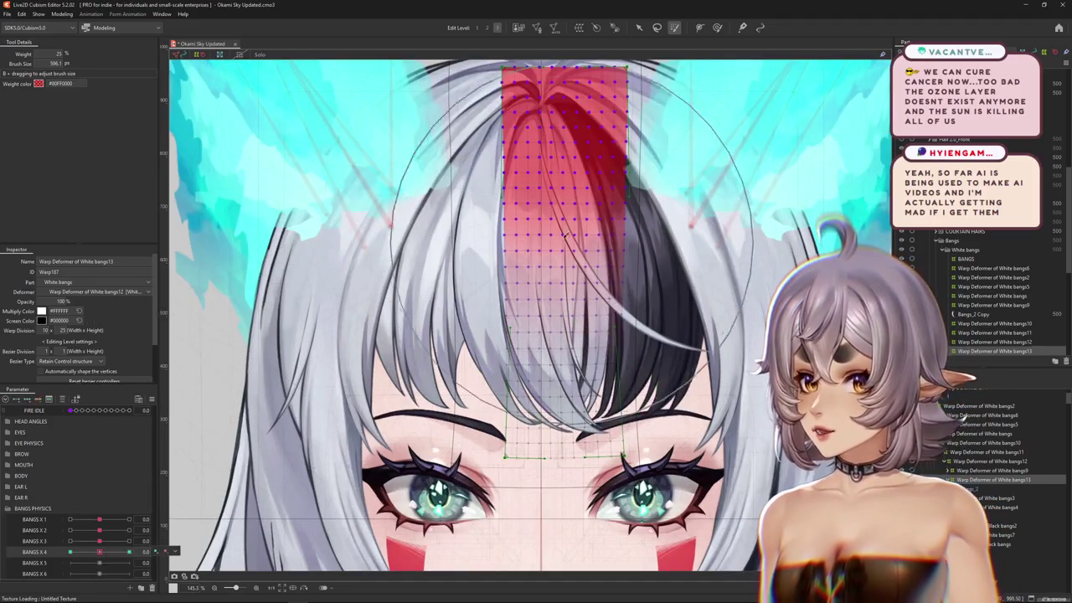
pyautogui.scroll(2, 565, 234)
pyautogui.scroll(-2, 283, 447)
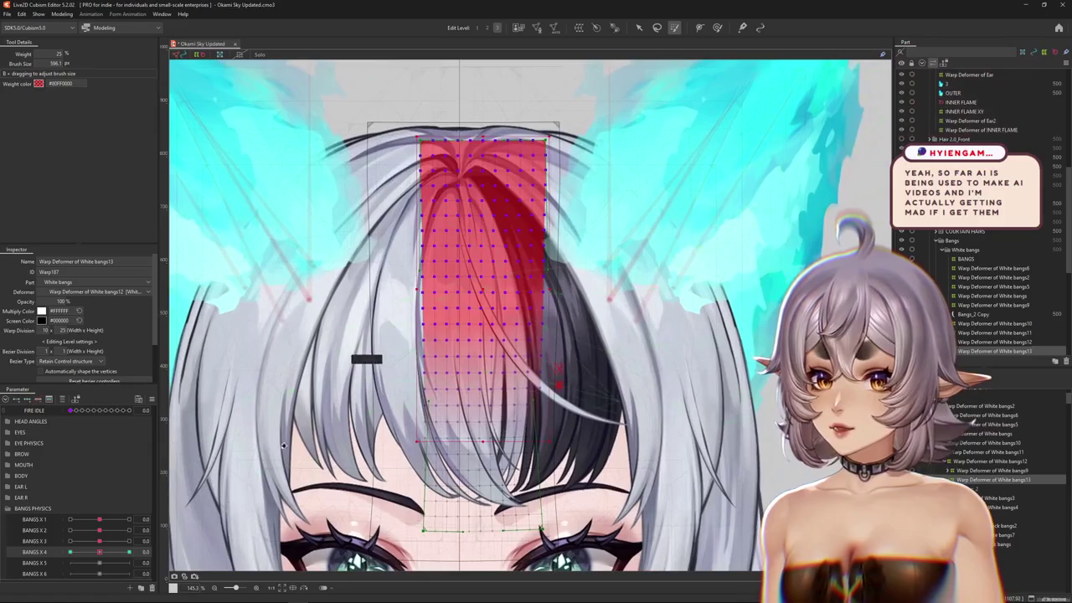
# - Toggle BANGS X 4 between 0 and 1 with the mesh hidden, then set it to -1
pyautogui.moveTo(99, 553); pyautogui.dragTo(190, 530)
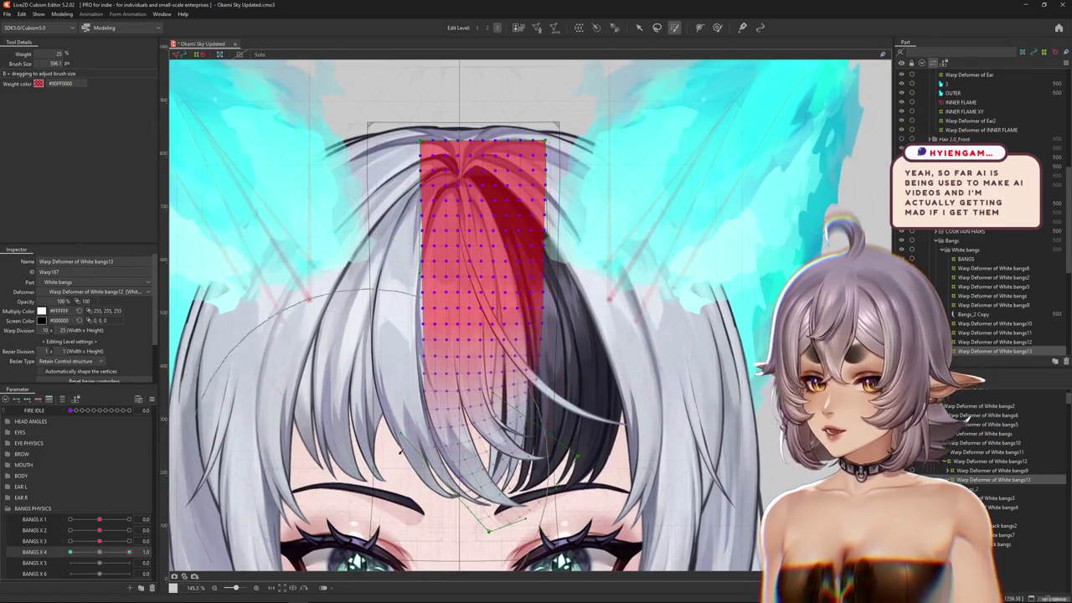
pyautogui.hotkey('ctrl', 'z')
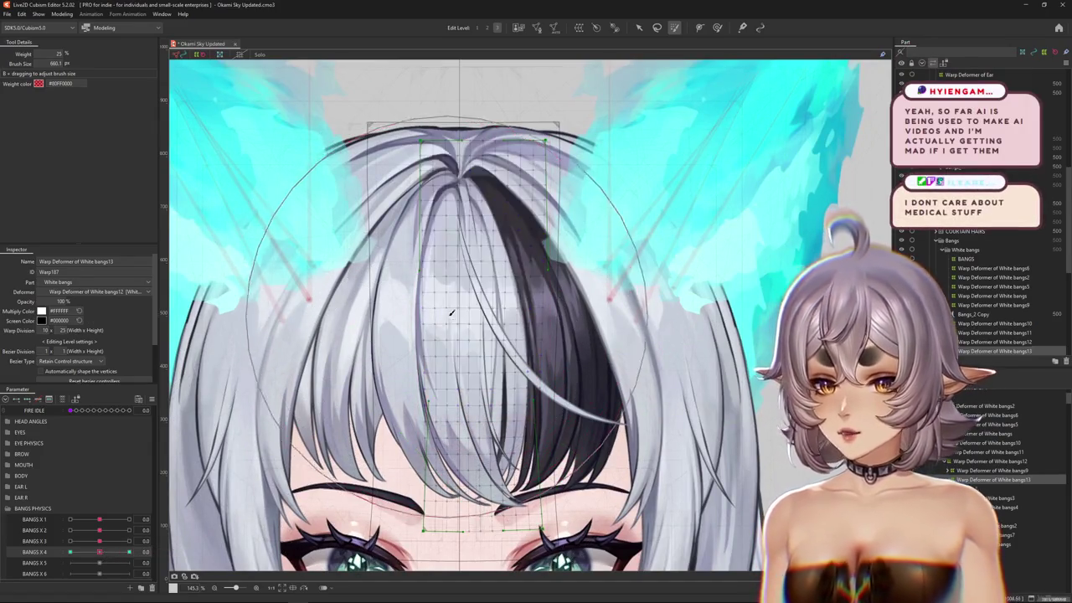
pyautogui.moveTo(104, 557); pyautogui.dragTo(196, 536)
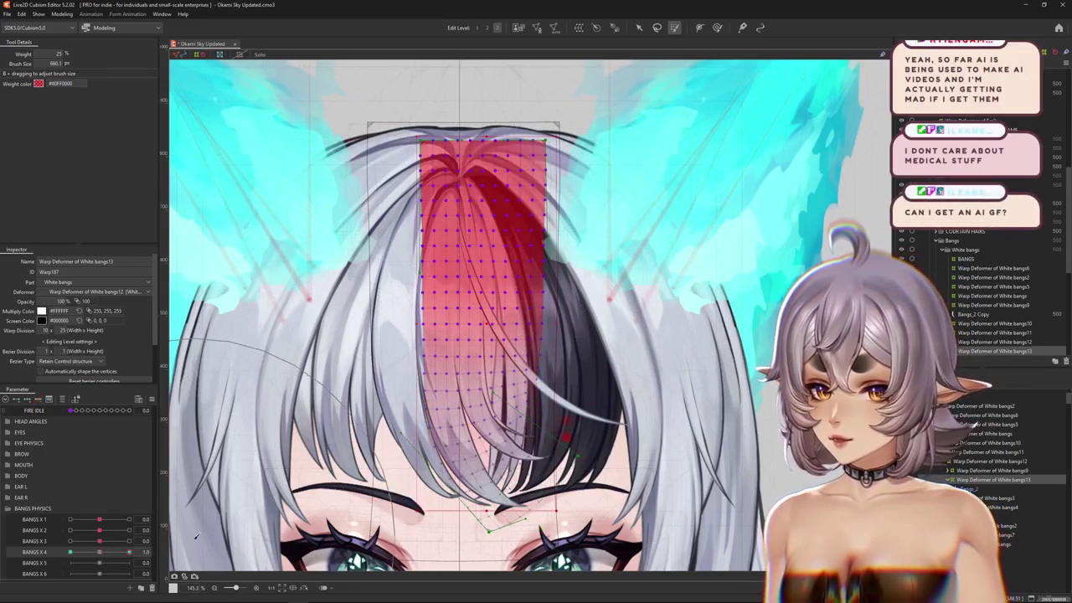
pyautogui.hotkey('ctrl', 'h')
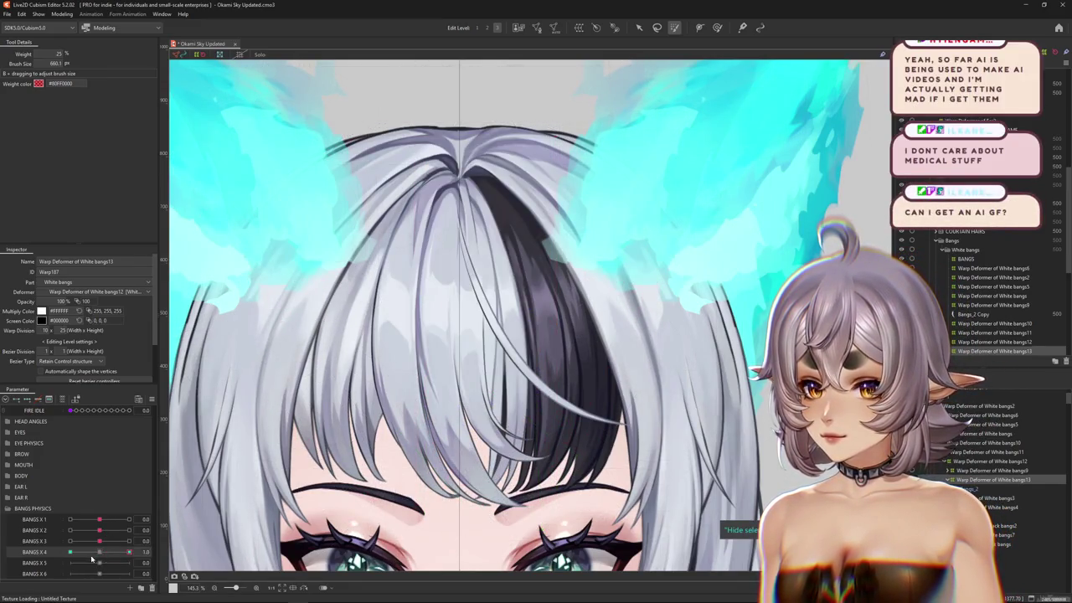
pyautogui.click(94, 553)
pyautogui.hotkey('ctrl', 'h')
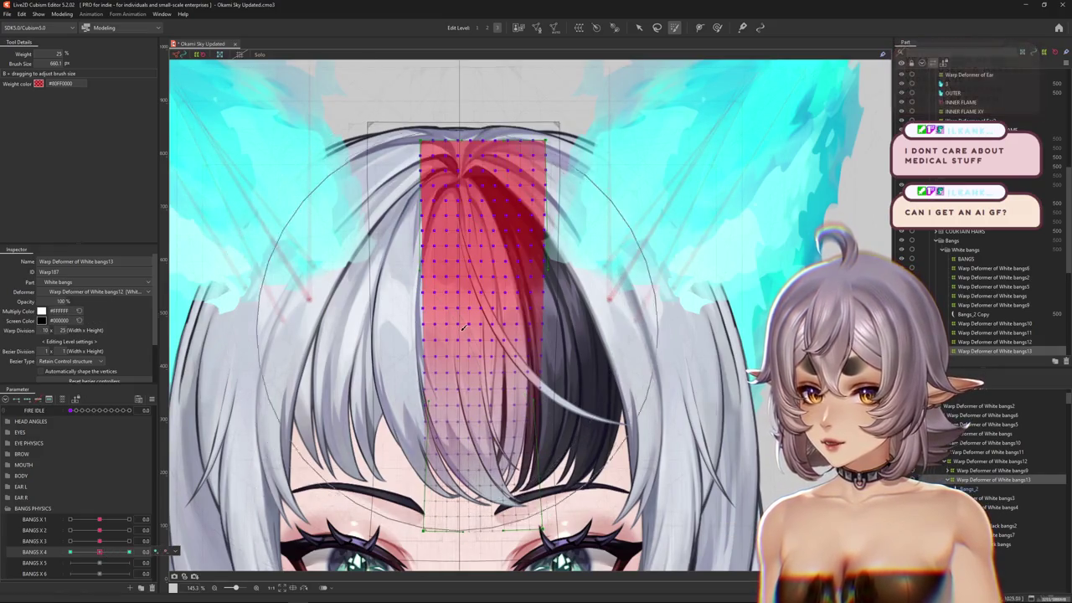
pyautogui.hotkey('ctrl', 'h')
pyautogui.hotkey('ctrl', 'h')
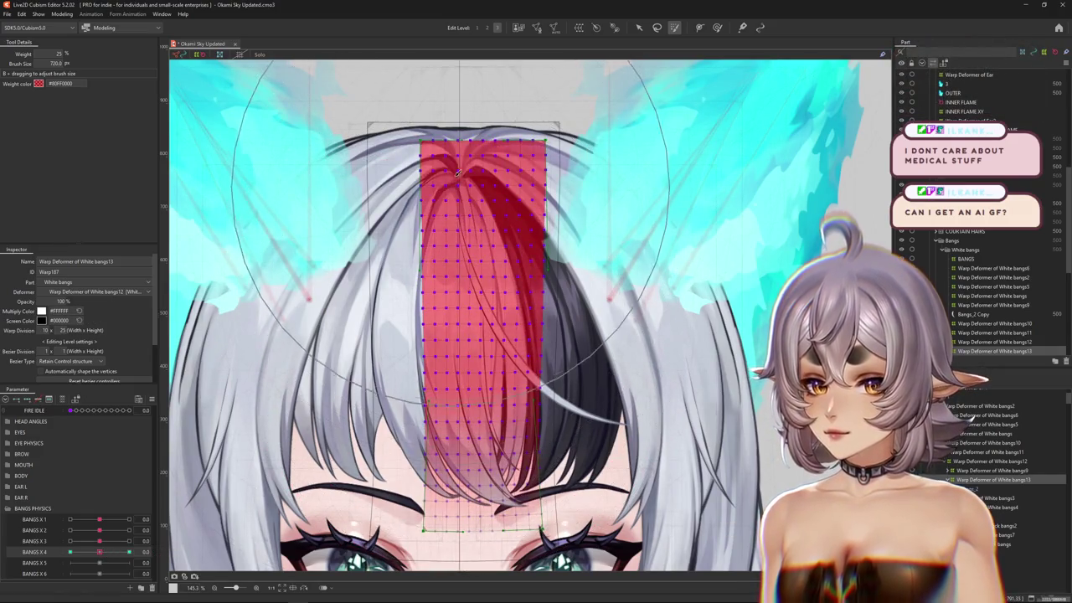
pyautogui.click(129, 552)
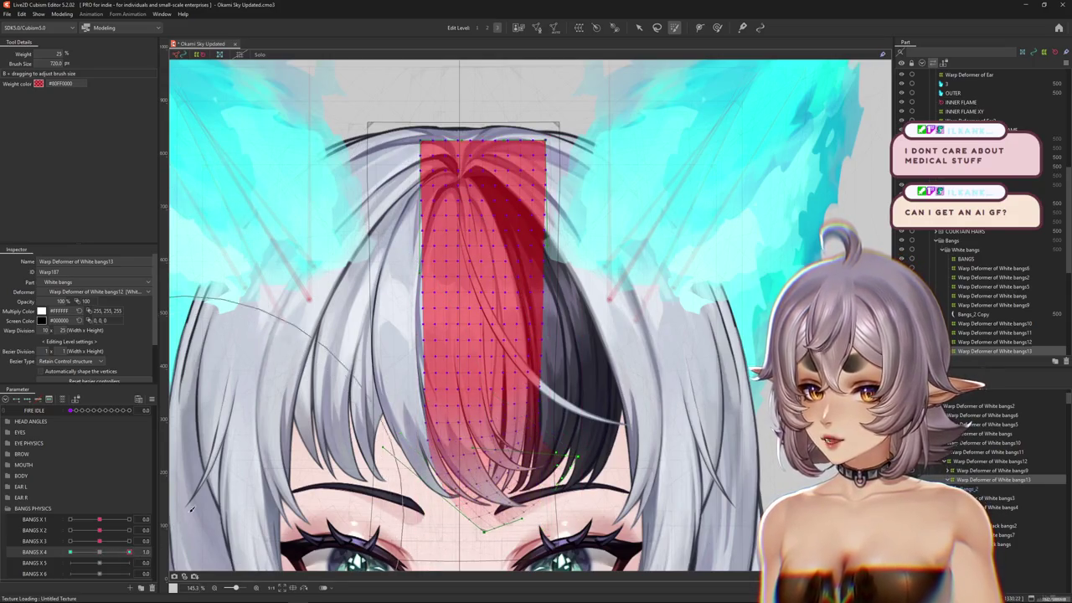
pyautogui.hotkey('ctrl', 'h')
pyautogui.click(98, 561)
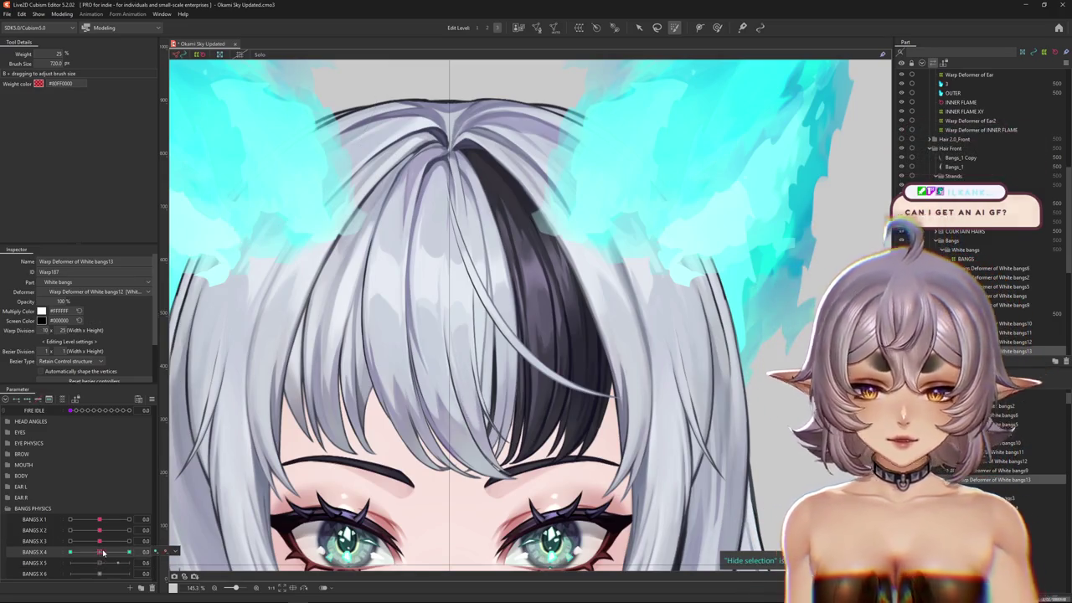
pyautogui.moveTo(103, 553); pyautogui.dragTo(70, 554)
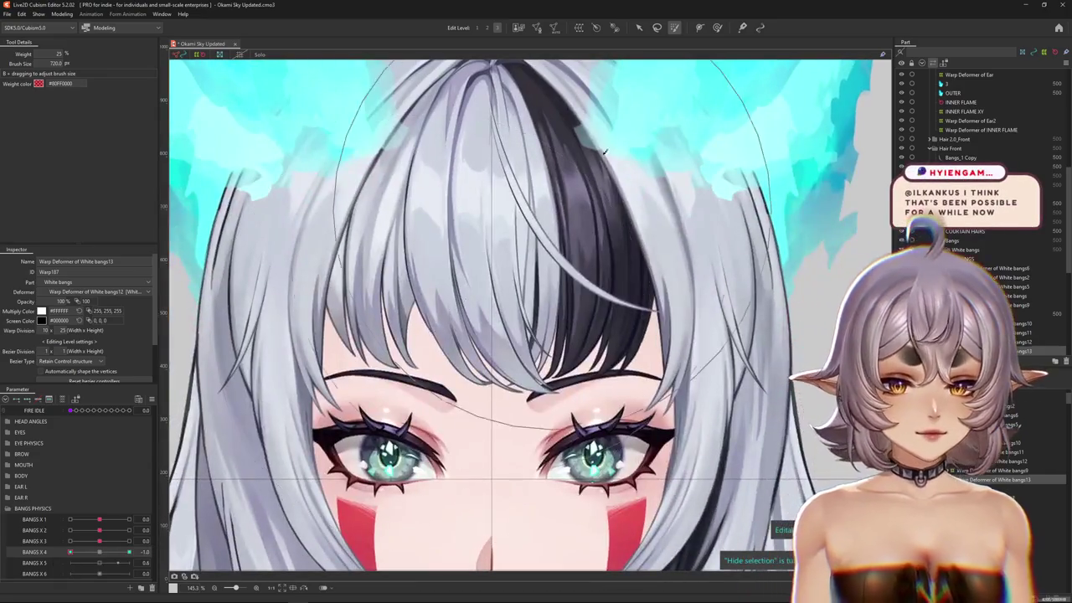
# - At BANGS X 4 = -1.0, curve the centre strand's path so its tip sits below the nose
pyautogui.press('v')
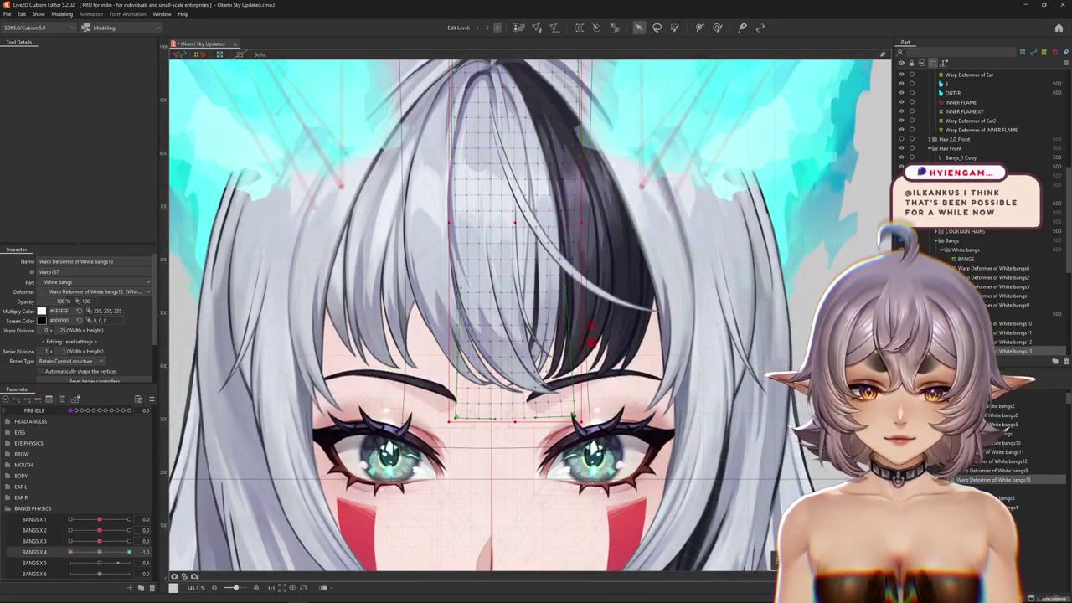
pyautogui.hotkey('ctrl', 't')
pyautogui.click(73, 54)
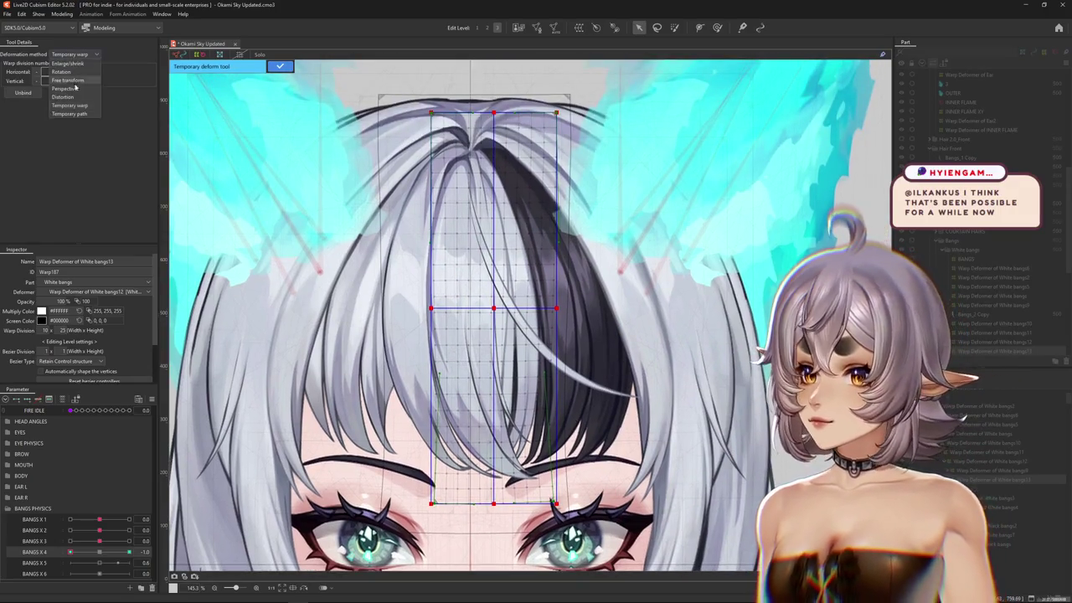
pyautogui.click(76, 114)
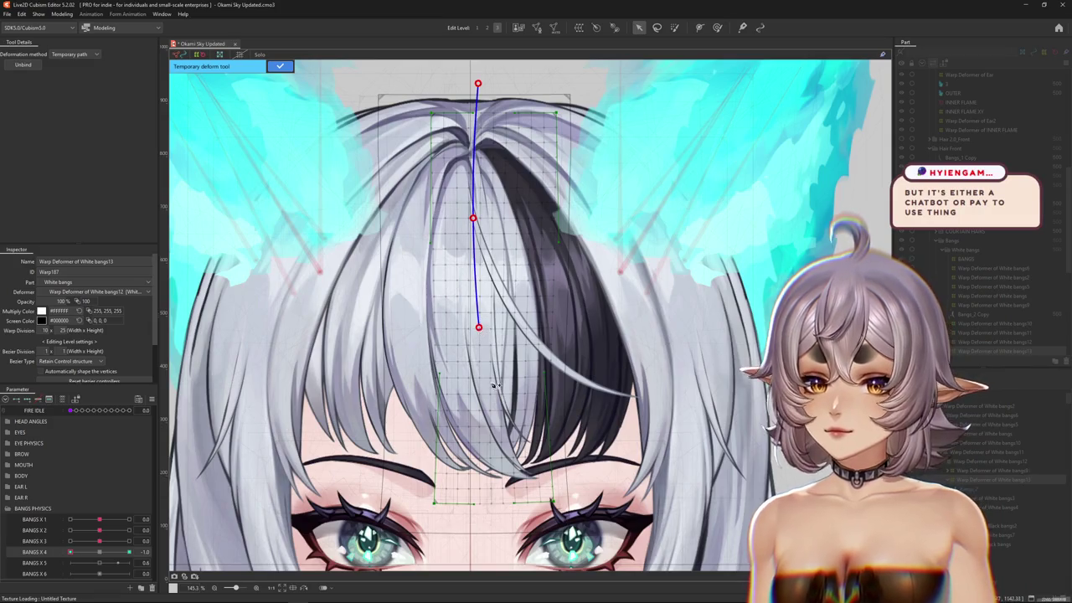
pyautogui.moveTo(495, 385); pyautogui.dragTo(490, 363)
pyautogui.moveTo(605, 542); pyautogui.dragTo(544, 568)
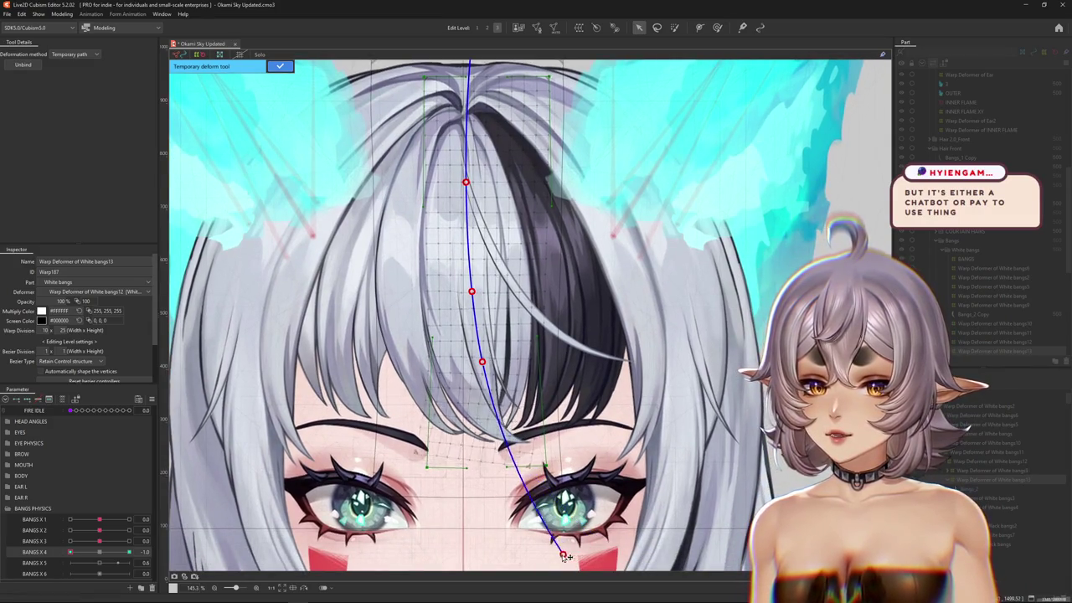
pyautogui.click(280, 66)
pyautogui.click(718, 28)
pyautogui.scroll(-2, 469, 335)
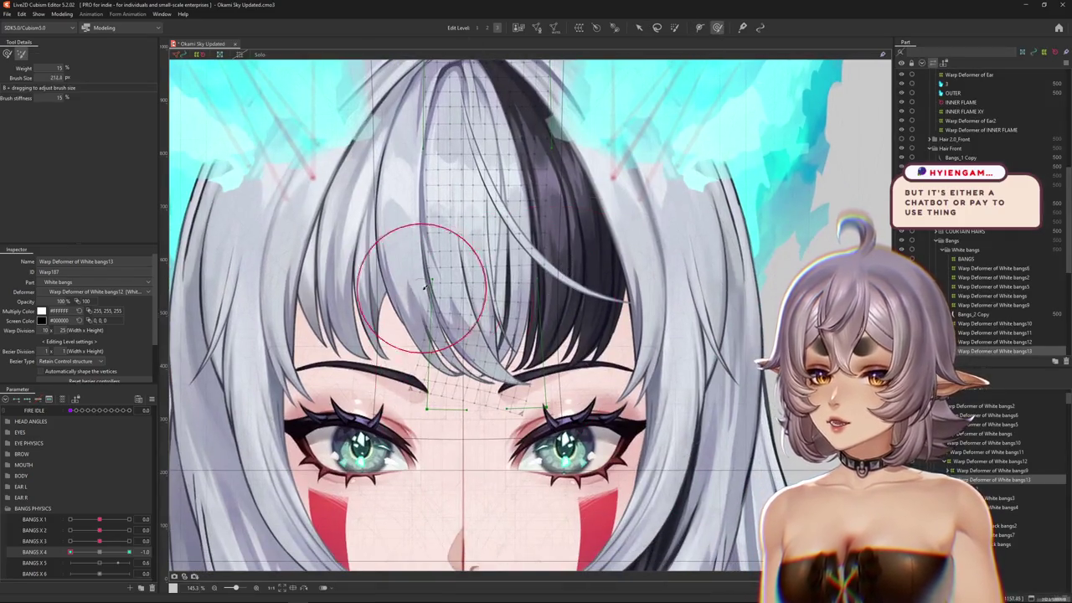
# - Resize the deform brush and switch to the weight-painting brush
pyautogui.moveTo(467, 328)
pyautogui.mouseDown()
pyautogui.moveTo(506, 293)
pyautogui.moveTo(509, 475)
pyautogui.mouseUp()
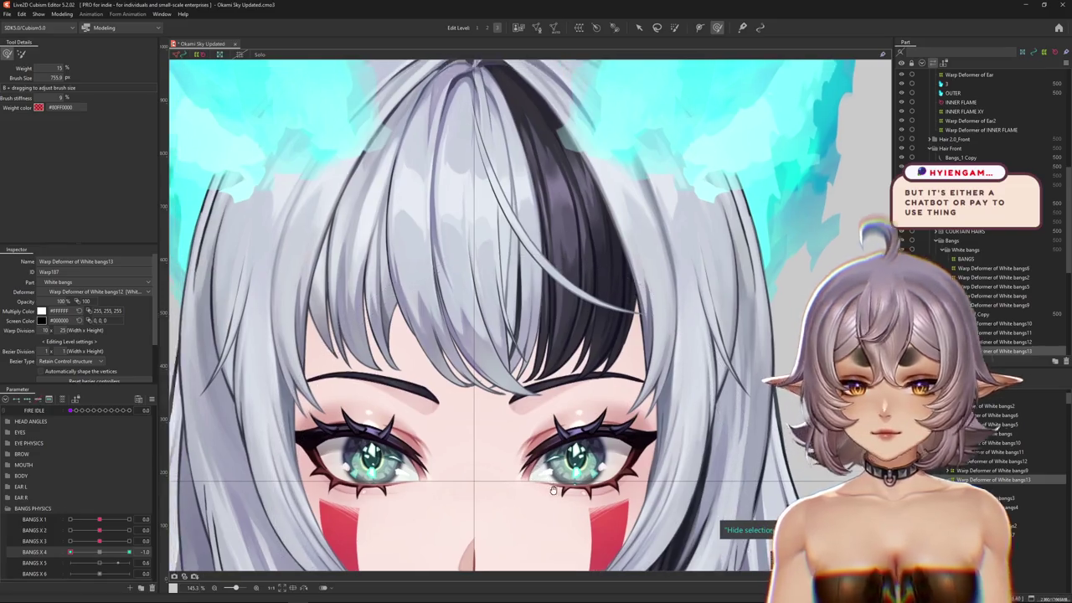
pyautogui.moveTo(509, 476)
pyautogui.mouseDown()
pyautogui.moveTo(500, 362)
pyautogui.moveTo(542, 337)
pyautogui.mouseUp()
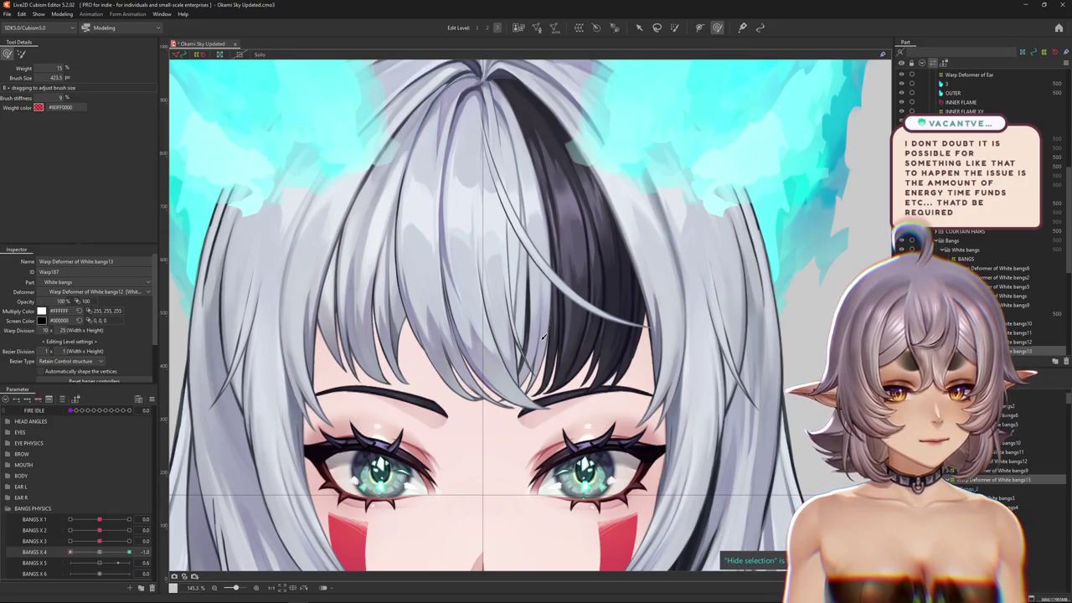
pyautogui.scroll(-2, 548, 335)
pyautogui.scroll(1, 502, 361)
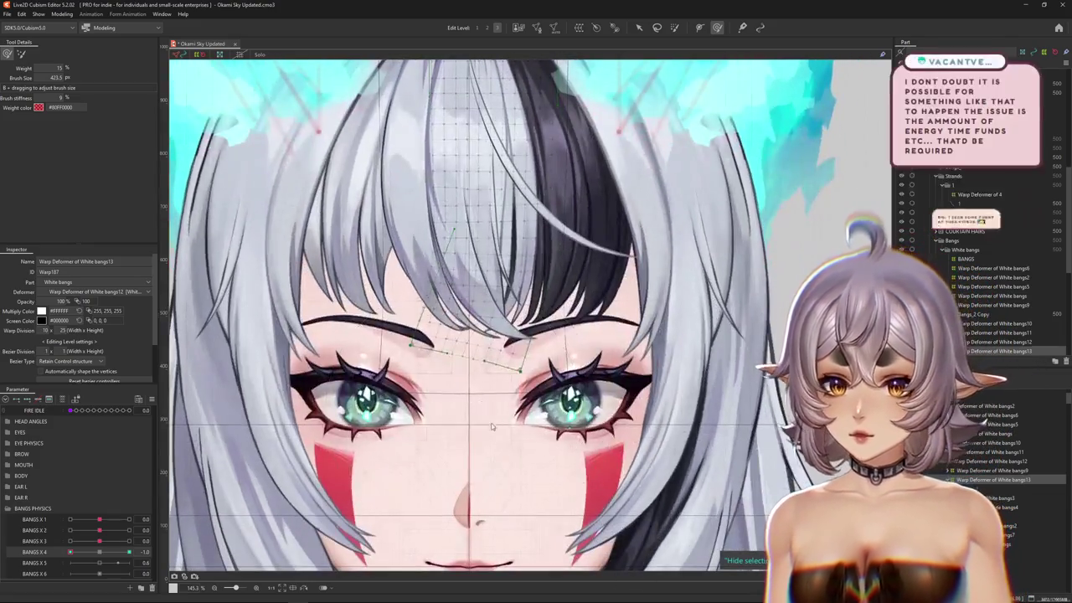
pyautogui.scroll(1, 502, 360)
pyautogui.click(21, 54)
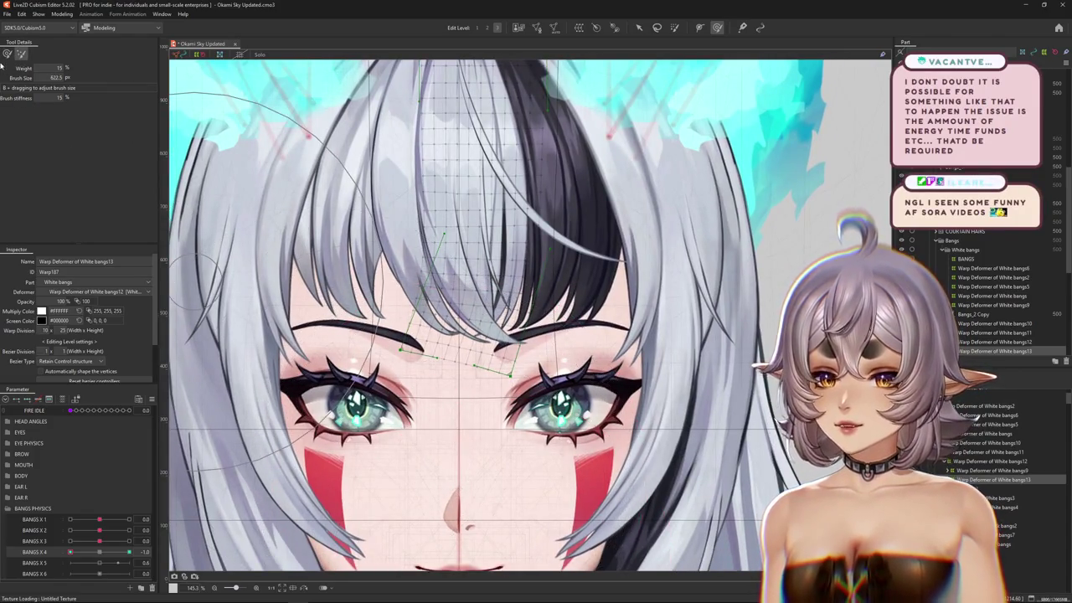
pyautogui.press('b')
# - Reshape the strand tip near the brow and nudge the bangs warp grid upward
pyautogui.moveTo(444, 343); pyautogui.dragTo(510, 493)
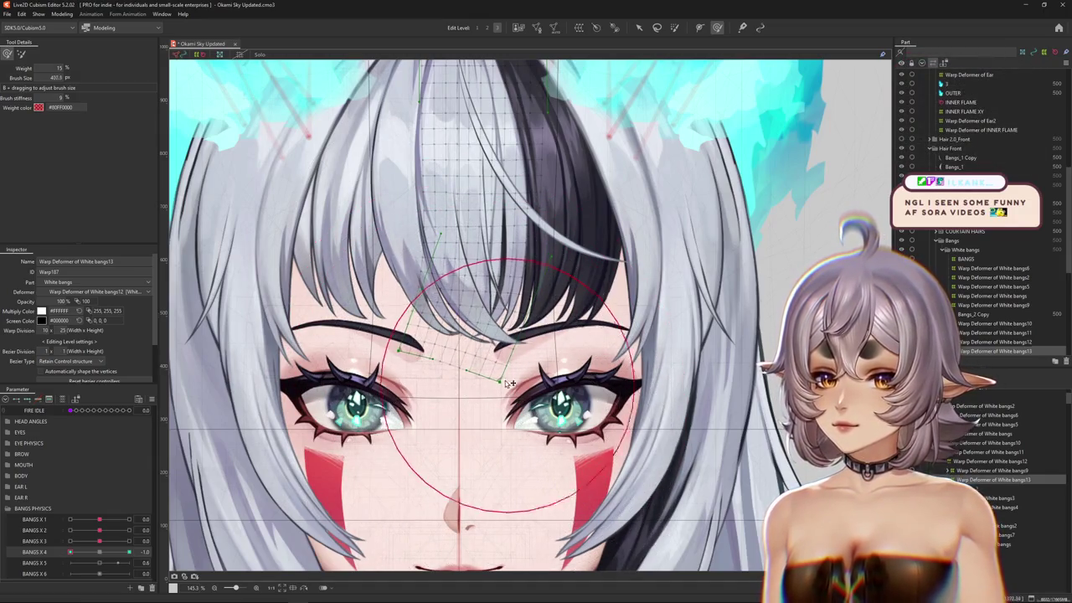
pyautogui.moveTo(503, 364); pyautogui.dragTo(533, 394)
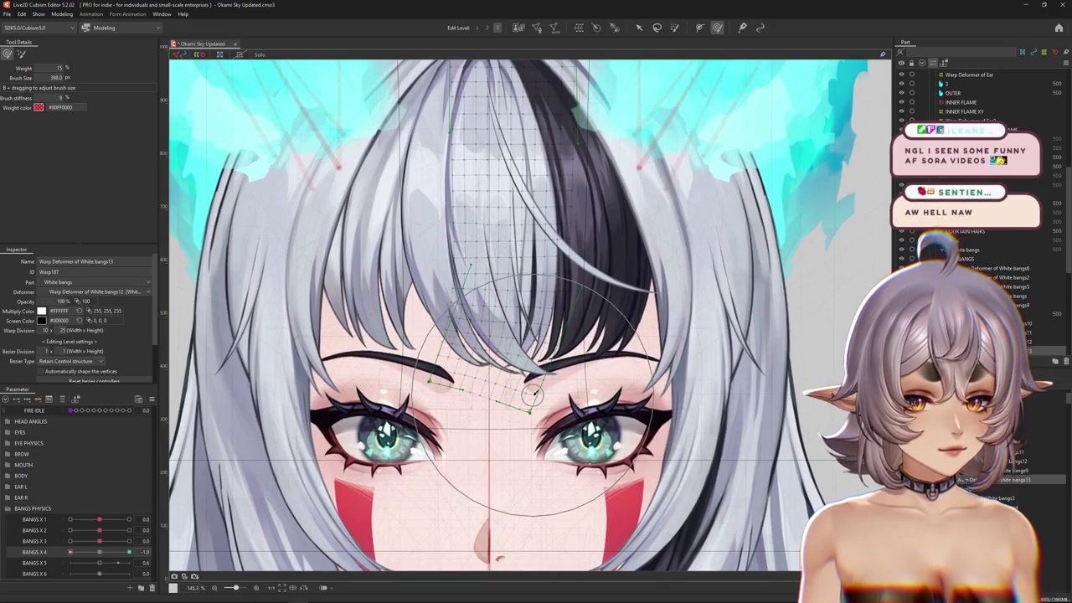
pyautogui.moveTo(532, 388)
pyautogui.mouseDown()
pyautogui.moveTo(550, 398)
pyautogui.moveTo(392, 333)
pyautogui.moveTo(494, 289)
pyautogui.mouseUp()
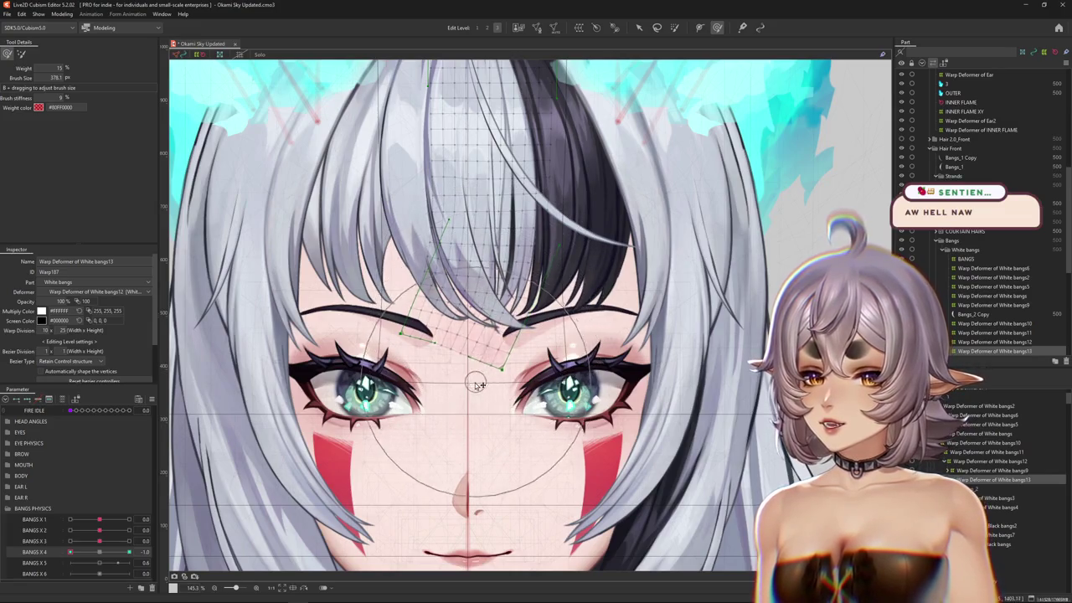
pyautogui.moveTo(490, 371); pyautogui.dragTo(339, 456)
# - Preview with the grid hidden, reset BANGS X 4 to 0, and paint weight on the White bangs13 grid
pyautogui.click(101, 554)
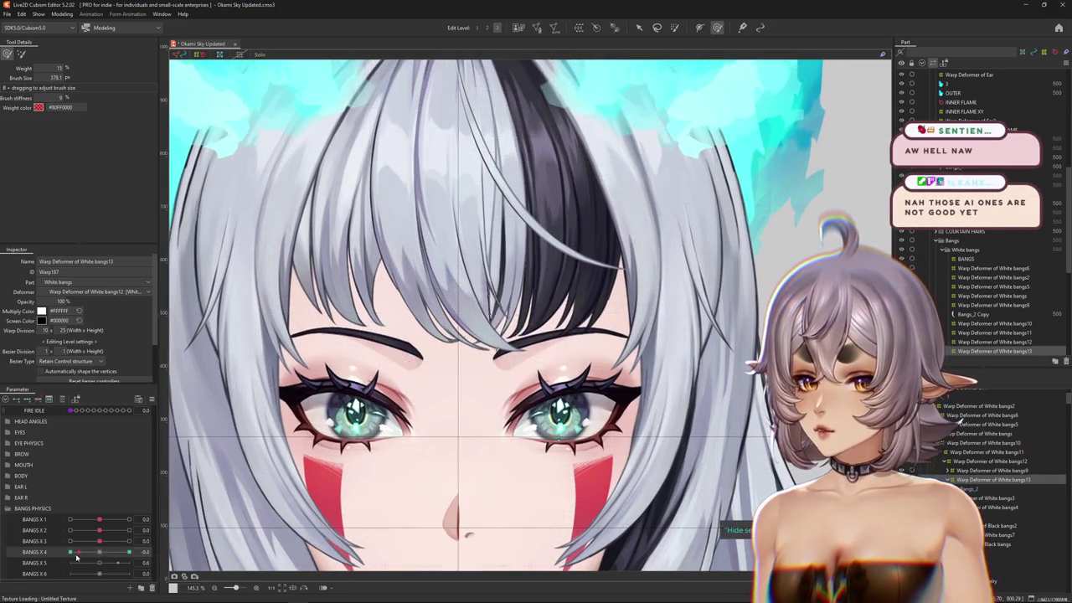
pyautogui.moveTo(478, 423); pyautogui.dragTo(442, 215)
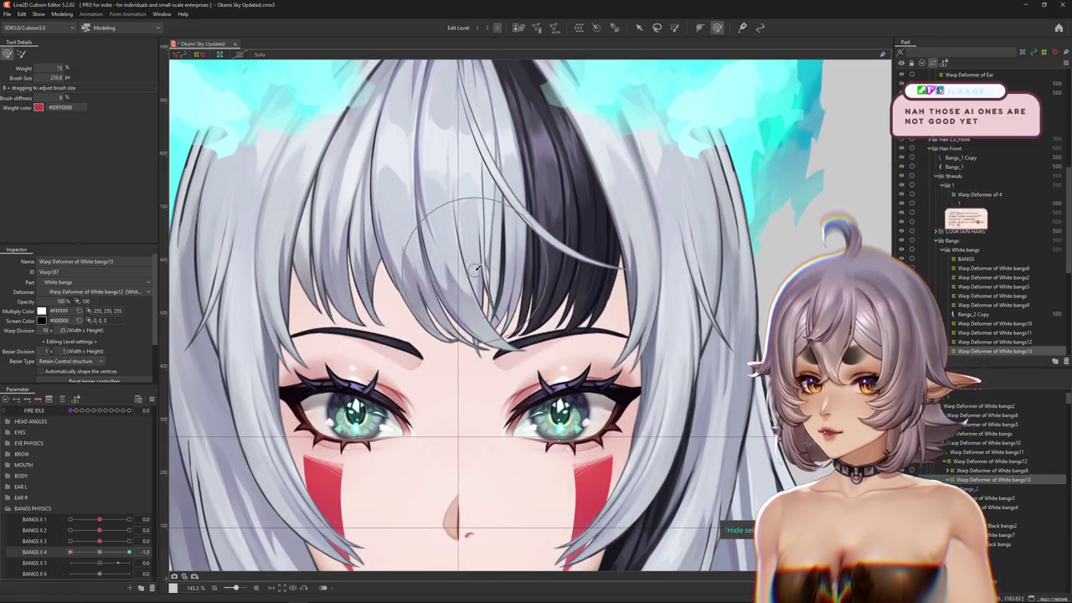
pyautogui.scroll(-3, 484, 246)
pyautogui.scroll(3, 484, 246)
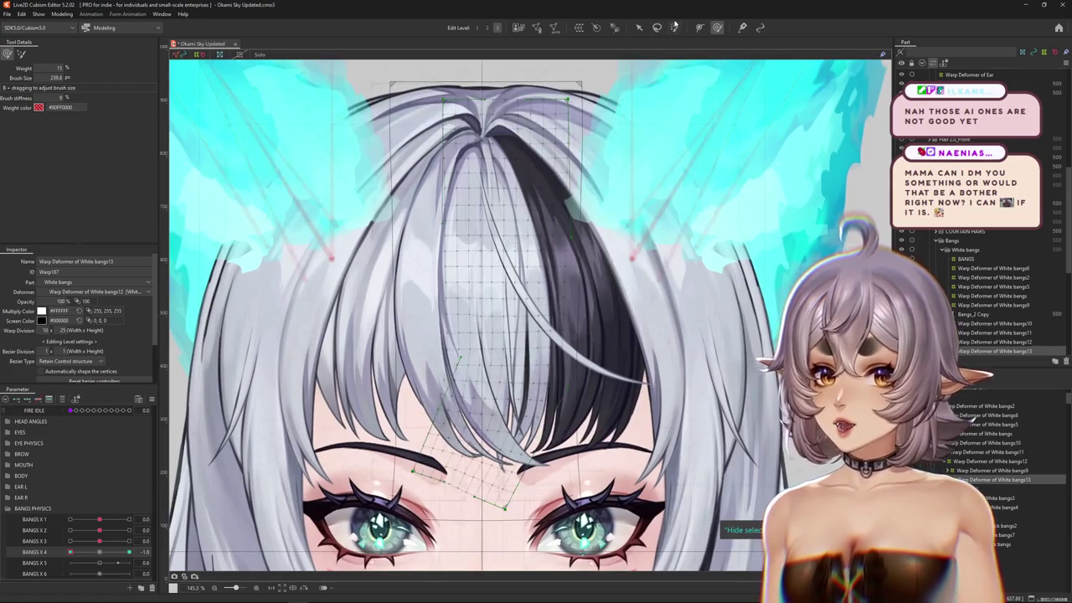
pyautogui.click(144, 543)
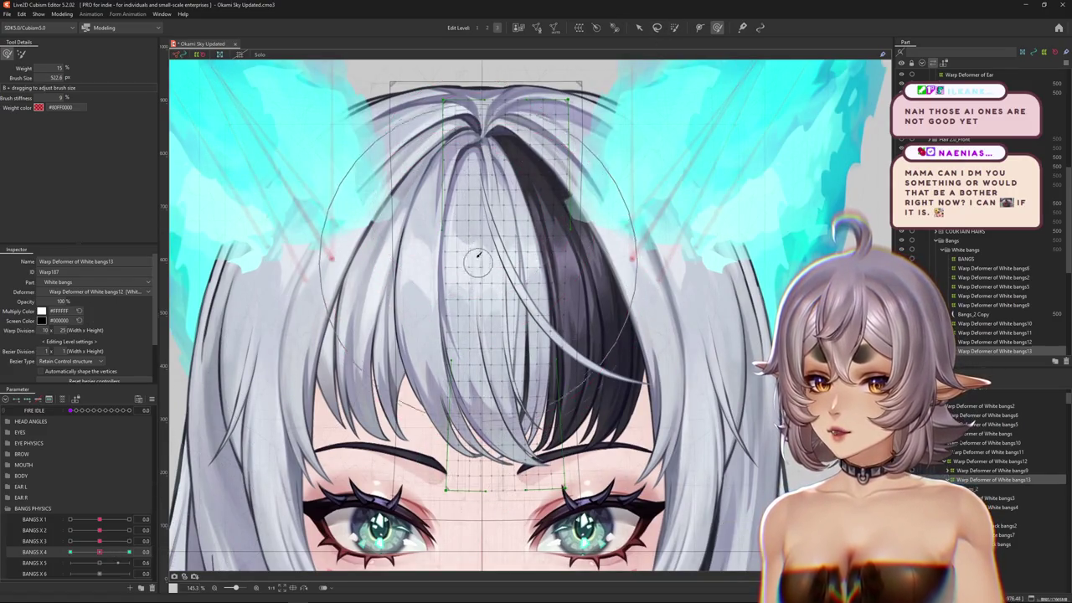
pyautogui.press('b')
pyautogui.click(492, 218)
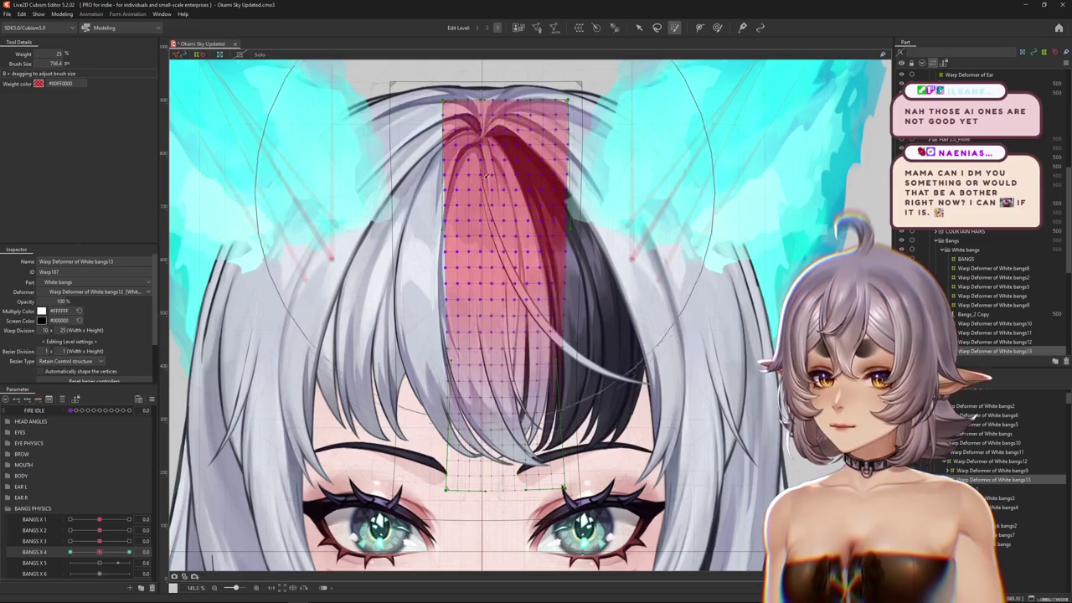
# - Paint weight across the whole center strand grid and preview it with the grid hidden
pyautogui.moveTo(100, 552); pyautogui.dragTo(18, 551)
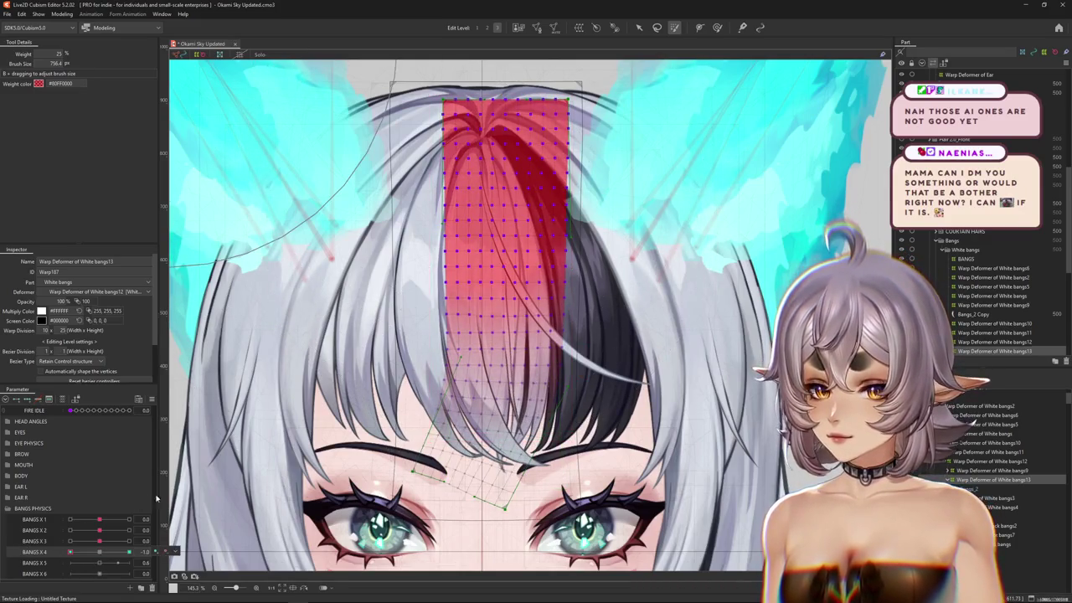
pyautogui.scroll(-2, 352, 440)
pyautogui.hotkey('ctrl', 'h')
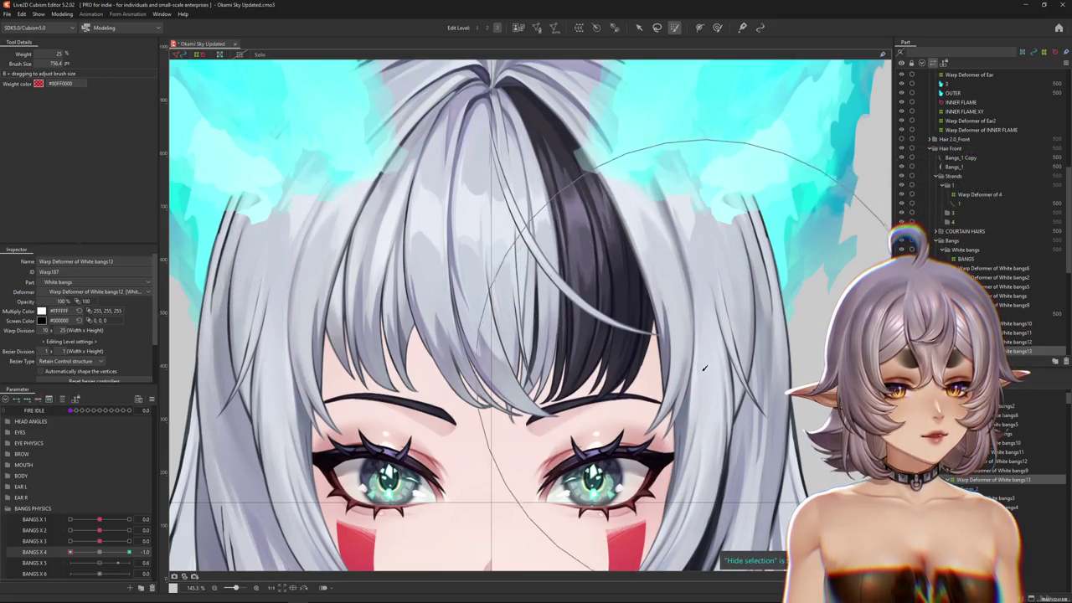
pyautogui.press('b')
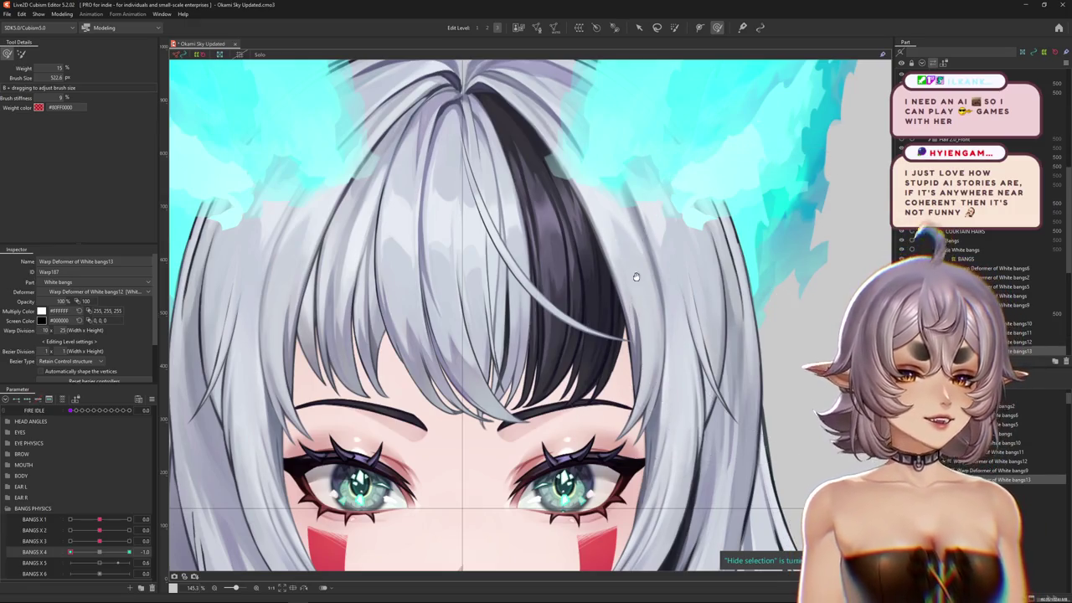
# - Refine the bent center strand with the deform brush and set BANGS X 4 to -1
pyautogui.scroll(-2, 252, 477)
pyautogui.scroll(-2, 251, 477)
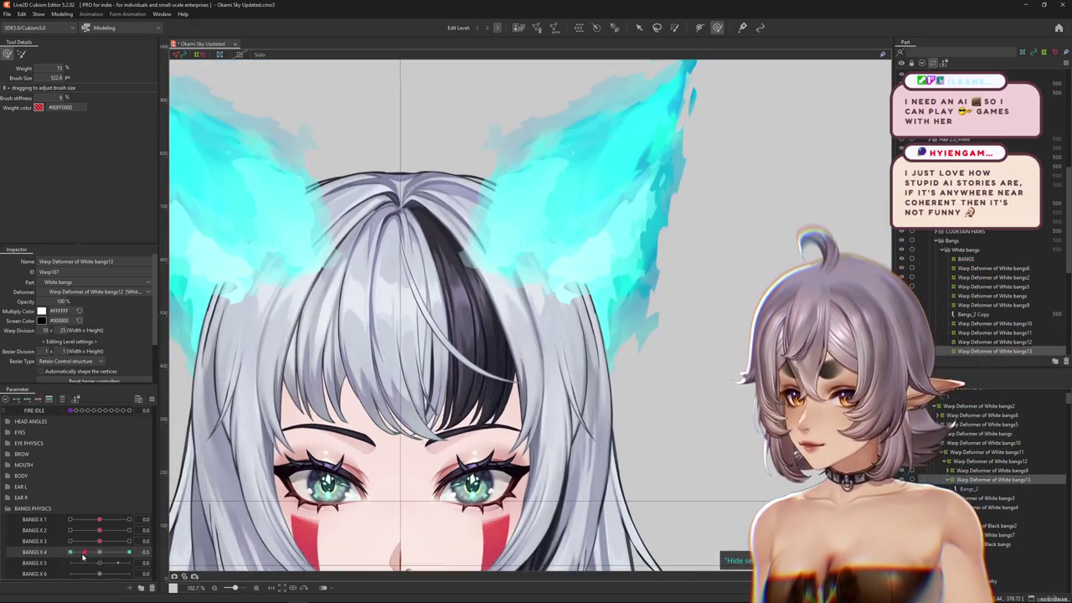
pyautogui.moveTo(431, 538); pyautogui.dragTo(511, 450)
pyautogui.scroll(3, 505, 448)
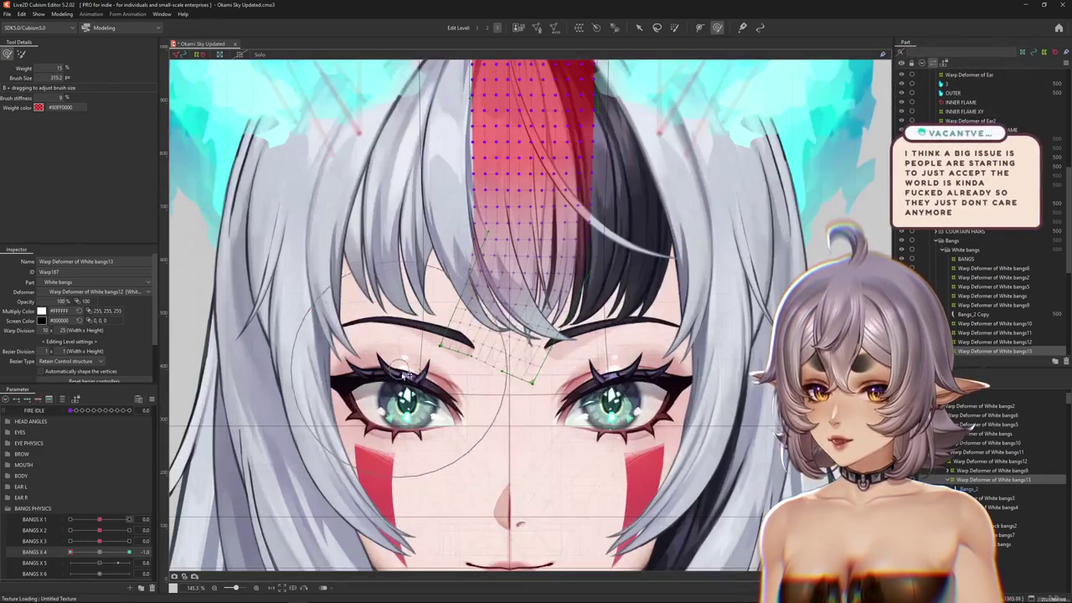
pyautogui.moveTo(552, 447)
pyautogui.mouseDown()
pyautogui.moveTo(546, 494)
pyautogui.moveTo(539, 483)
pyautogui.mouseUp()
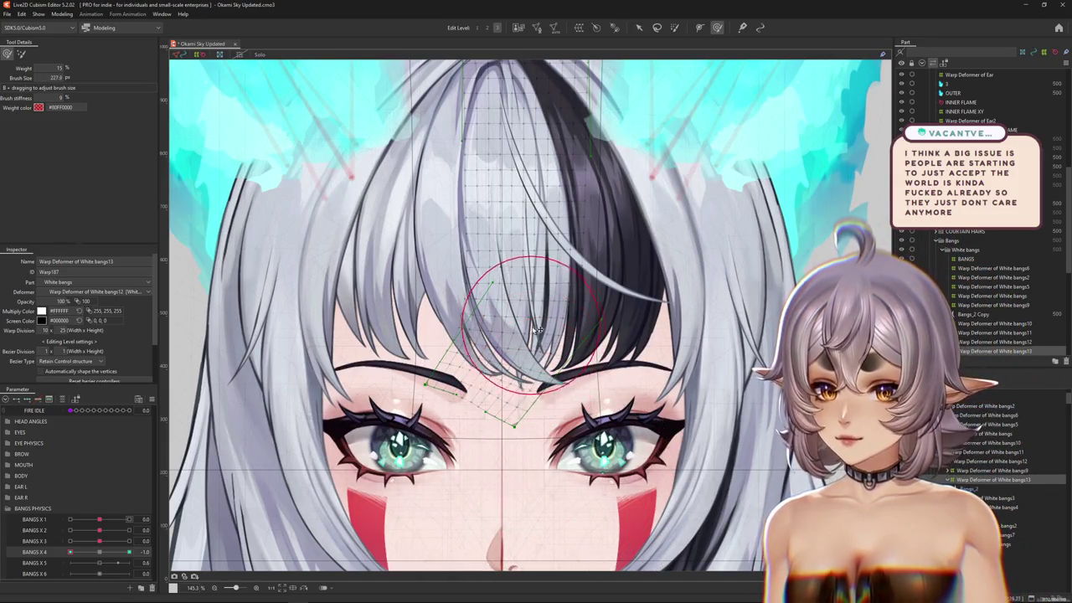
pyautogui.moveTo(537, 330)
pyautogui.mouseDown()
pyautogui.moveTo(496, 348)
pyautogui.moveTo(536, 373)
pyautogui.mouseUp()
pyautogui.moveTo(92, 558)
pyautogui.mouseDown()
pyautogui.moveTo(47, 557)
pyautogui.moveTo(129, 552)
pyautogui.mouseUp()
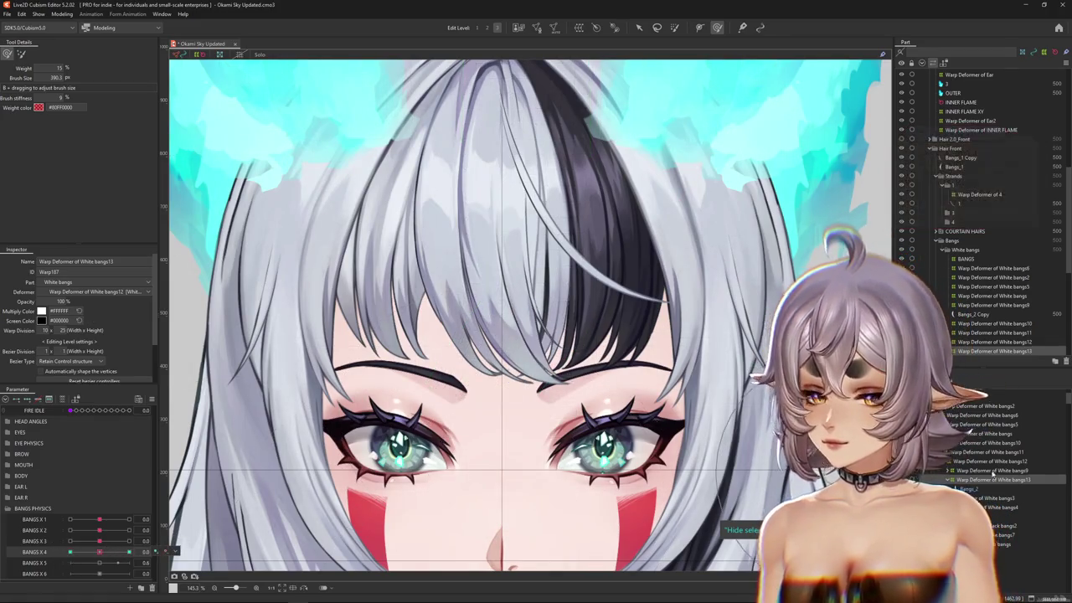
# - Select the Bangs_2 strand mesh and start creating a warp deformer for it
pyautogui.click(963, 226)
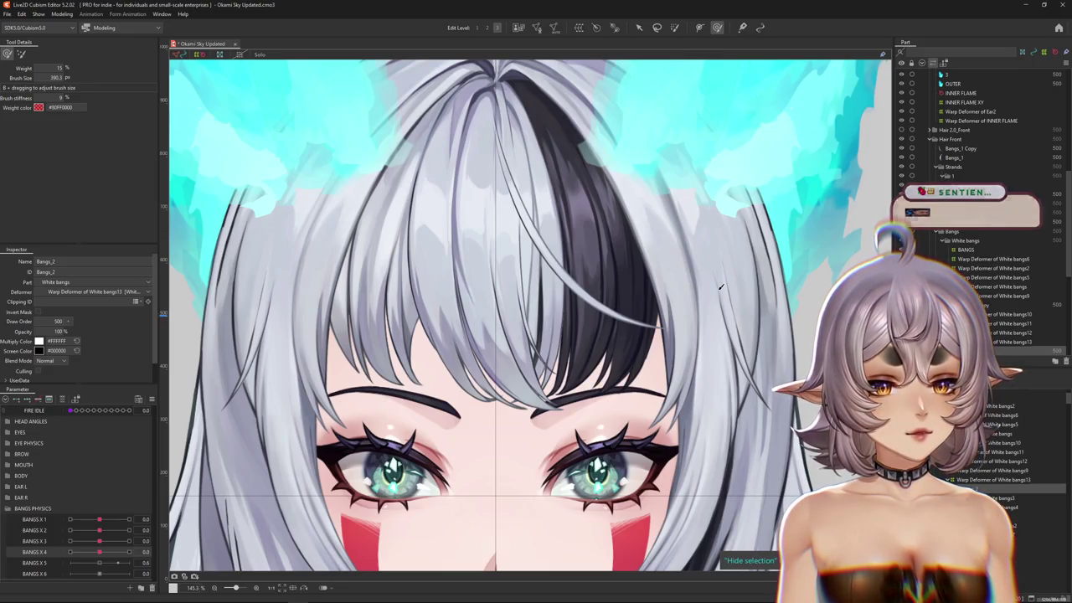
pyautogui.moveTo(713, 299); pyautogui.dragTo(670, 363)
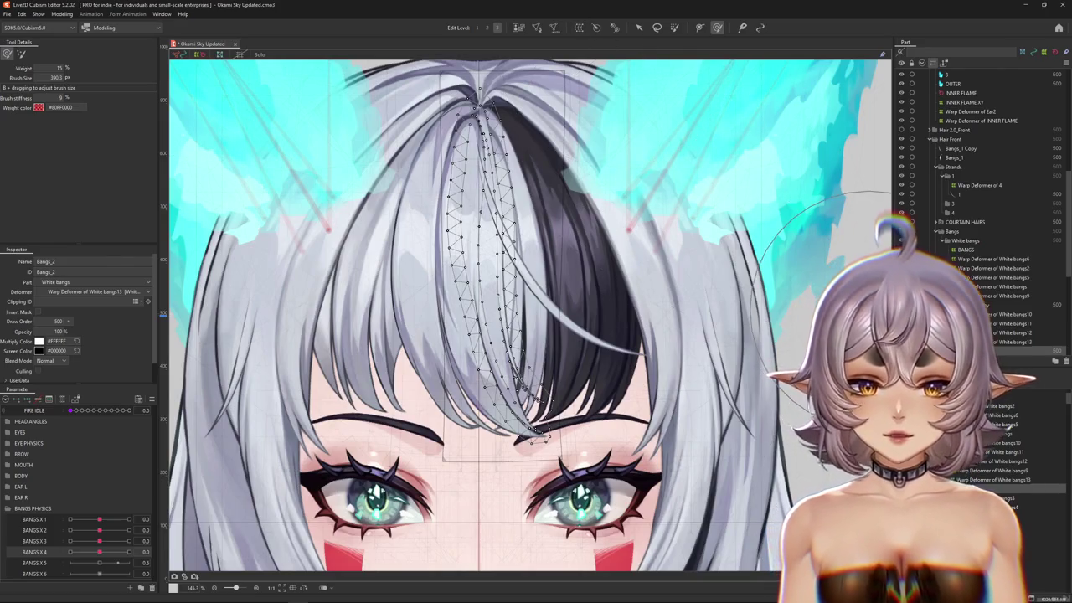
pyautogui.click(578, 27)
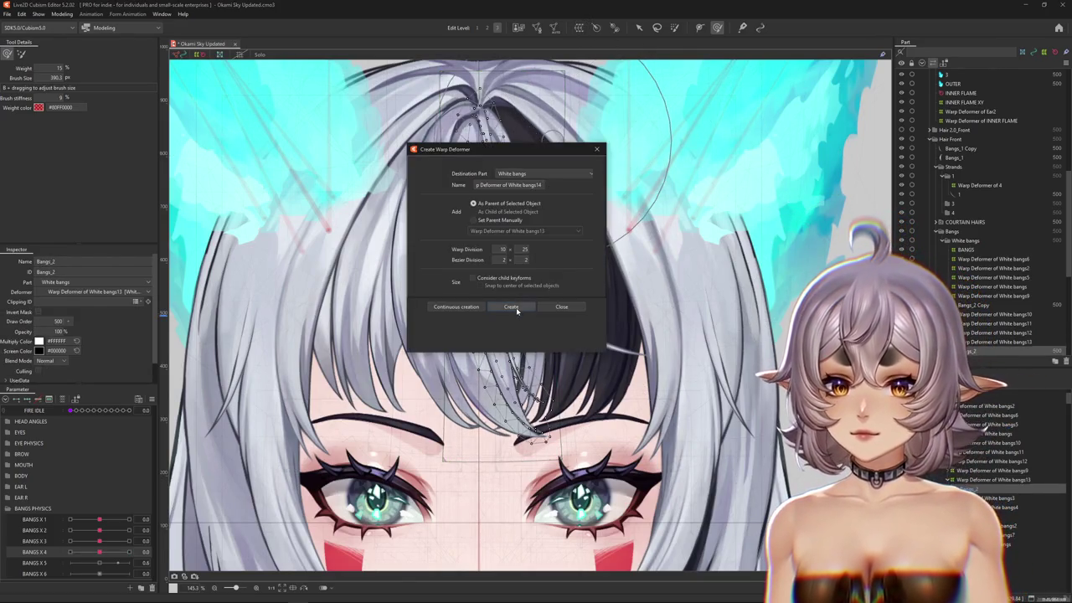
# - Create the White bangs14 warp deformer and test it at the BANGS X 5 extreme
pyautogui.click(511, 307)
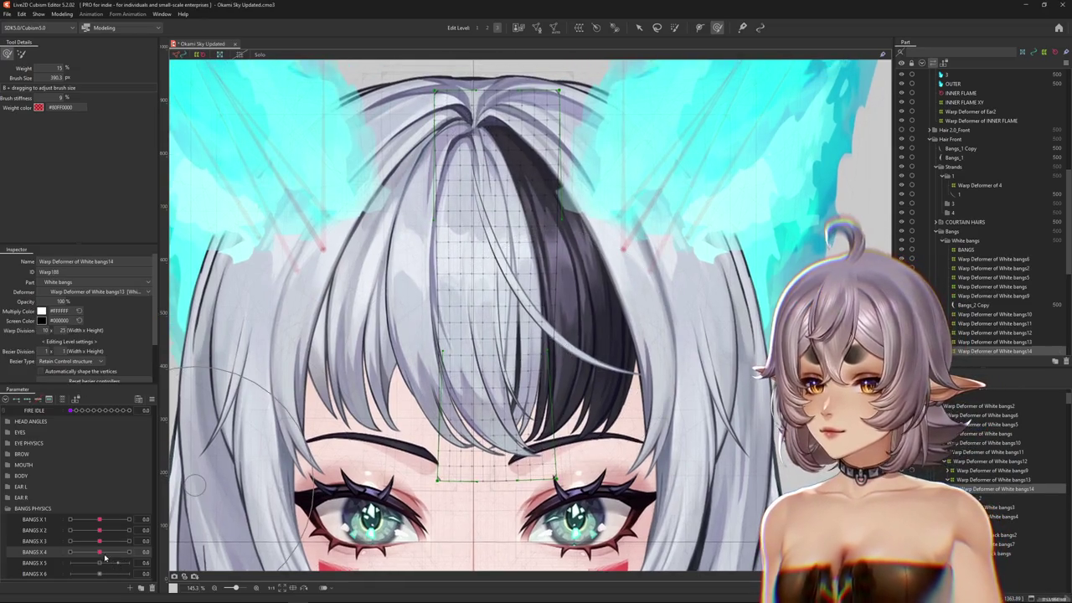
pyautogui.moveTo(104, 557); pyautogui.dragTo(155, 550)
pyautogui.click(104, 553)
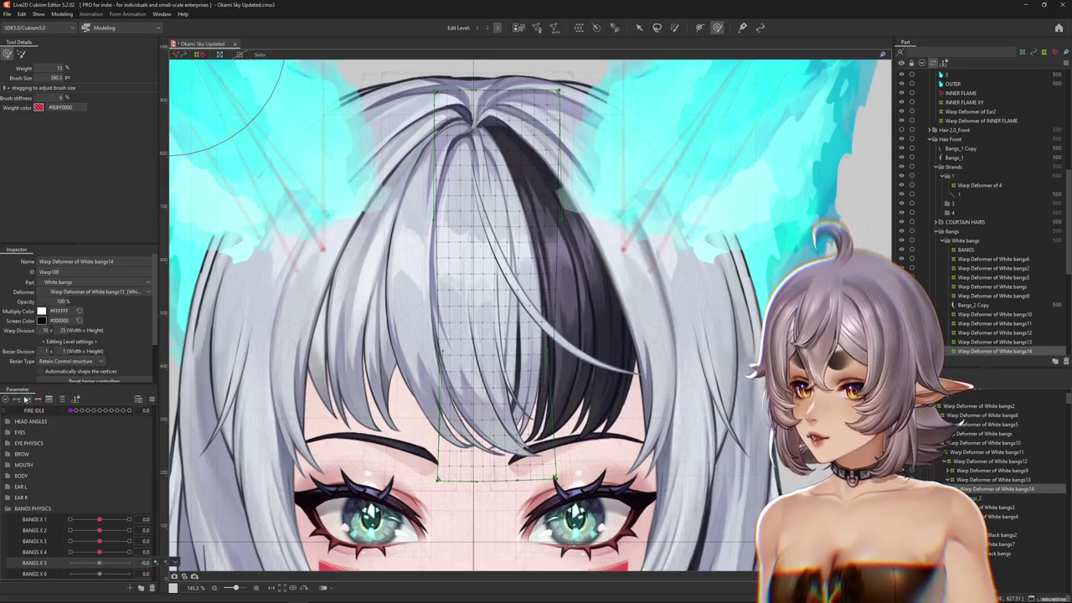
pyautogui.scroll(-3, 332, 503)
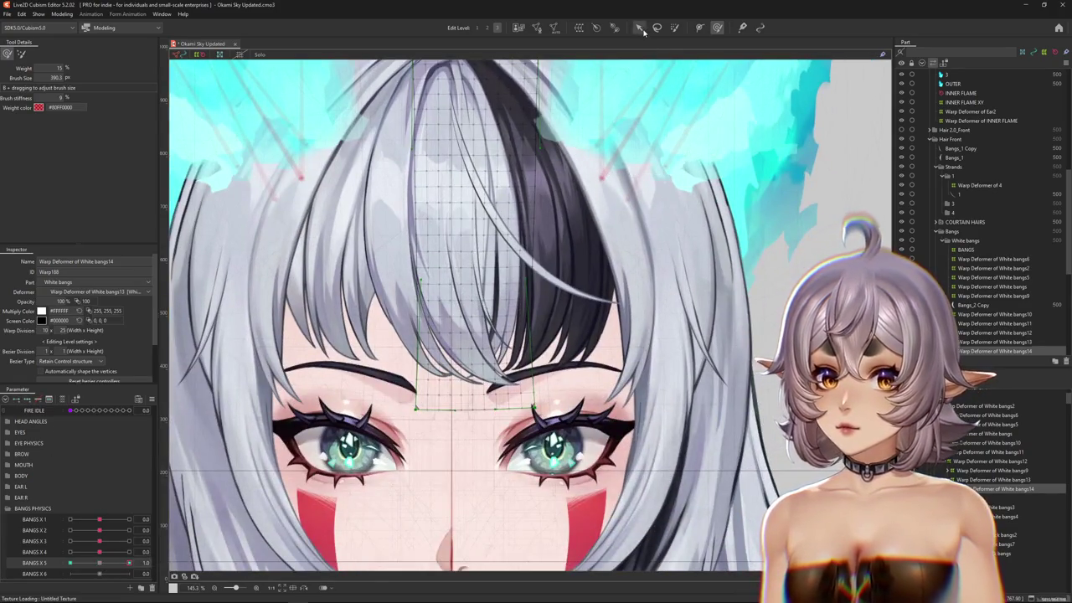
# - Set the temporary deformation method to Temporary path and curve it along the center strand
pyautogui.click(639, 27)
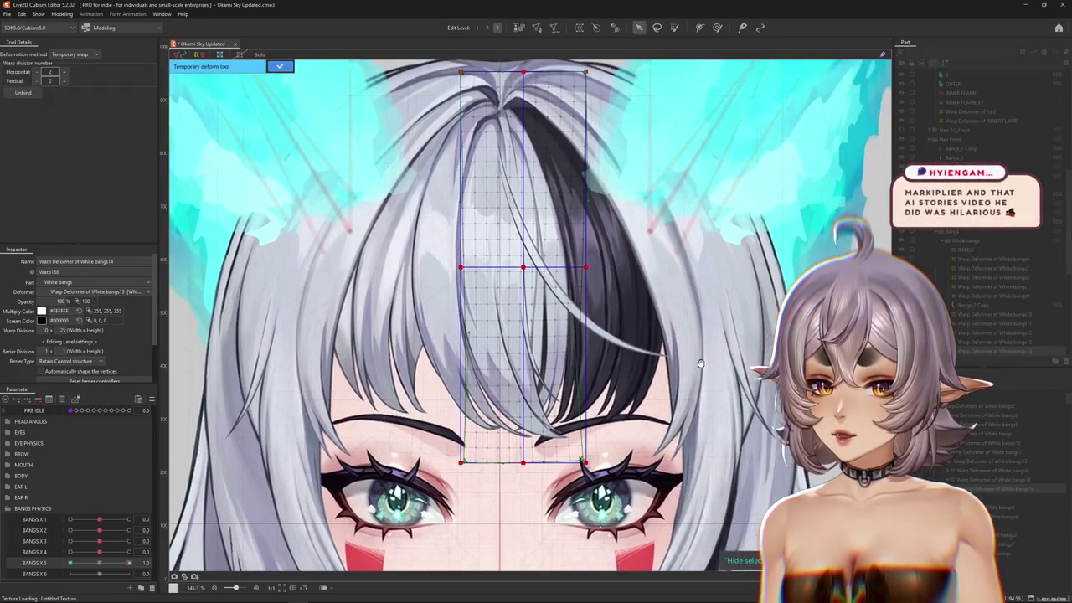
pyautogui.scroll(1, 700, 363)
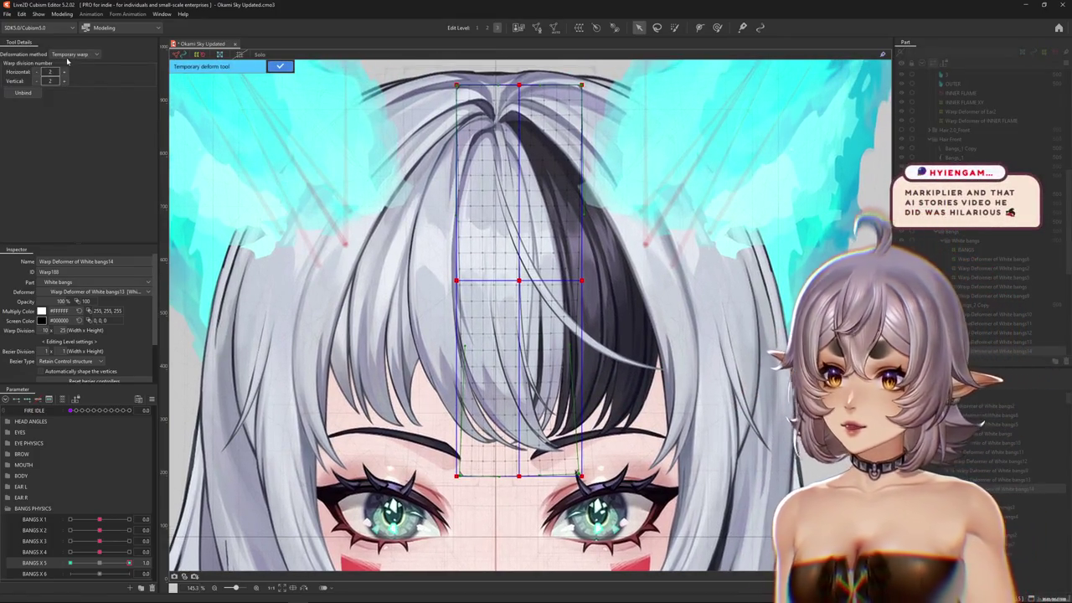
pyautogui.click(74, 54)
pyautogui.click(71, 73)
pyautogui.scroll(3, 494, 174)
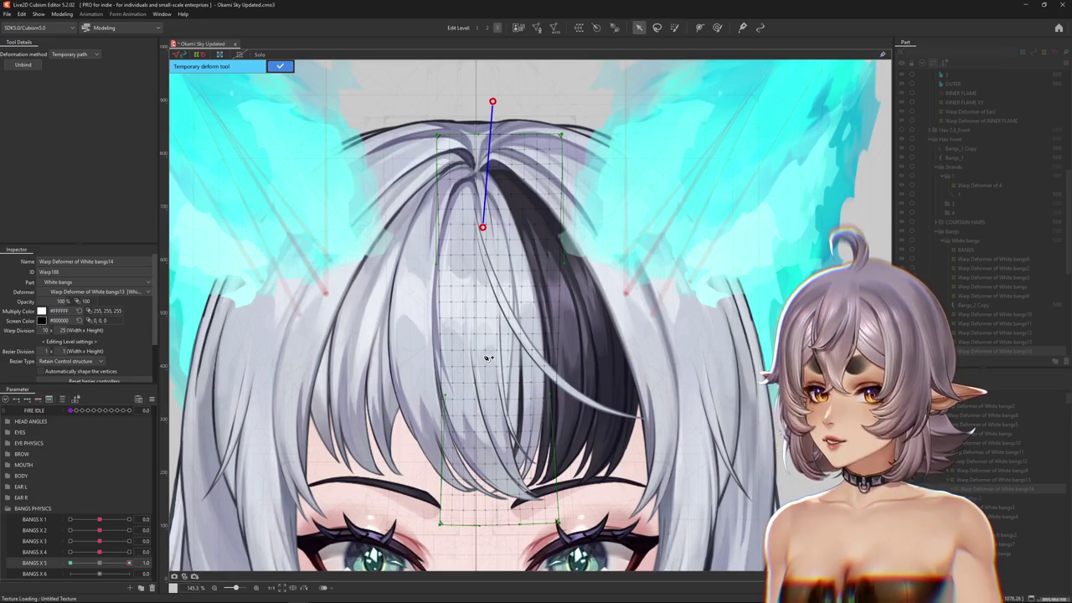
pyautogui.moveTo(498, 437); pyautogui.dragTo(478, 420)
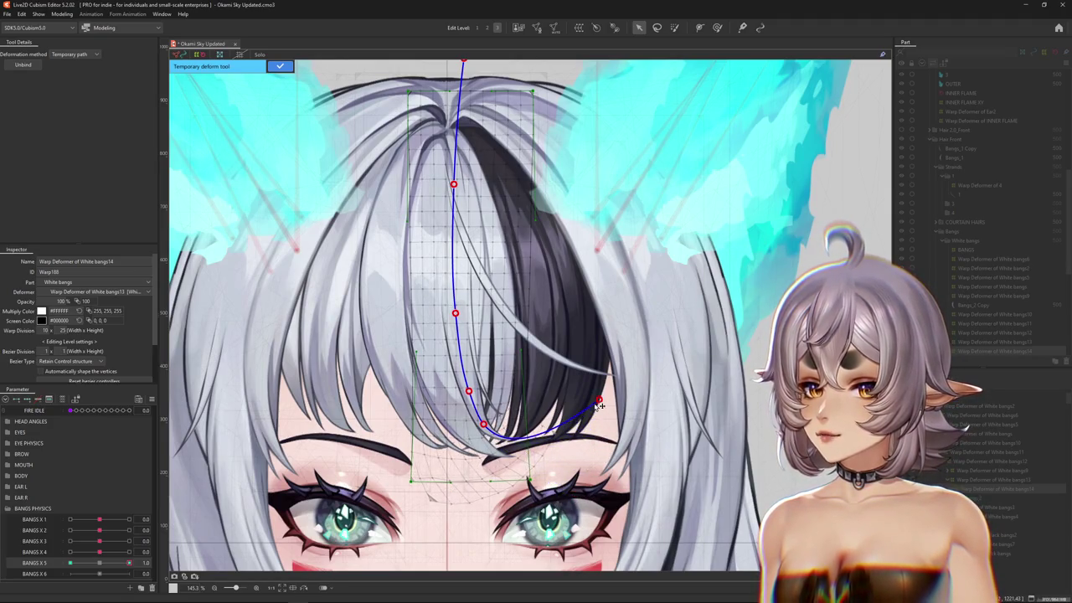
# - Apply the temporary path bend and preview the bent bangs with the grid hidden
pyautogui.moveTo(368, 304); pyautogui.dragTo(369, 257)
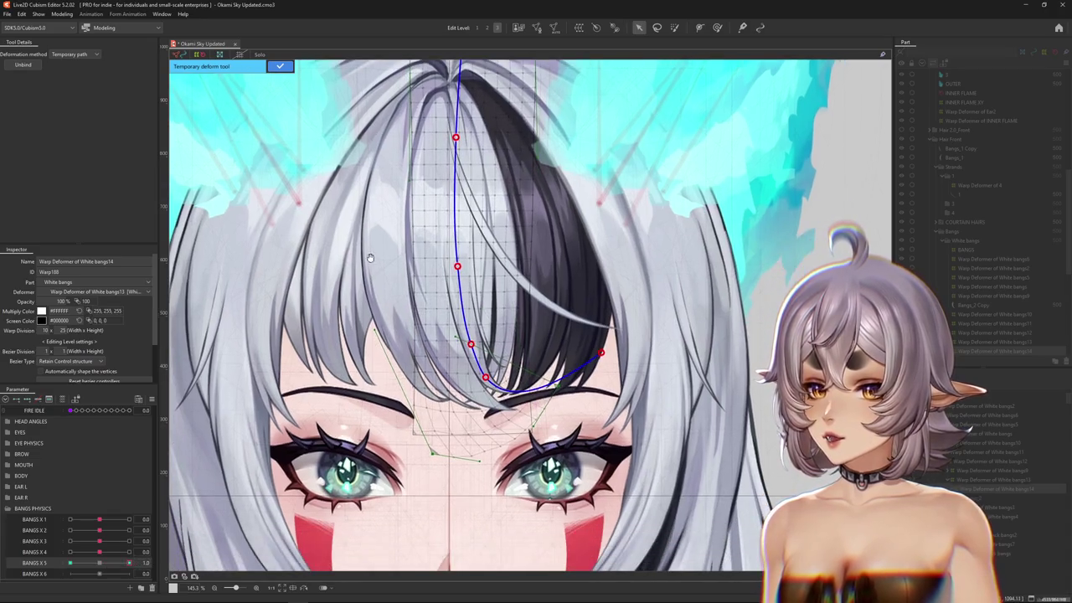
pyautogui.click(280, 67)
pyautogui.press('g')
pyautogui.moveTo(436, 514)
pyautogui.mouseDown()
pyautogui.moveTo(458, 417)
pyautogui.moveTo(493, 392)
pyautogui.moveTo(586, 394)
pyautogui.mouseUp()
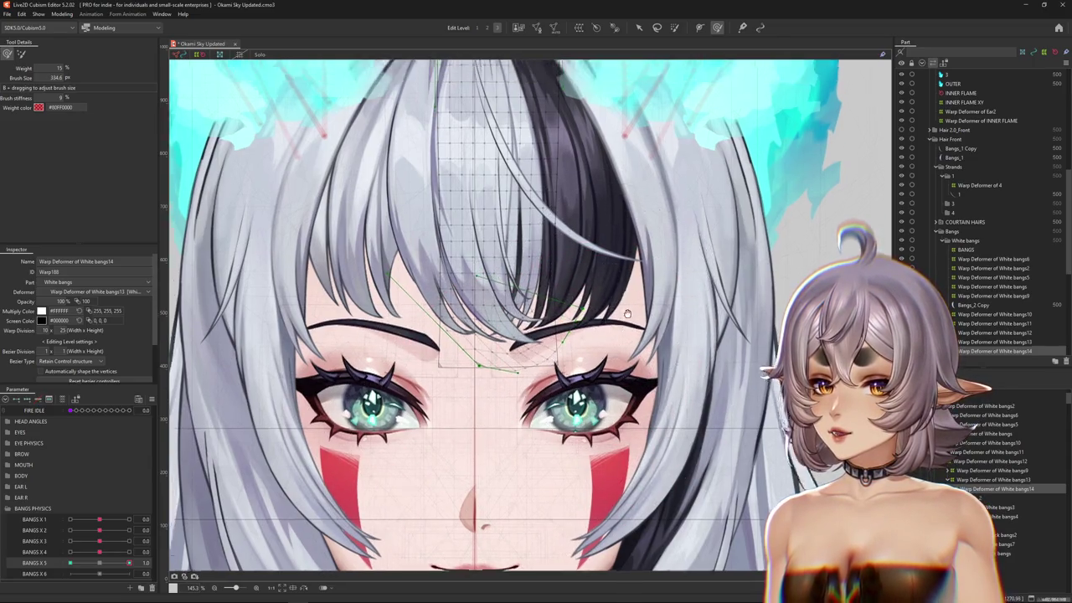
pyautogui.scroll(5, 593, 394)
pyautogui.hotkey('ctrl', 'h')
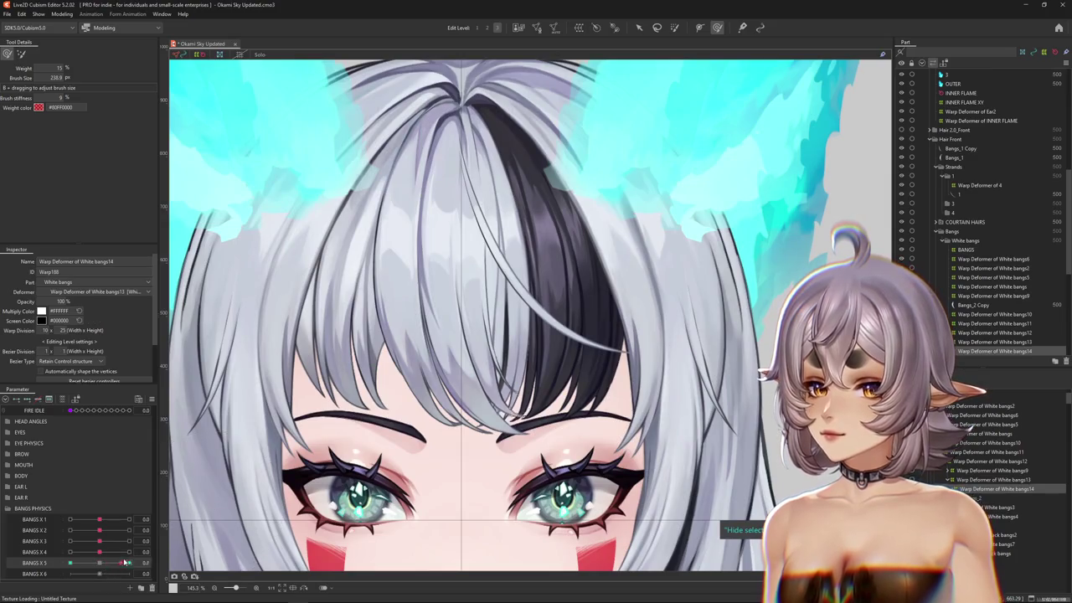
# - Scrub BANGS X 5 to check the bend, adjust the brush, and reset BANGS X 5 to 0
pyautogui.moveTo(100, 567); pyautogui.dragTo(130, 567)
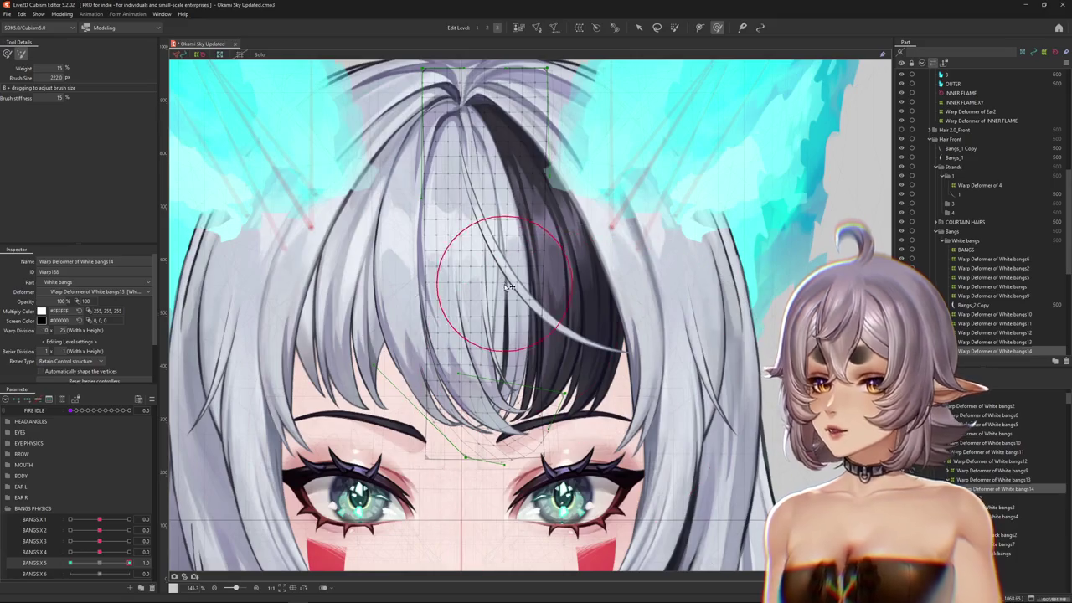
pyautogui.moveTo(478, 180); pyautogui.dragTo(563, 383)
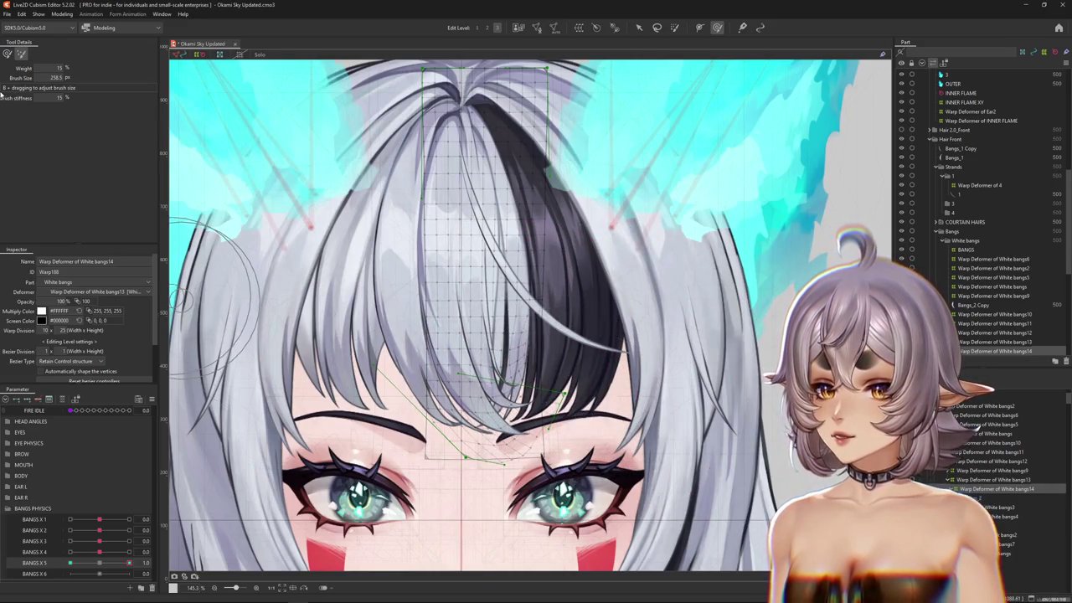
pyautogui.click(7, 53)
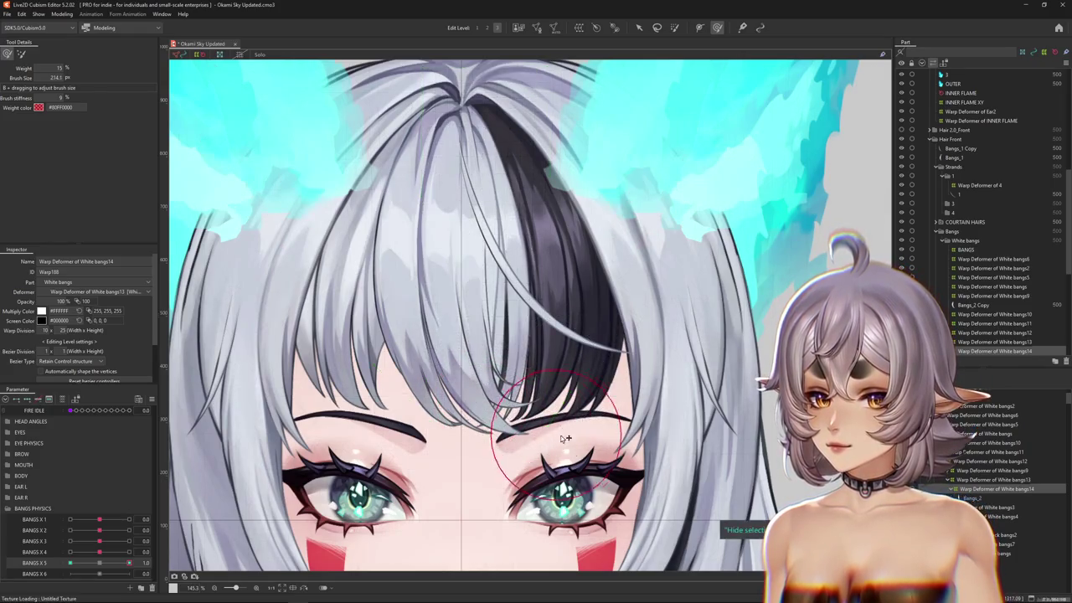
pyautogui.moveTo(484, 382); pyautogui.dragTo(611, 341)
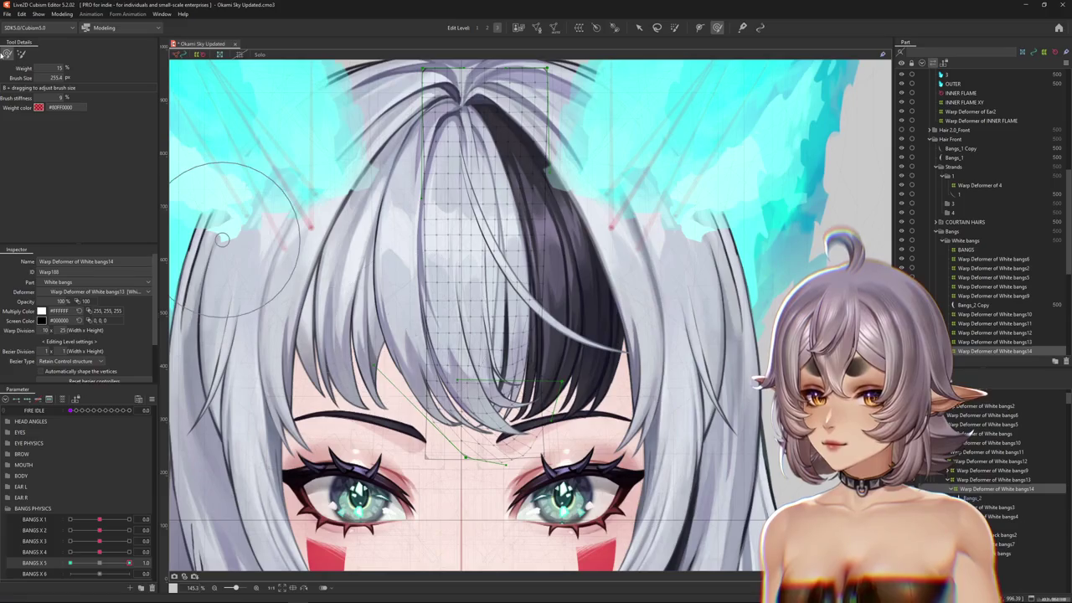
pyautogui.click(80, 559)
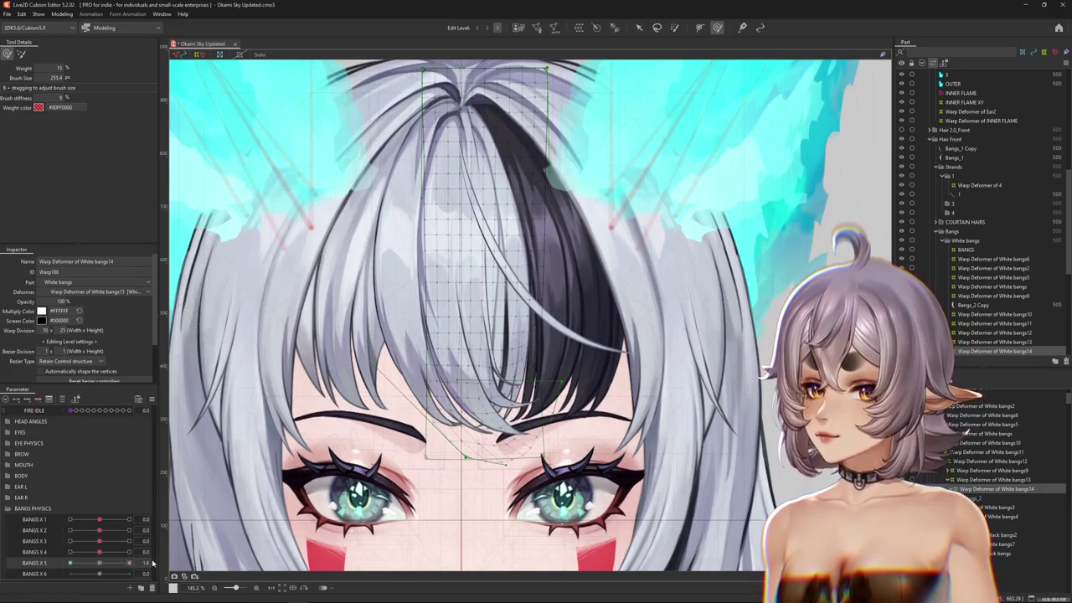
pyautogui.moveTo(115, 566); pyautogui.dragTo(99, 562)
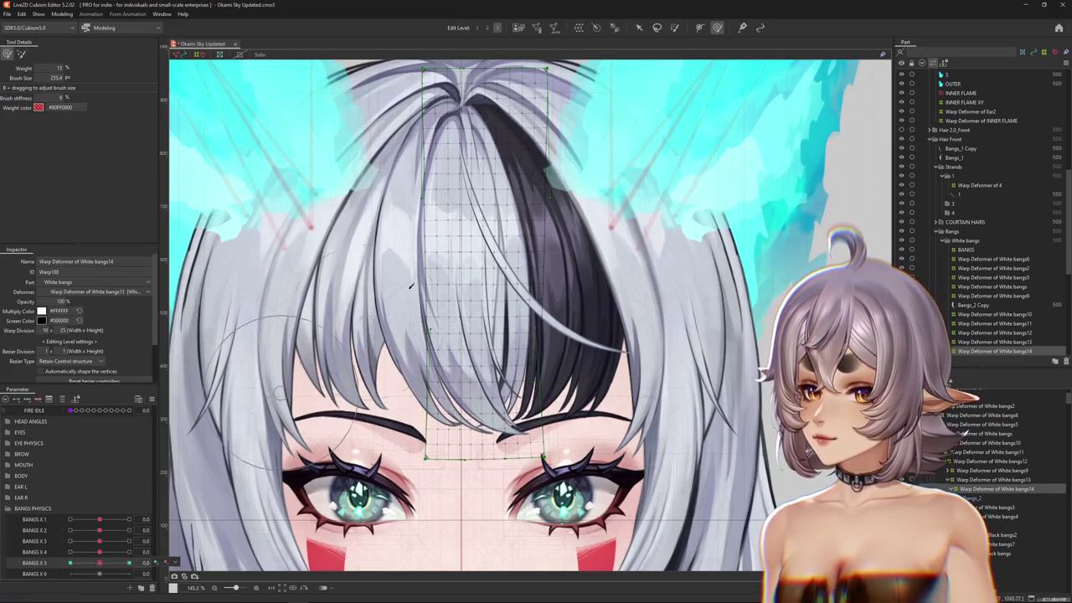
pyautogui.click(674, 27)
pyautogui.scroll(-5, 438, 293)
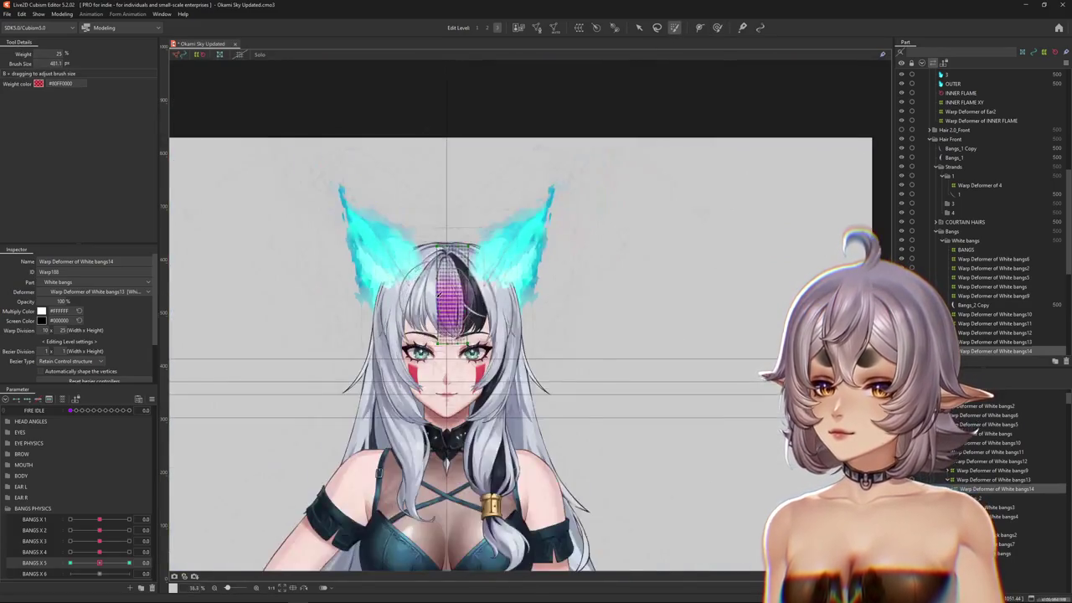
# - Paint full weight over the centre strand's grid and set BANGS X 5 to 1.0
pyautogui.scroll(5, 439, 294)
pyautogui.click(448, 327)
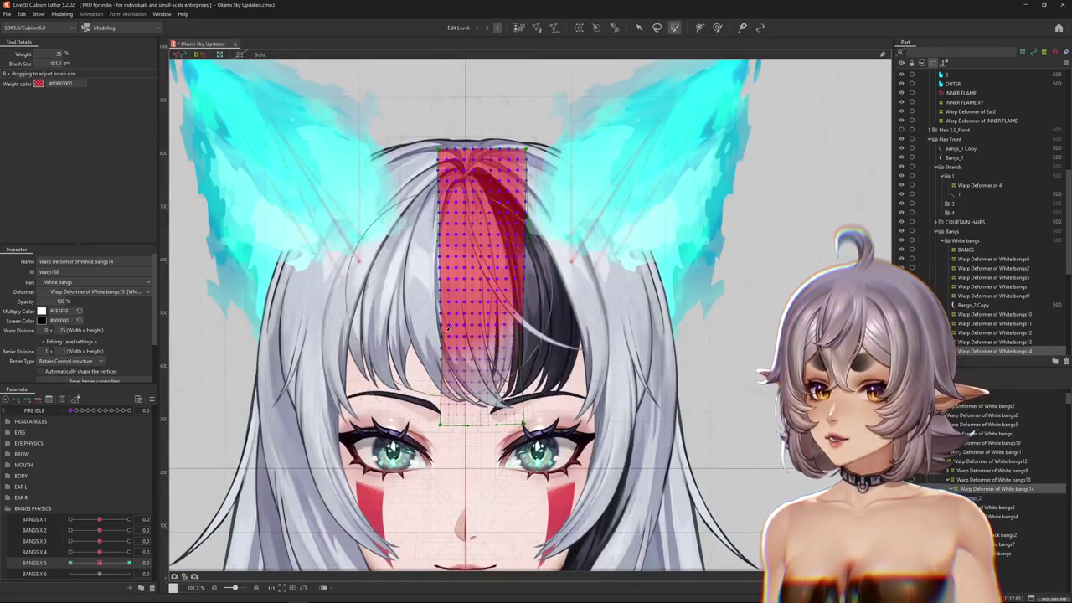
pyautogui.moveTo(99, 563); pyautogui.dragTo(129, 562)
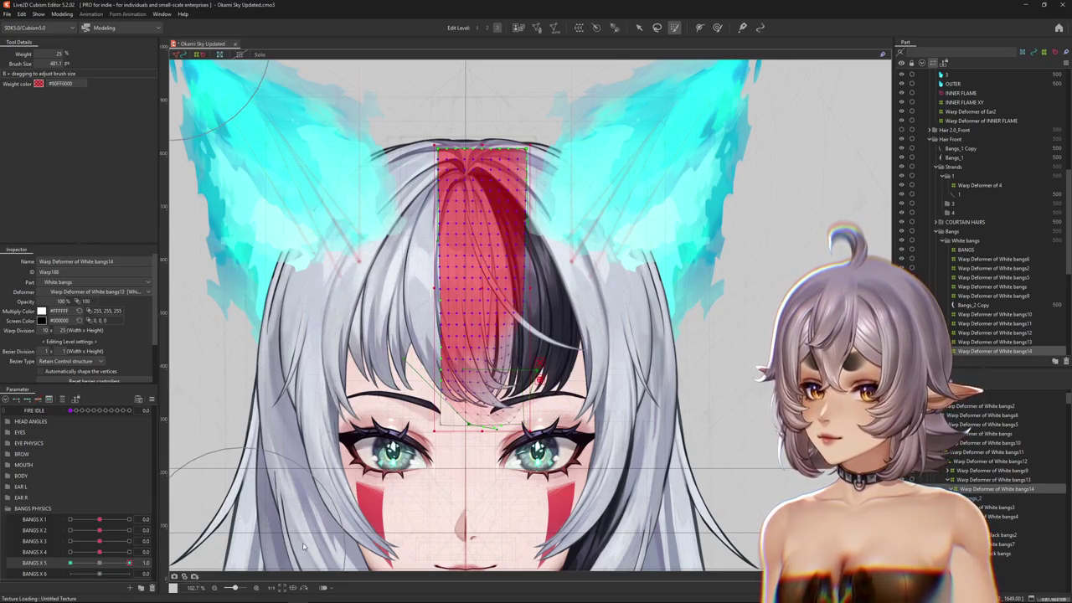
pyautogui.scroll(3, 571, 389)
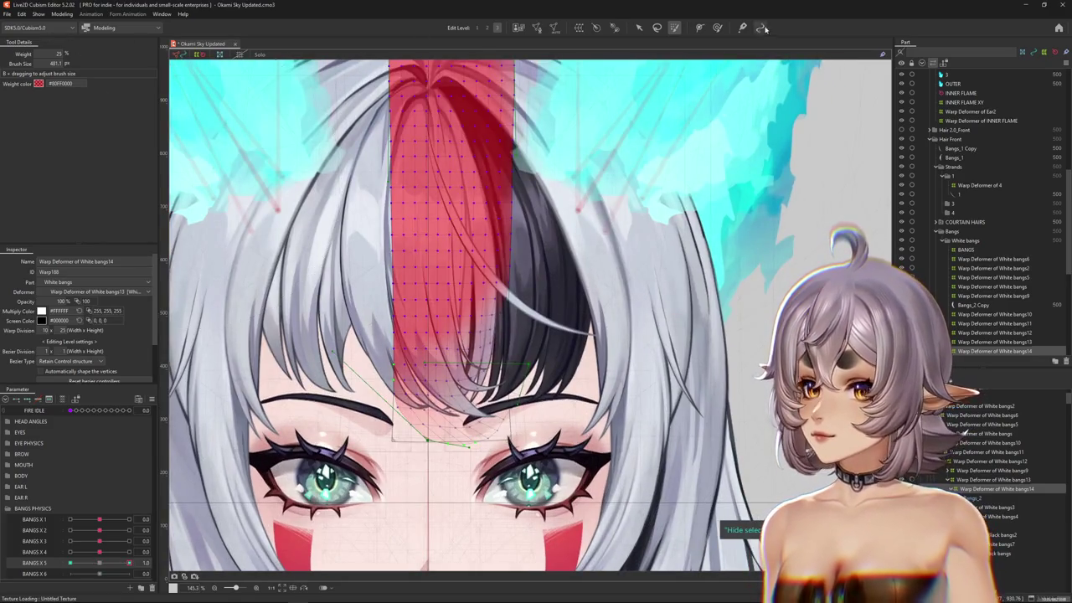
pyautogui.click(718, 28)
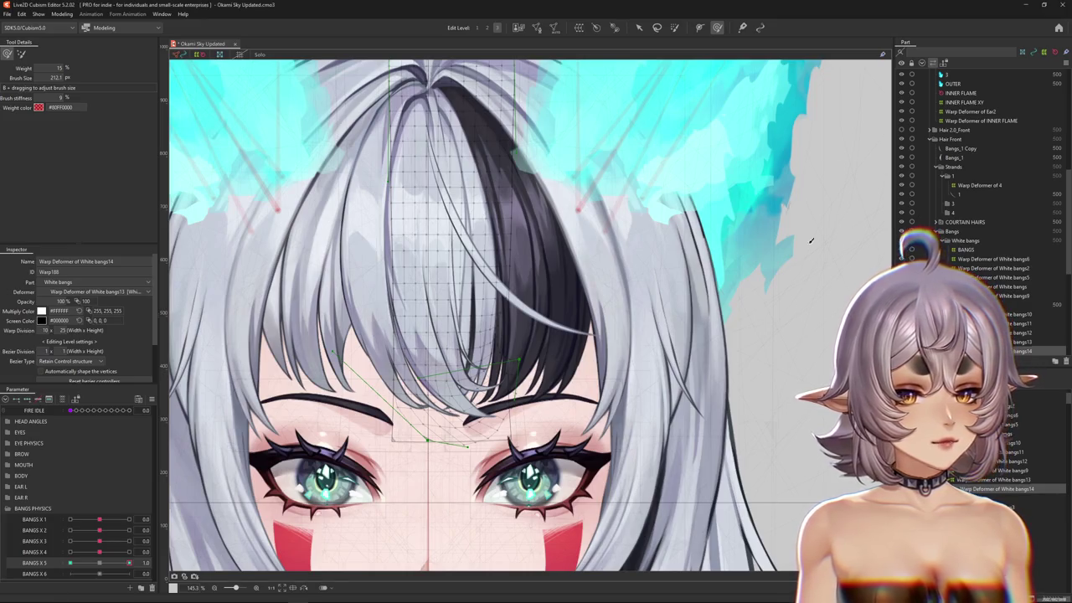
pyautogui.scroll(-1, 325, 453)
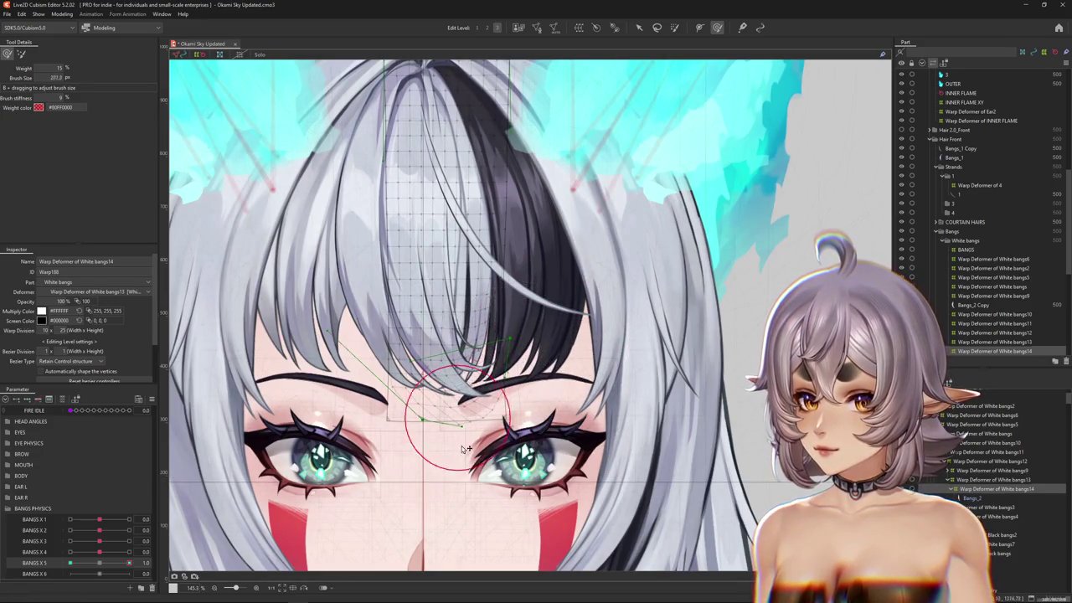
# - Resize the deform brush and repaint weight over the bangs grid at BANGS X 5 = 1.0
pyautogui.moveTo(461, 445); pyautogui.dragTo(524, 433)
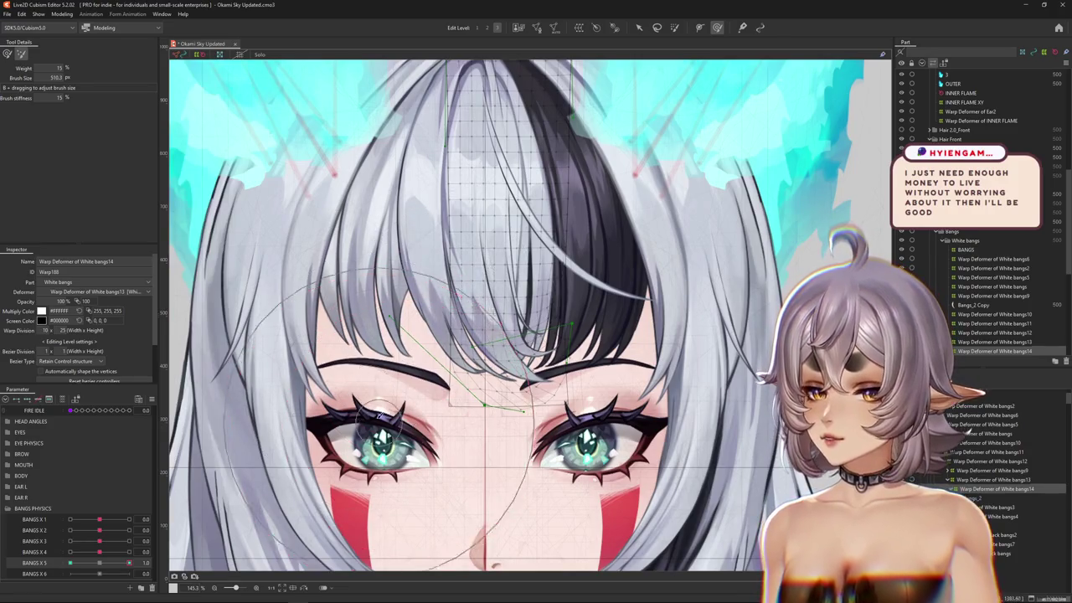
pyautogui.moveTo(492, 389); pyautogui.dragTo(455, 407)
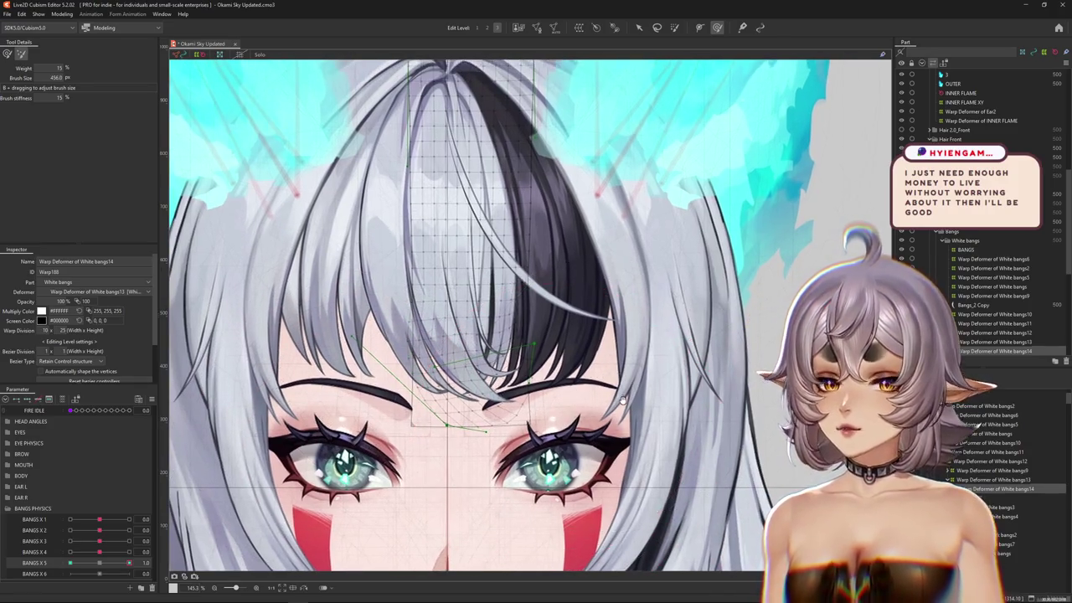
pyautogui.moveTo(128, 563)
pyautogui.mouseDown()
pyautogui.moveTo(101, 563)
pyautogui.moveTo(128, 552)
pyautogui.moveTo(91, 551)
pyautogui.moveTo(102, 564)
pyautogui.mouseUp()
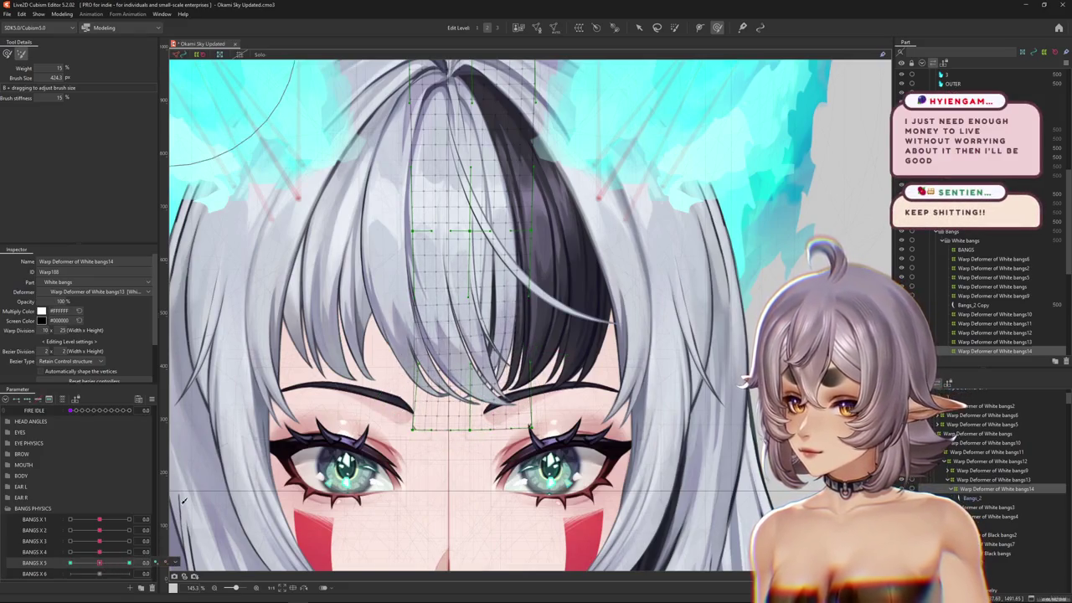
pyautogui.click(676, 28)
pyautogui.moveTo(101, 563)
pyautogui.mouseDown()
pyautogui.moveTo(143, 561)
pyautogui.moveTo(79, 565)
pyautogui.moveTo(96, 567)
pyautogui.mouseUp()
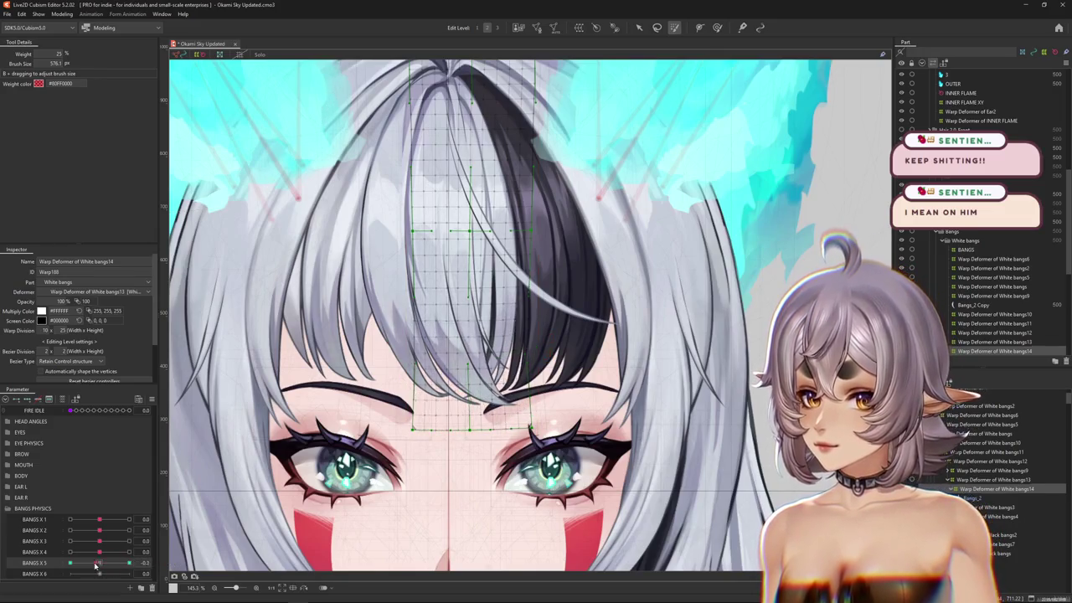
pyautogui.click(434, 276)
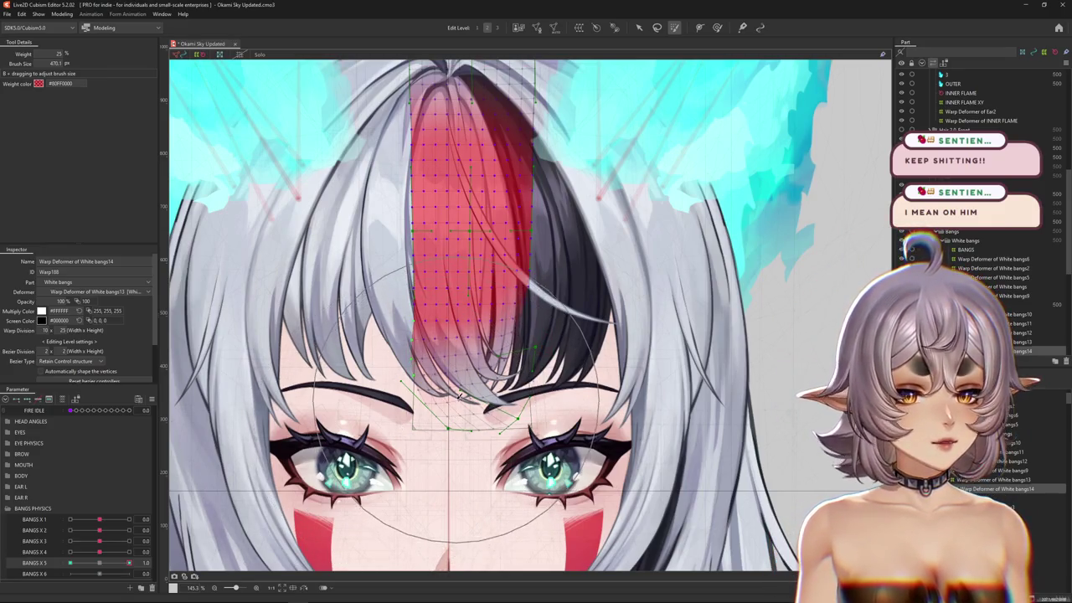
# - Alternate weight paint and deform brush to bend the centre strand's grid further
pyautogui.press('b')
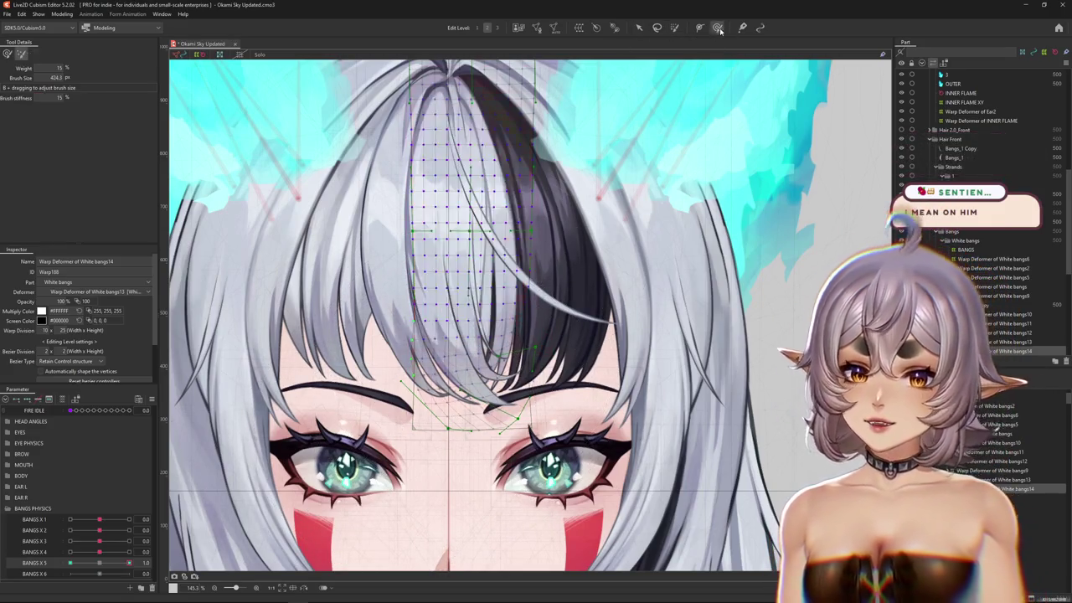
pyautogui.scroll(3, 496, 462)
pyautogui.scroll(3, 538, 335)
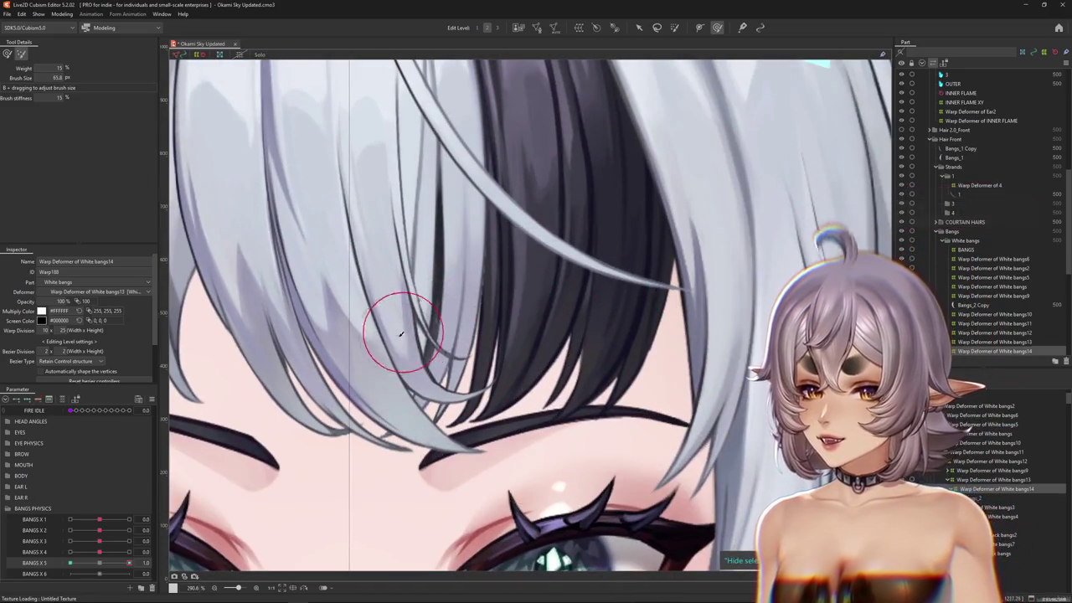
pyautogui.click(7, 53)
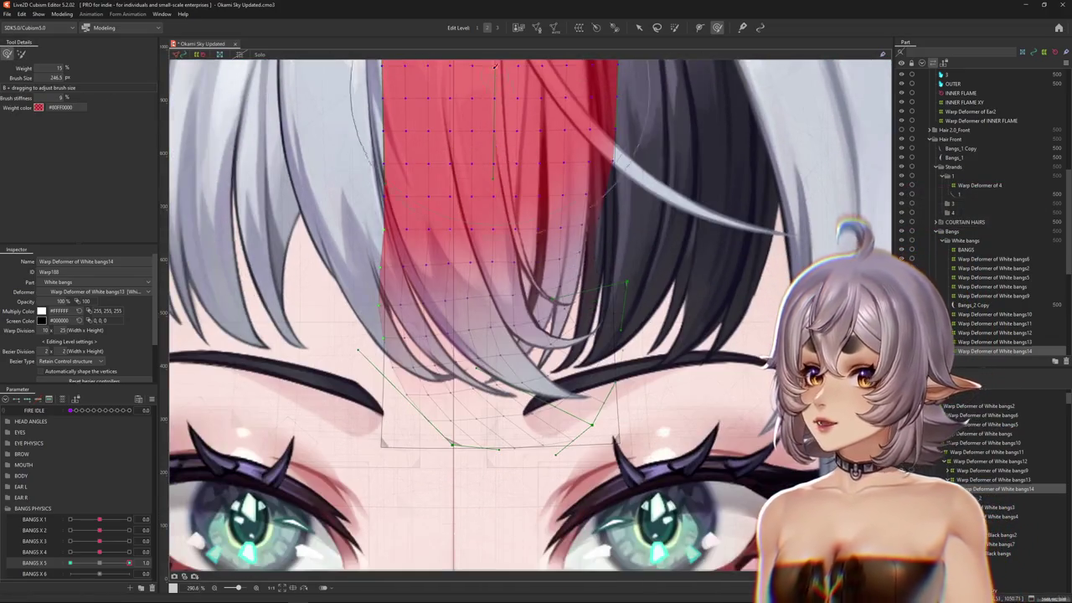
pyautogui.scroll(-3, 575, 173)
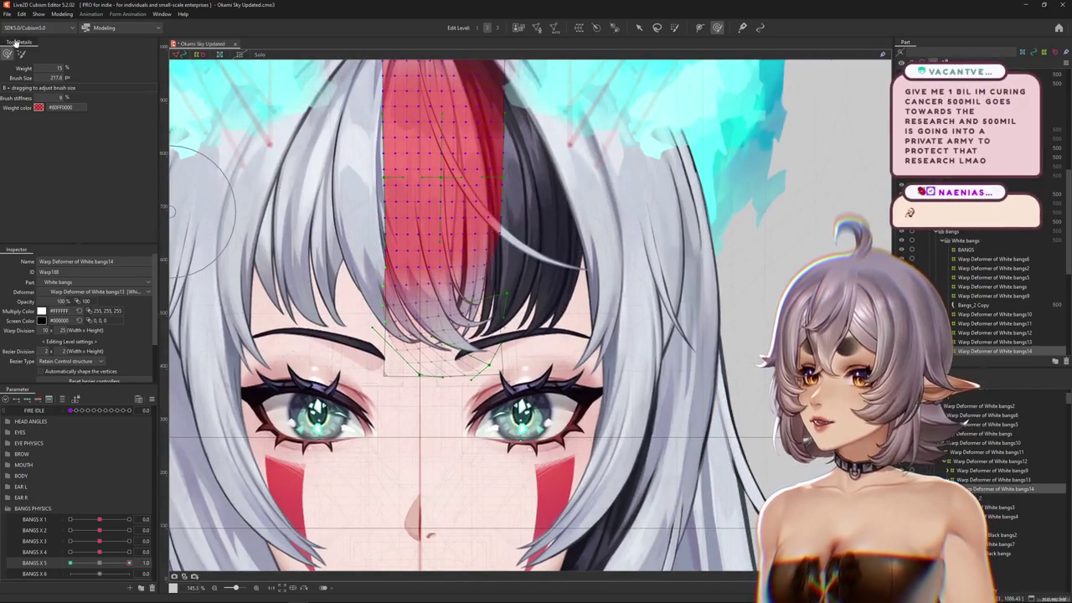
pyautogui.click(8, 54)
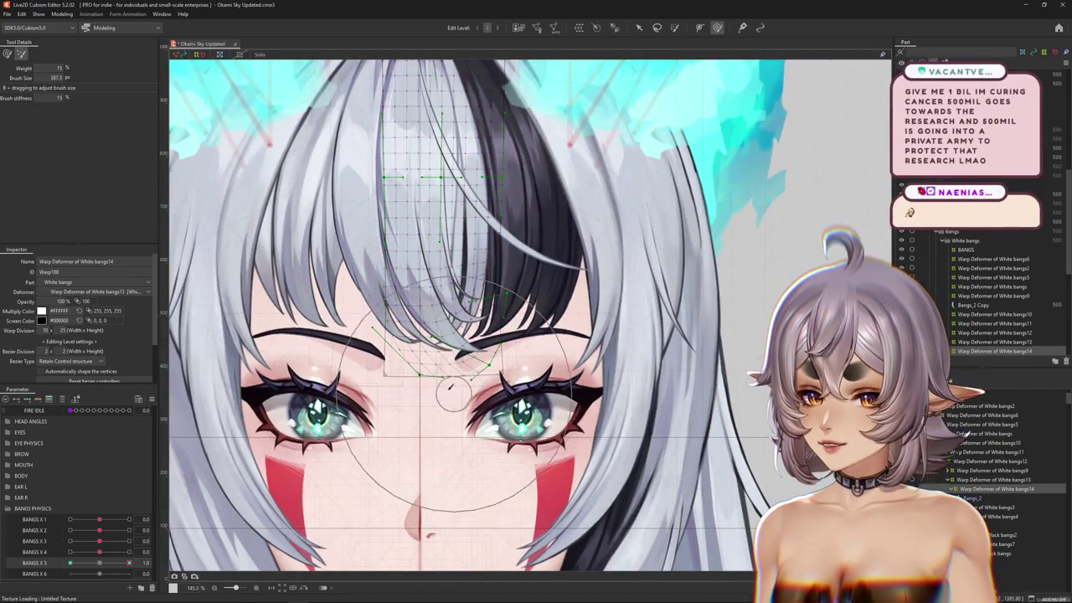
pyautogui.click(8, 54)
pyautogui.moveTo(101, 565); pyautogui.dragTo(98, 565)
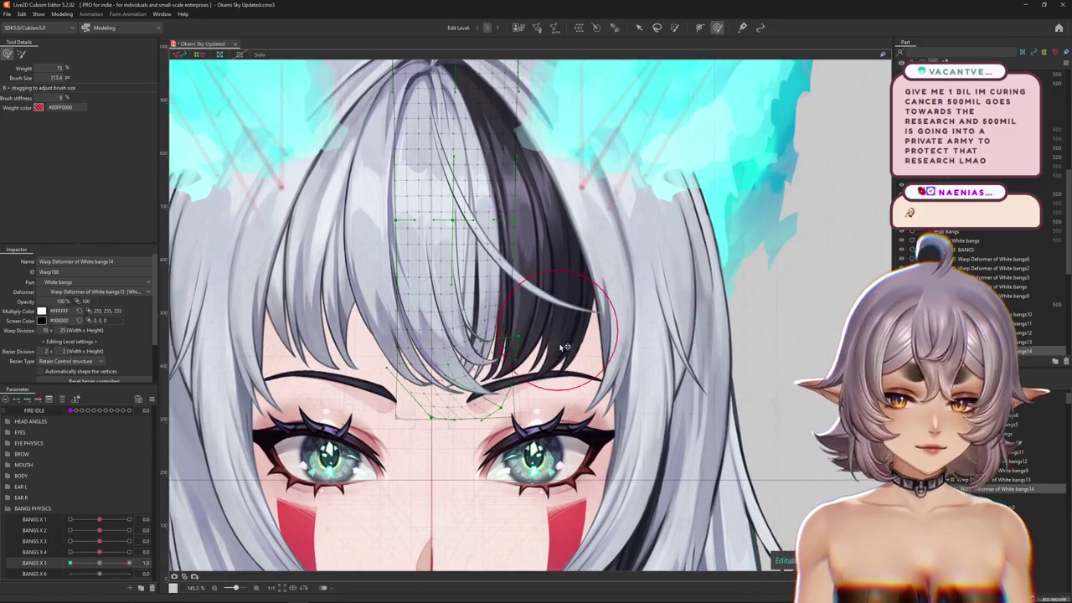
# - Resize the brush and scrub BANGS X 5 between 1.0 and rest to preview the bend
pyautogui.moveTo(566, 346); pyautogui.dragTo(558, 369)
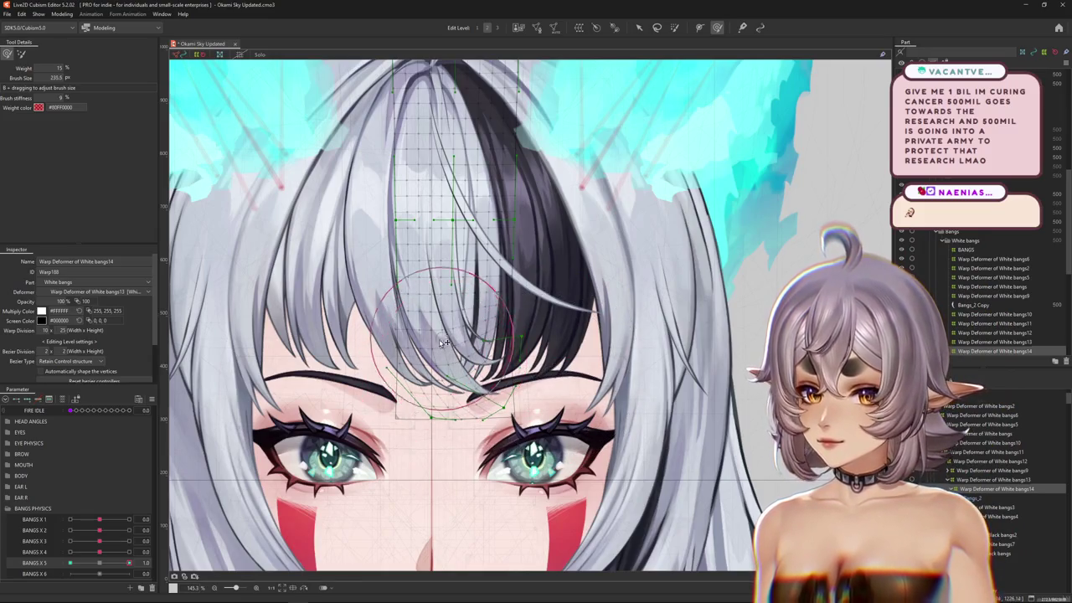
pyautogui.moveTo(129, 562); pyautogui.dragTo(100, 564)
pyautogui.moveTo(395, 465); pyautogui.dragTo(406, 473)
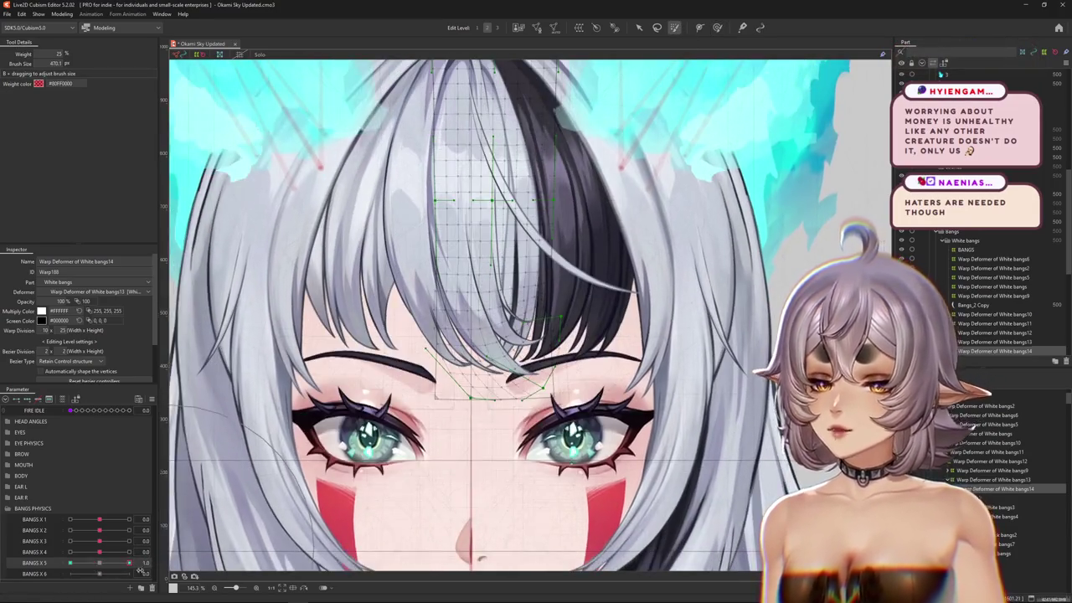
pyautogui.moveTo(129, 563); pyautogui.dragTo(99, 566)
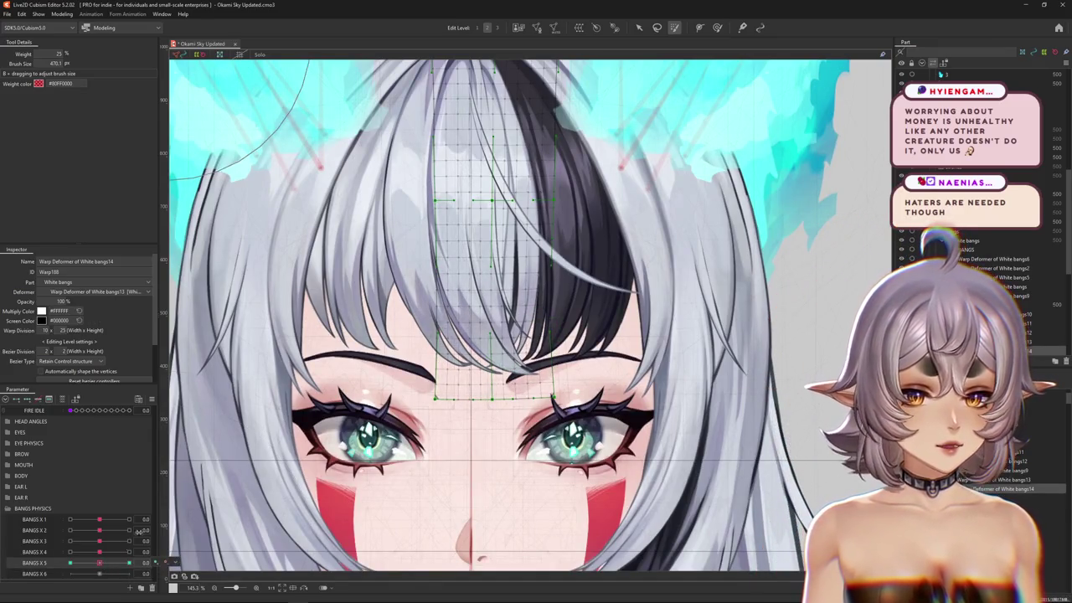
pyautogui.moveTo(400, 409); pyautogui.dragTo(392, 417)
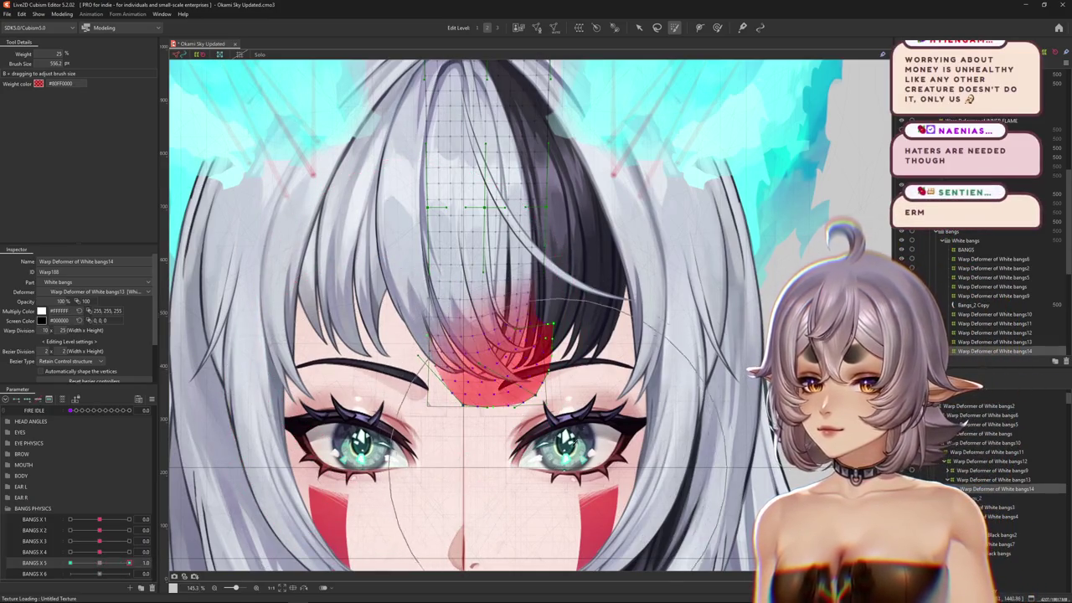
# - Compare the strand at BANGS X 5 rest versus full value and resize the weight brush
pyautogui.click(718, 27)
pyautogui.click(22, 53)
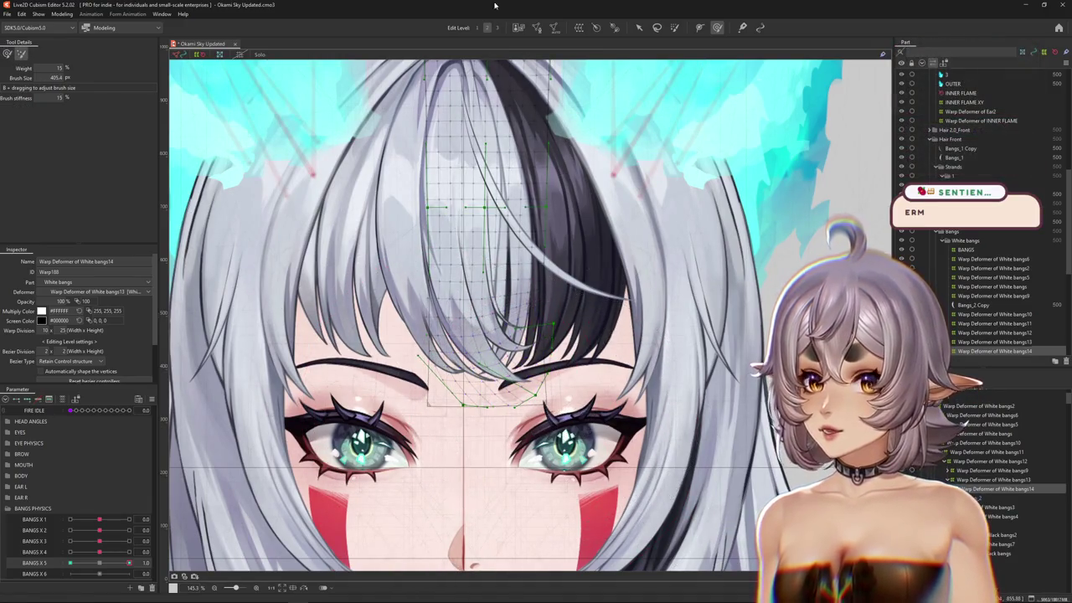
pyautogui.click(101, 567)
pyautogui.click(127, 564)
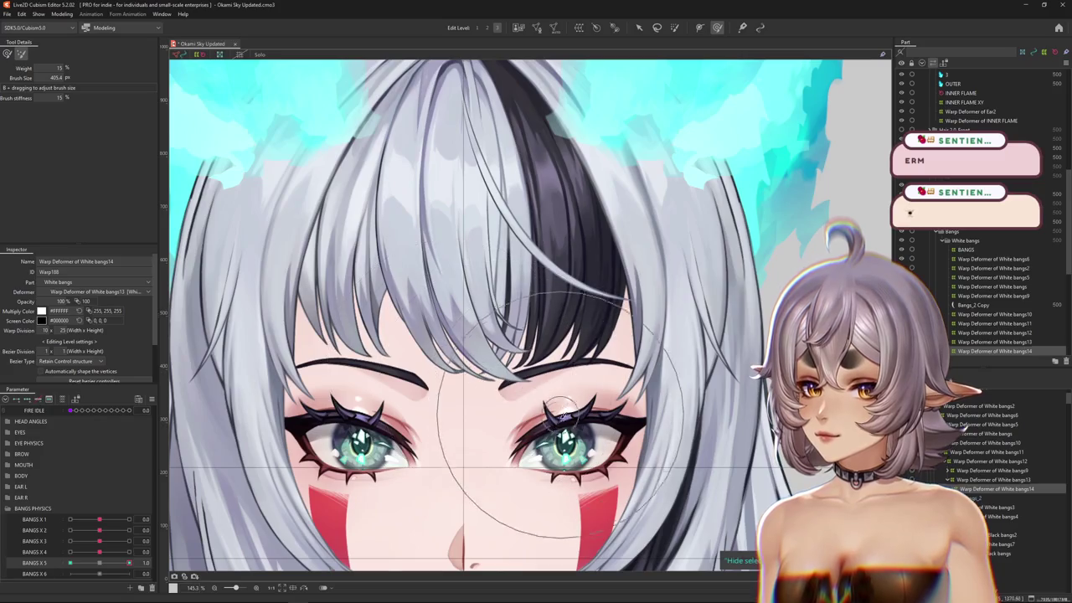
pyautogui.click(98, 567)
pyautogui.press('b')
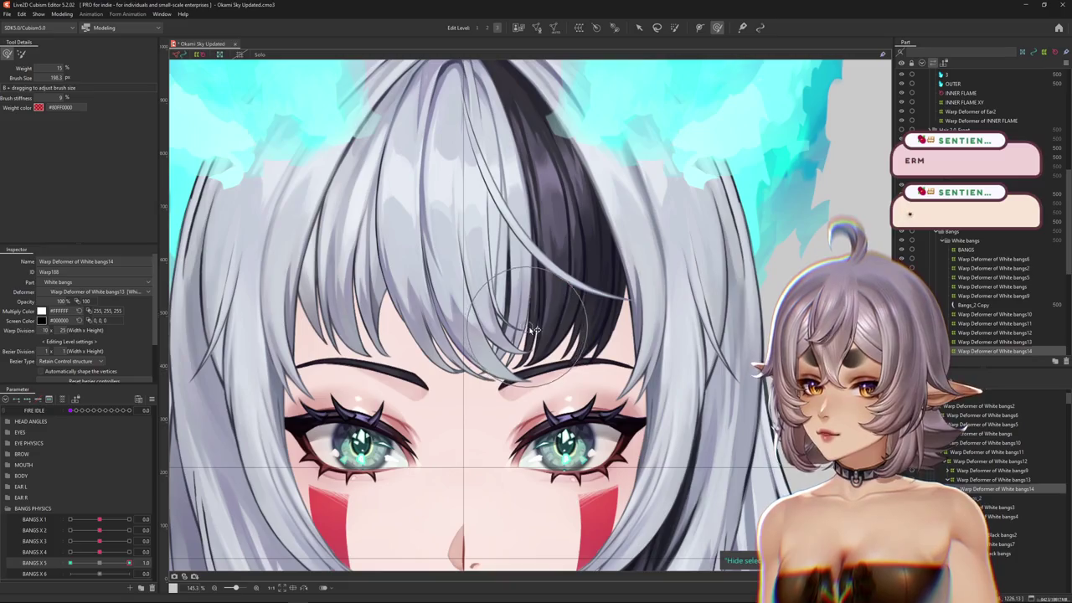
pyautogui.moveTo(533, 330); pyautogui.dragTo(536, 368)
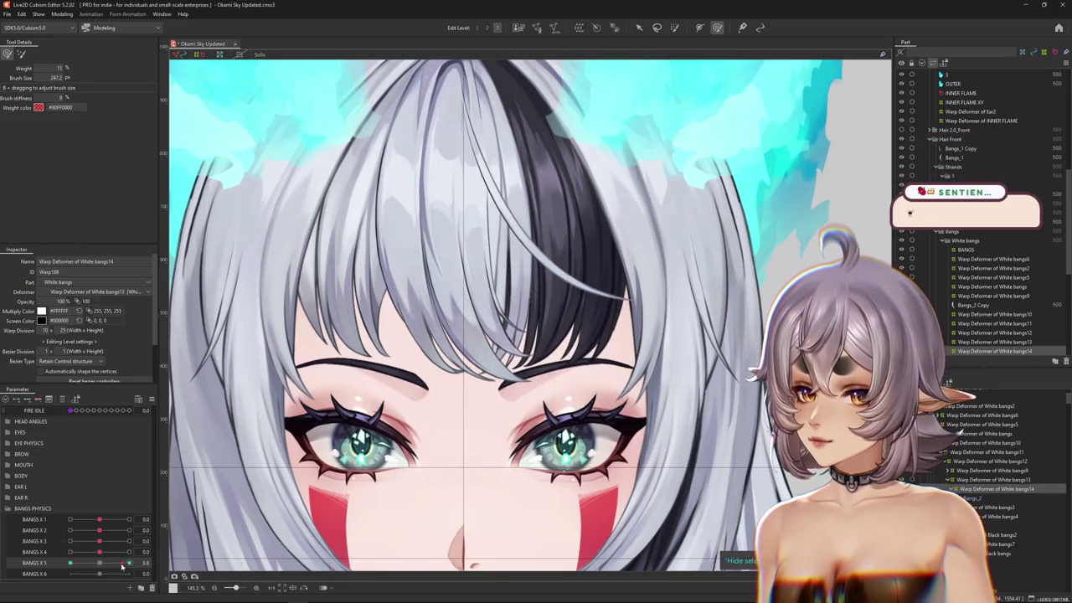
pyautogui.press('v')
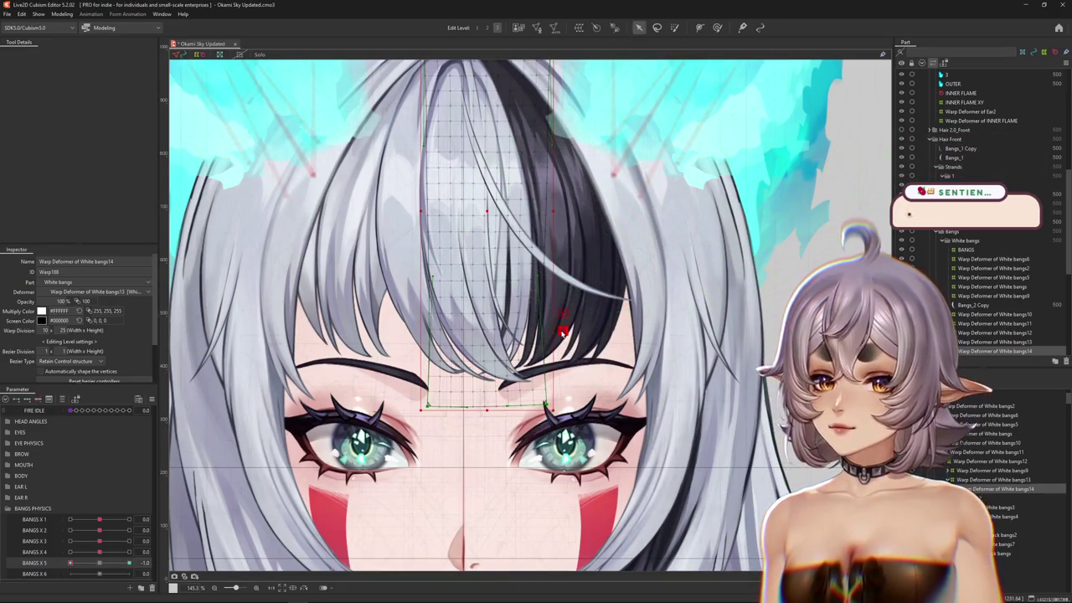
# - Bend the centre strand's tip toward the right eye with a temporary path at BANGS X 5 = -1.0
pyautogui.press('p')
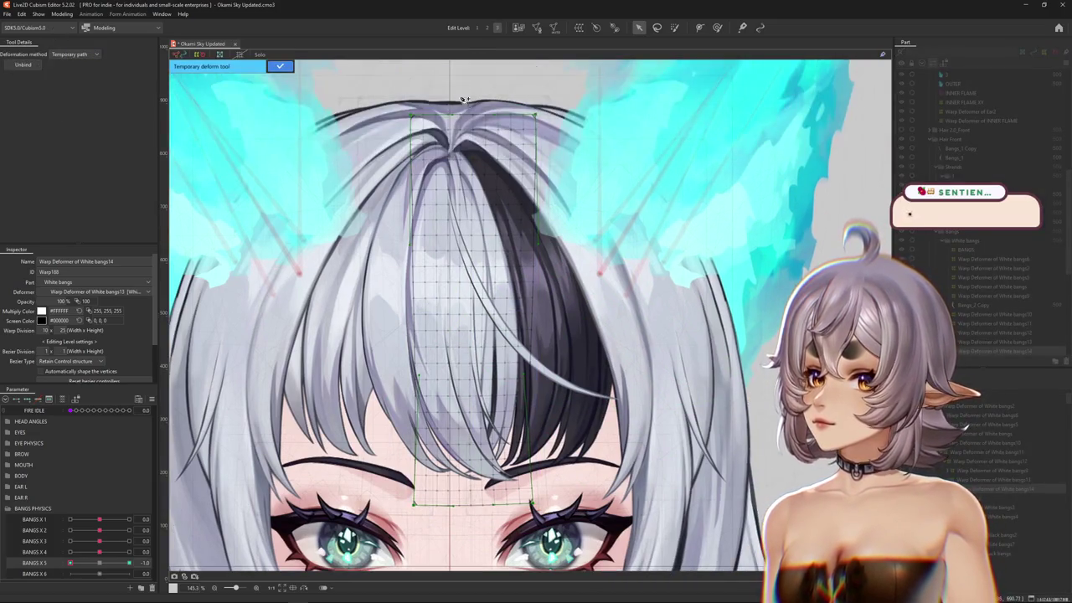
pyautogui.click(485, 447)
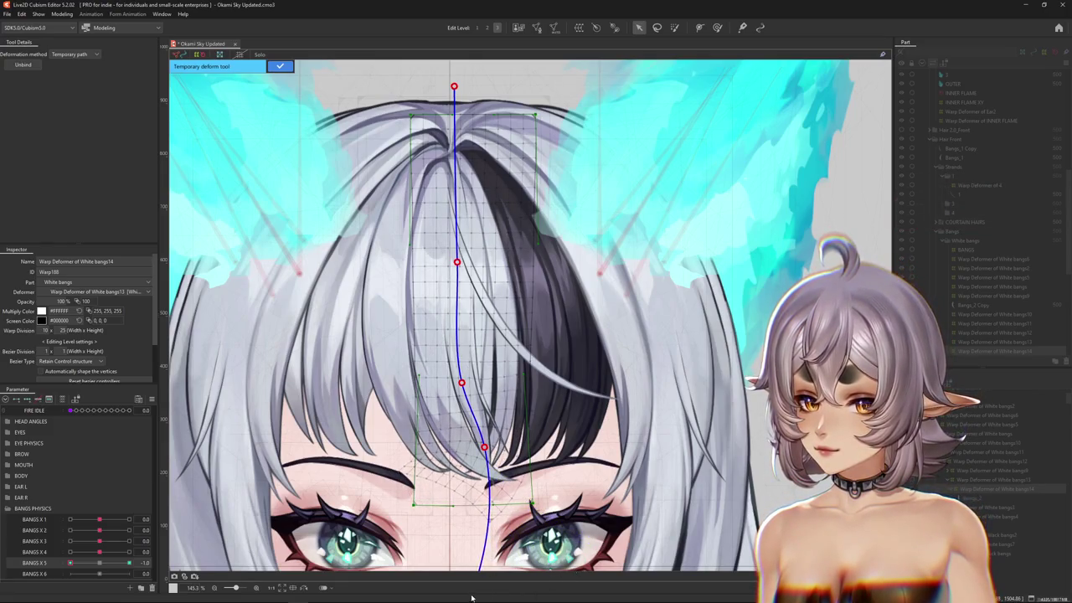
pyautogui.moveTo(472, 598); pyautogui.dragTo(490, 549)
pyautogui.click(280, 66)
pyautogui.moveTo(102, 569); pyautogui.dragTo(69, 564)
pyautogui.click(717, 28)
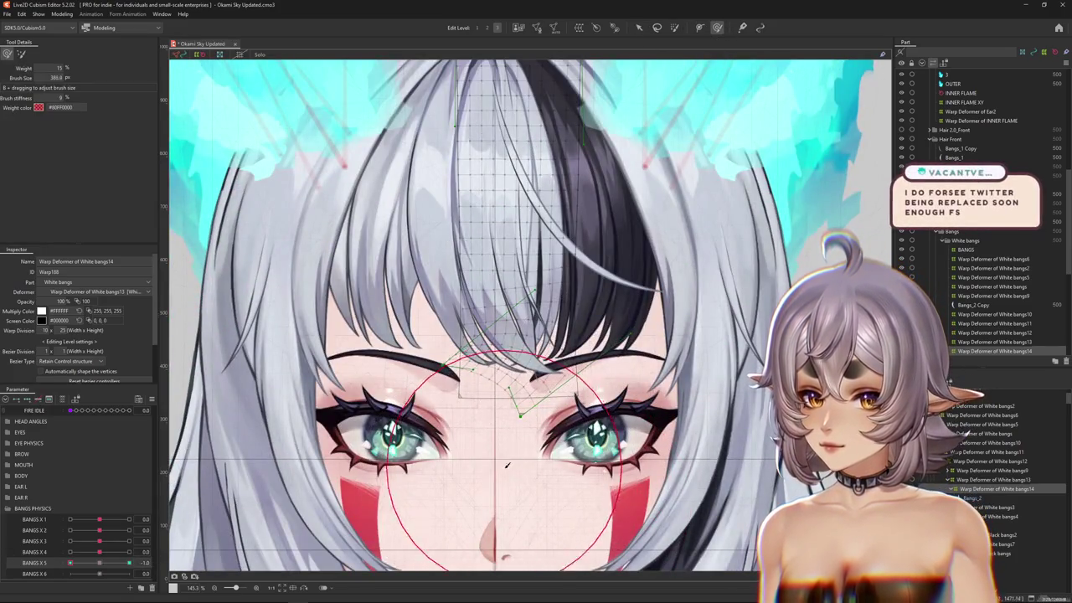
pyautogui.moveTo(519, 477)
pyautogui.mouseDown()
pyautogui.moveTo(519, 400)
pyautogui.moveTo(544, 448)
pyautogui.mouseUp()
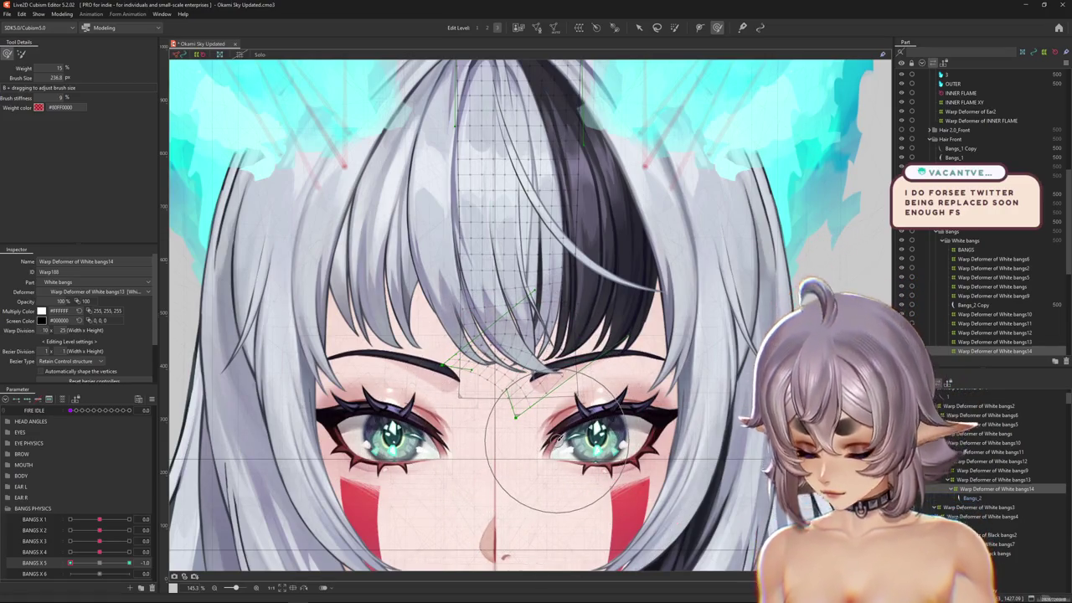
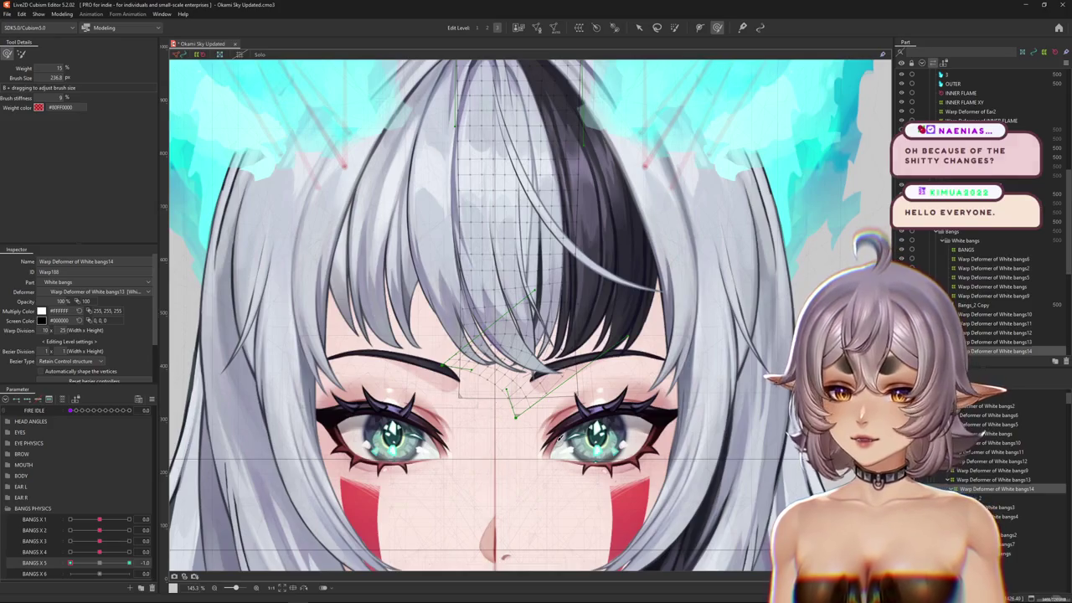
# - Resize the Deform Brush and push the White bangs14 warp grid down and right at BANGS X 5 = -1
pyautogui.moveTo(406, 373); pyautogui.dragTo(379, 355)
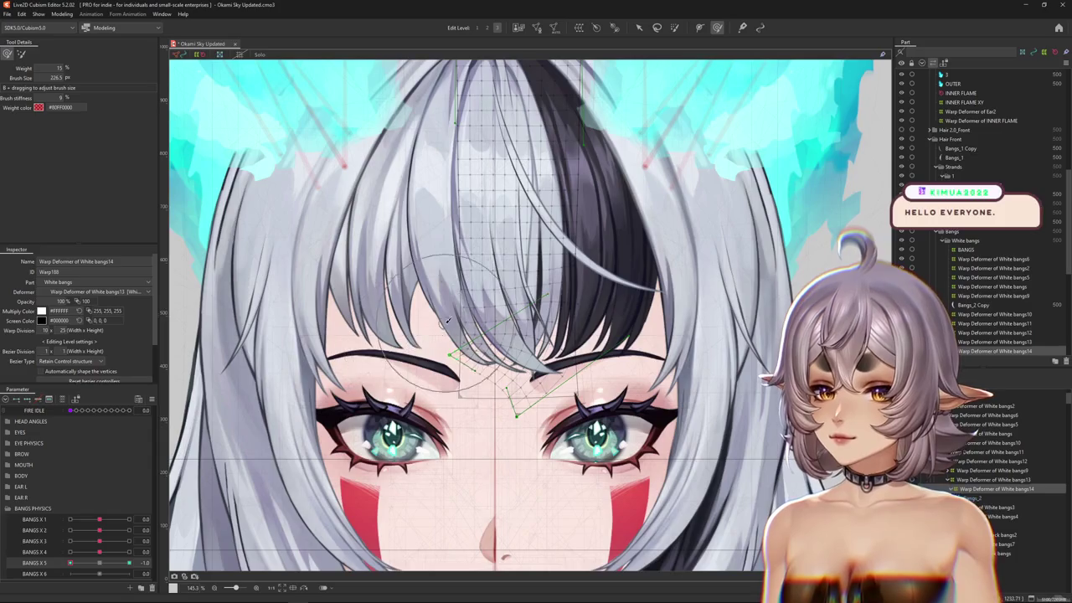
pyautogui.click(21, 53)
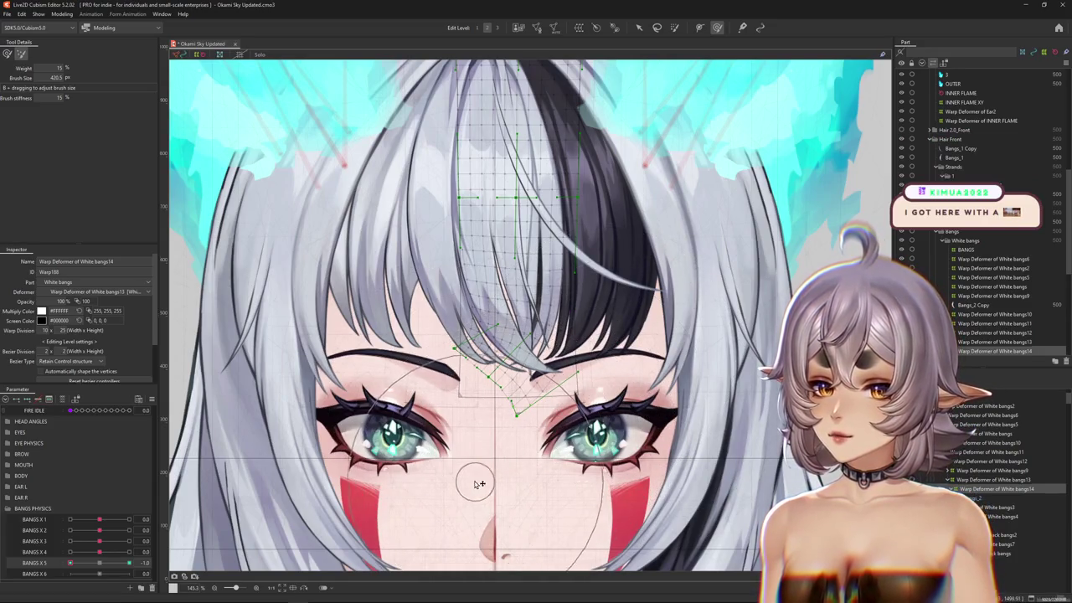
pyautogui.moveTo(509, 453); pyautogui.dragTo(366, 335)
pyautogui.hotkey('ctrl', 'h')
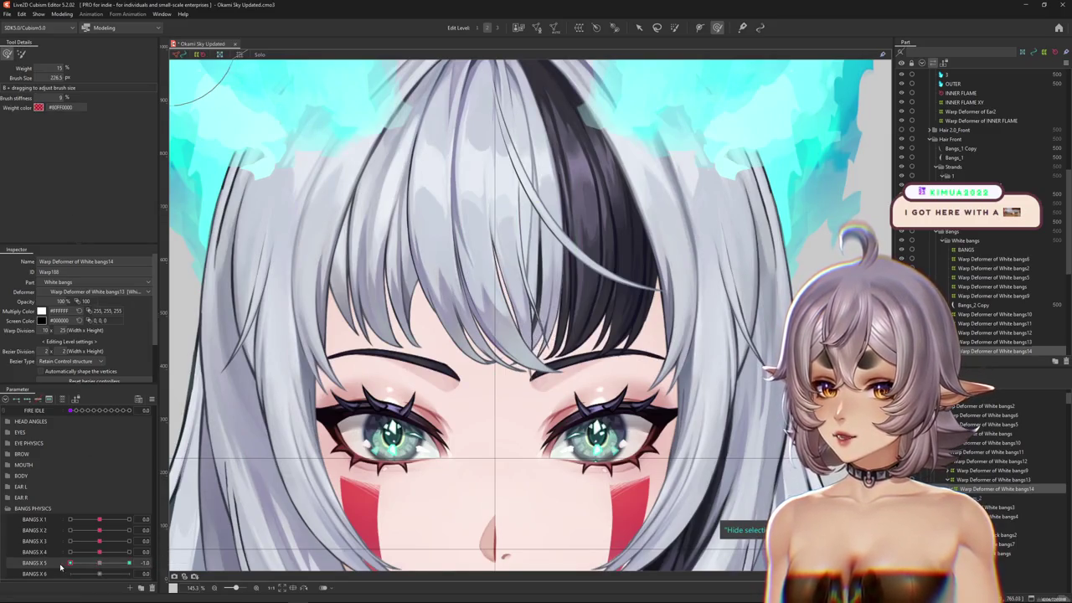
pyautogui.moveTo(394, 291); pyautogui.dragTo(431, 346)
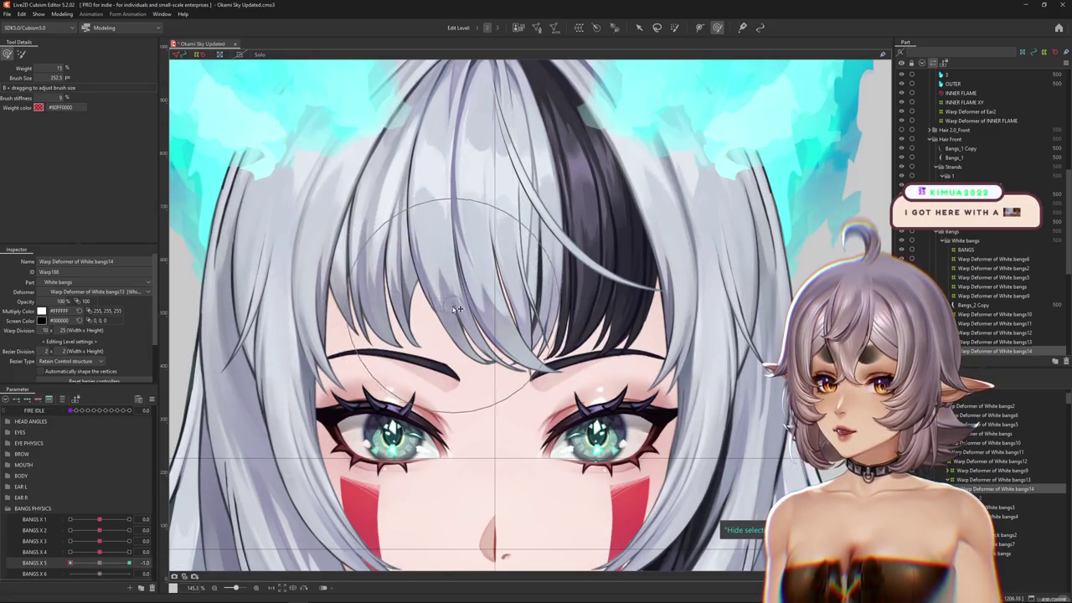
pyautogui.moveTo(466, 331)
pyautogui.mouseDown()
pyautogui.moveTo(511, 375)
pyautogui.moveTo(513, 431)
pyautogui.mouseUp()
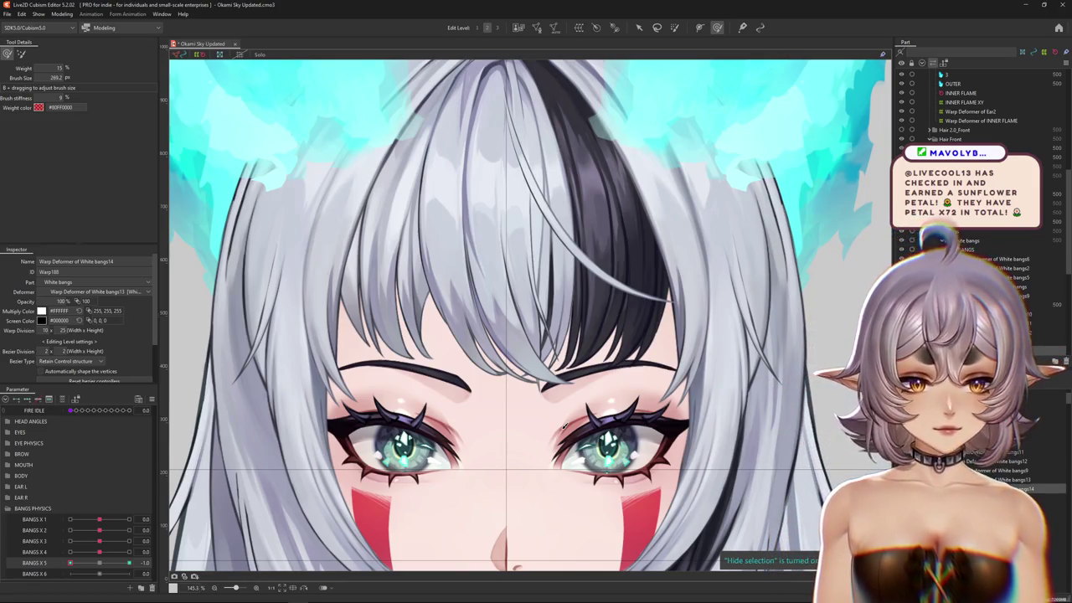
# - Adjust the left part of the bangs swing, then return BANGS X 5 to 0
pyautogui.scroll(-3, 541, 356)
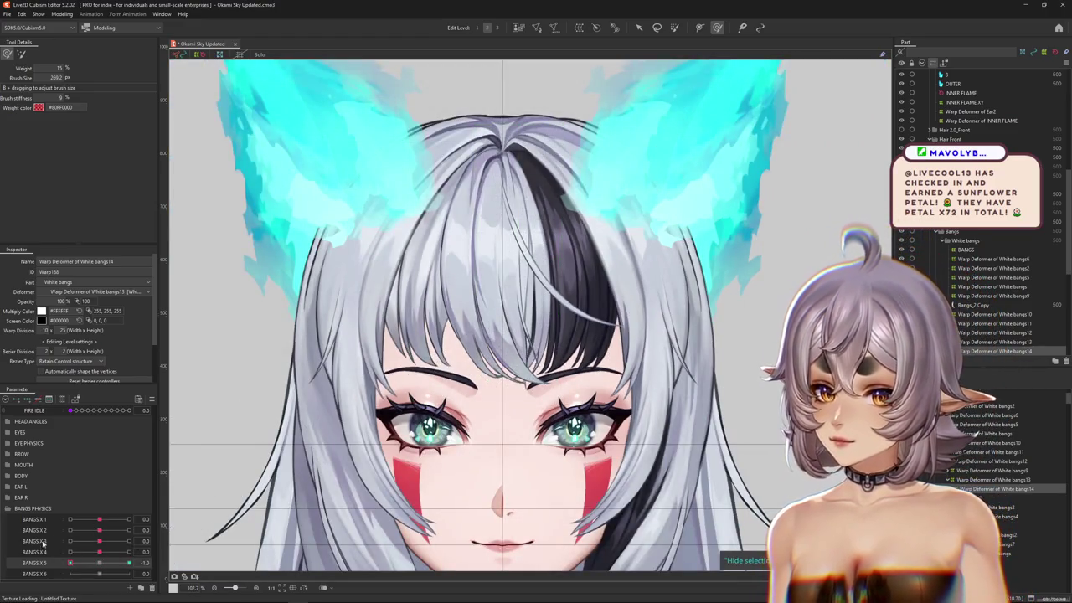
pyautogui.scroll(3, 485, 335)
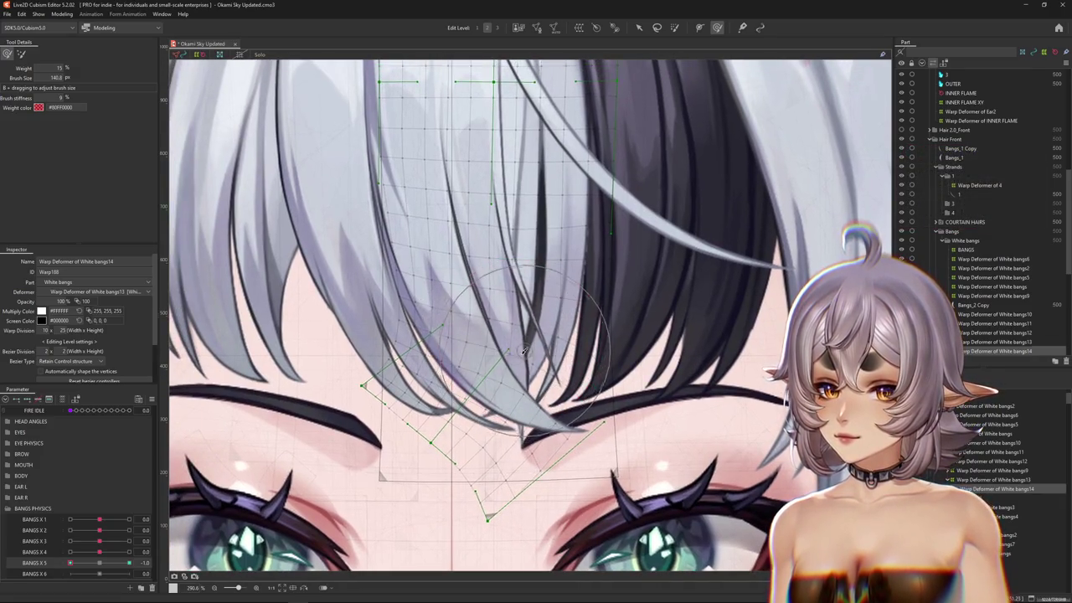
pyautogui.moveTo(480, 319)
pyautogui.mouseDown()
pyautogui.moveTo(545, 527)
pyautogui.moveTo(431, 430)
pyautogui.mouseUp()
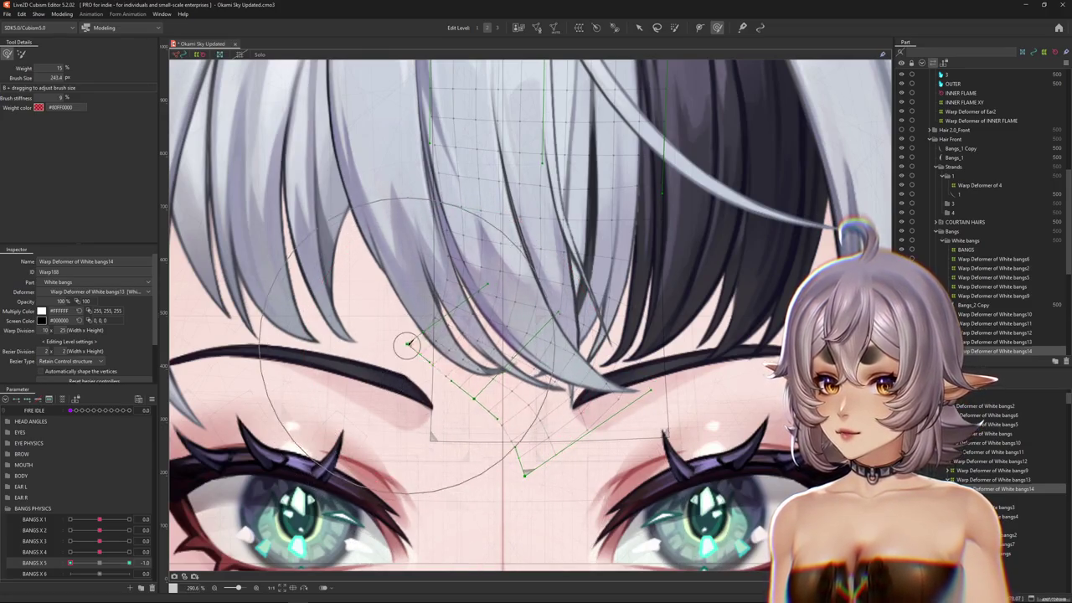
pyautogui.scroll(-3, 407, 343)
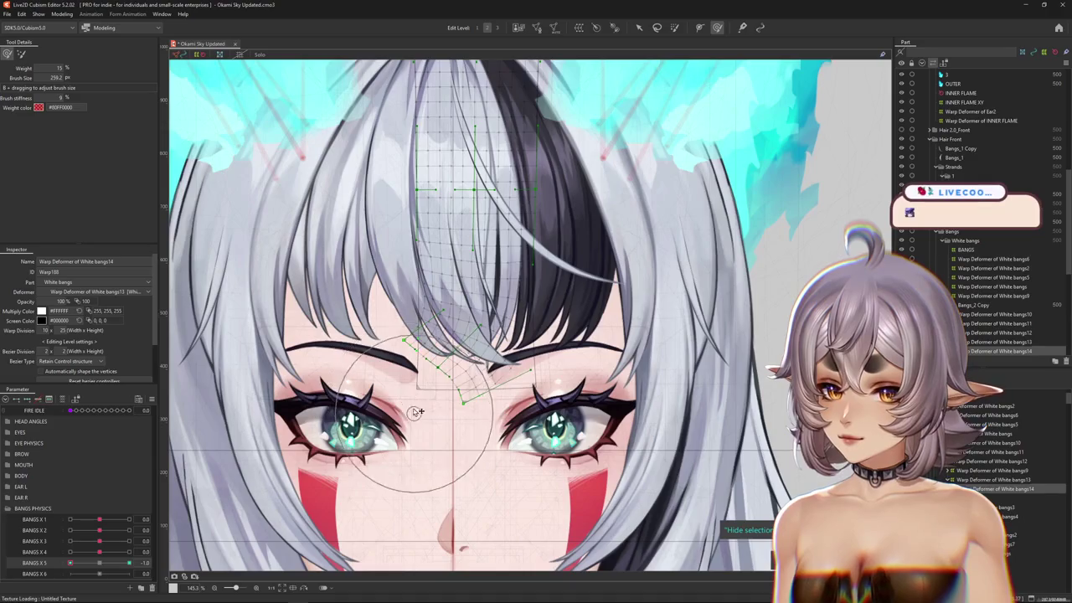
pyautogui.moveTo(416, 412); pyautogui.dragTo(469, 389)
pyautogui.click(96, 563)
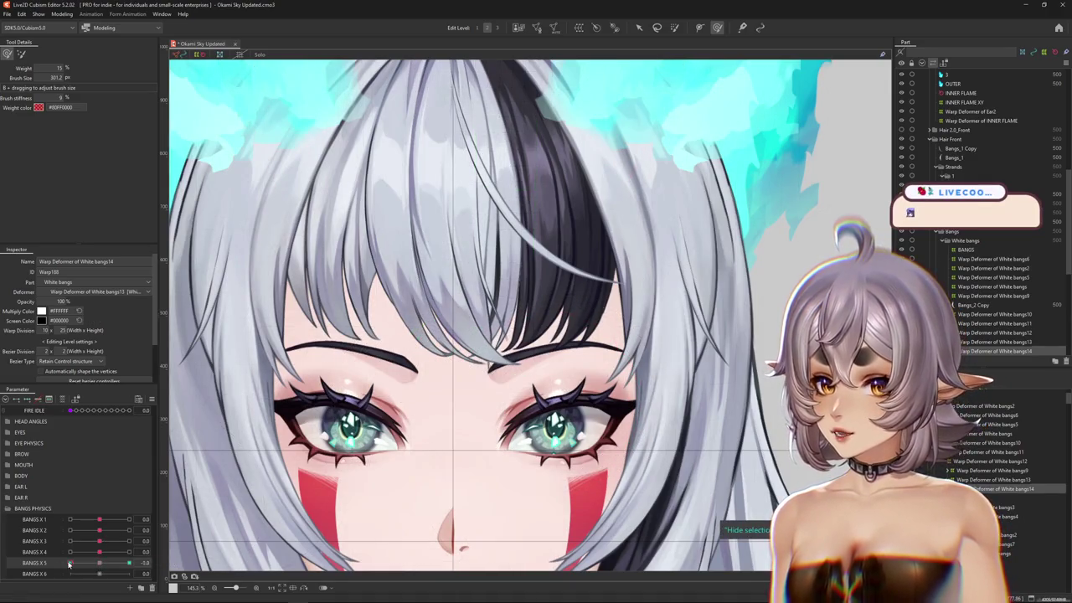
pyautogui.click(69, 564)
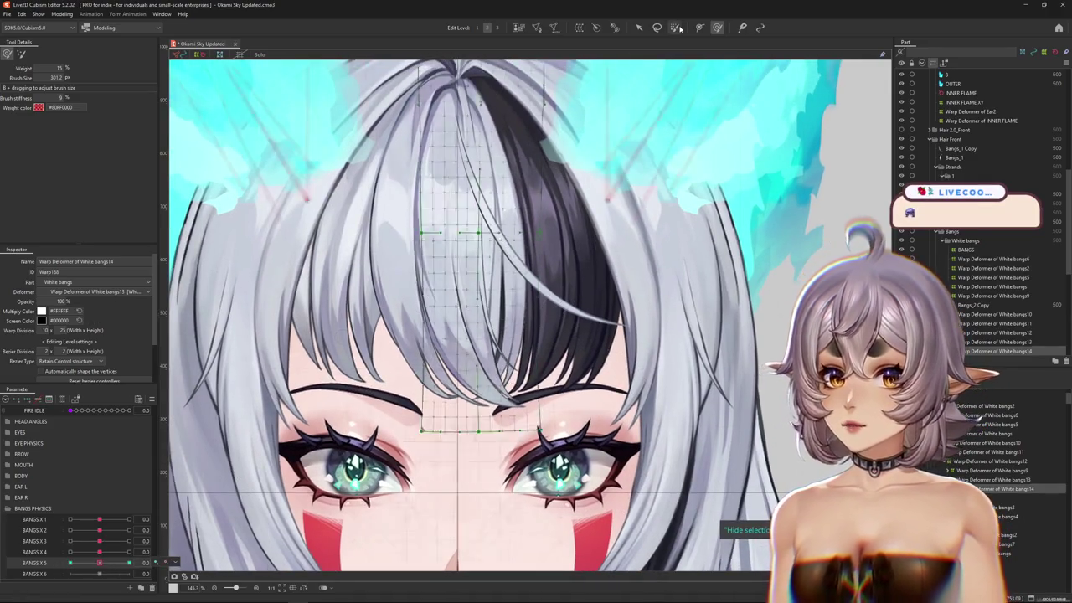
# - Paint full weight on the central bangs strip, pose BANGS X 5 at -1, then return to the Deform Brush
pyautogui.click(676, 27)
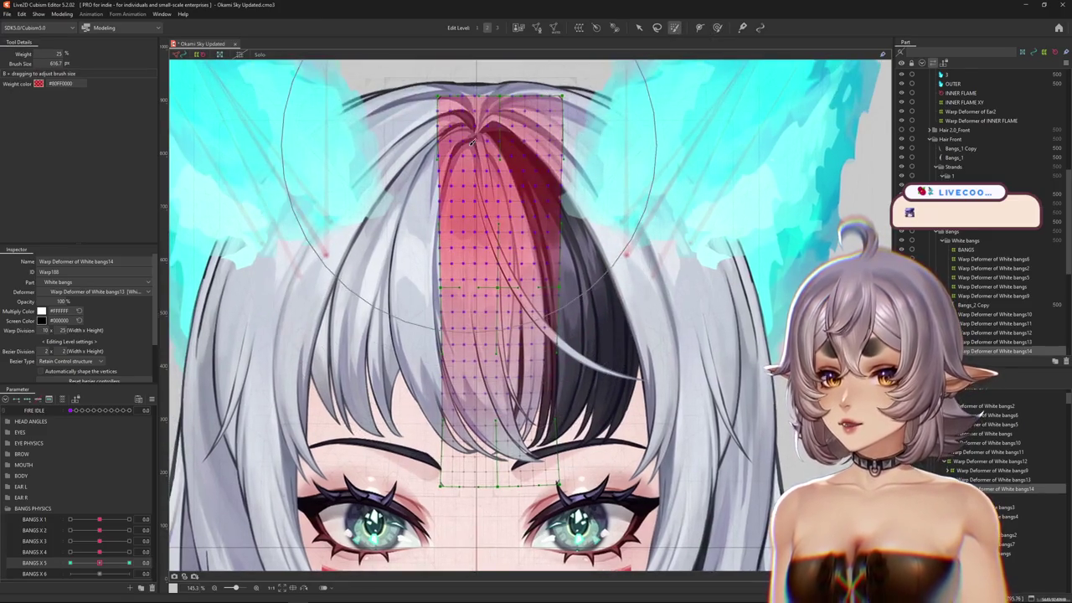
pyautogui.click(472, 143)
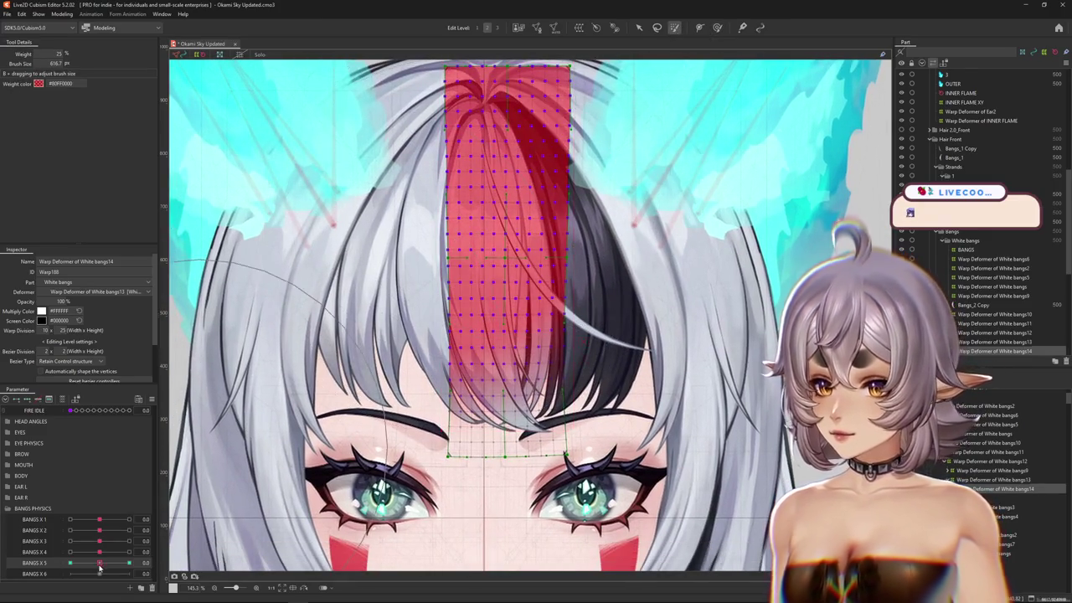
pyautogui.moveTo(100, 568); pyautogui.dragTo(69, 563)
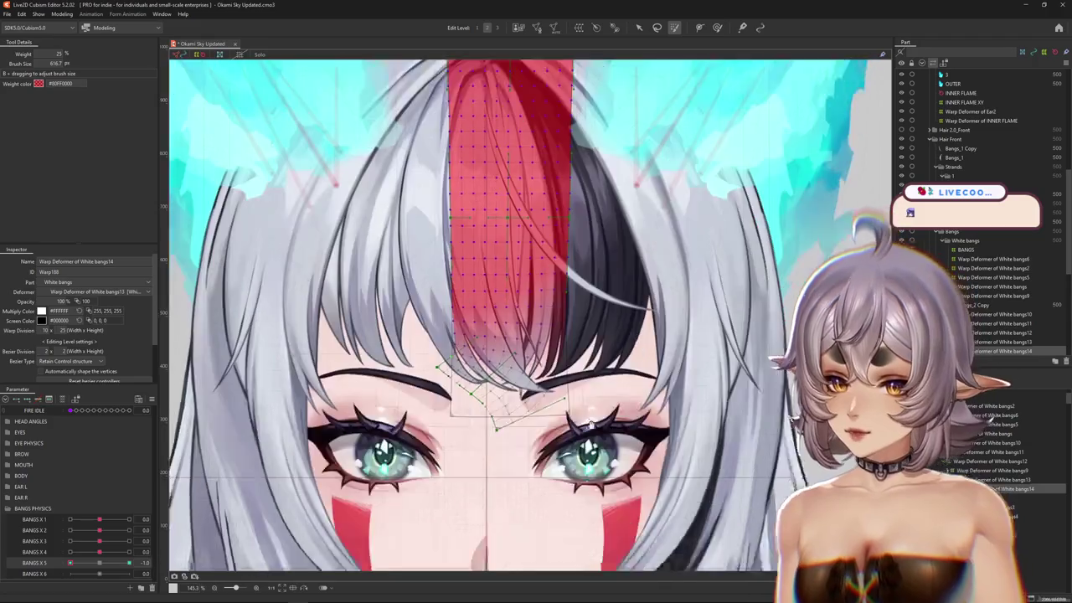
pyautogui.scroll(-3, 527, 318)
pyautogui.click(716, 28)
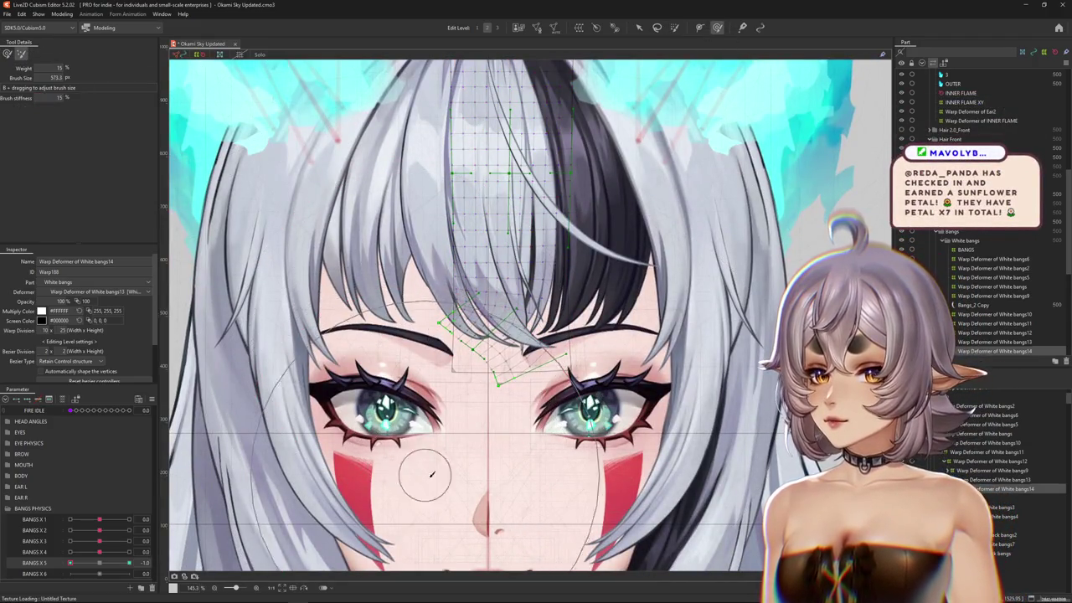
pyautogui.press('Escape')
# - Reselect the White bangs14 deformer and swing BANGS X 5 between -1 and neutral with the Deform Brush
pyautogui.click(495, 310)
pyautogui.scroll(1, 548, 308)
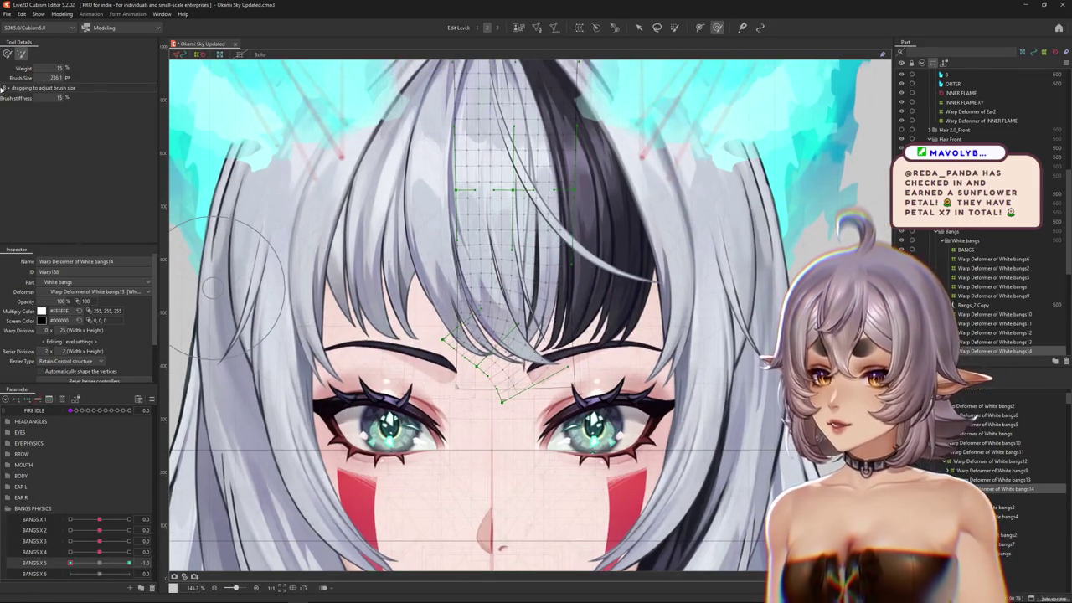
pyautogui.click(100, 562)
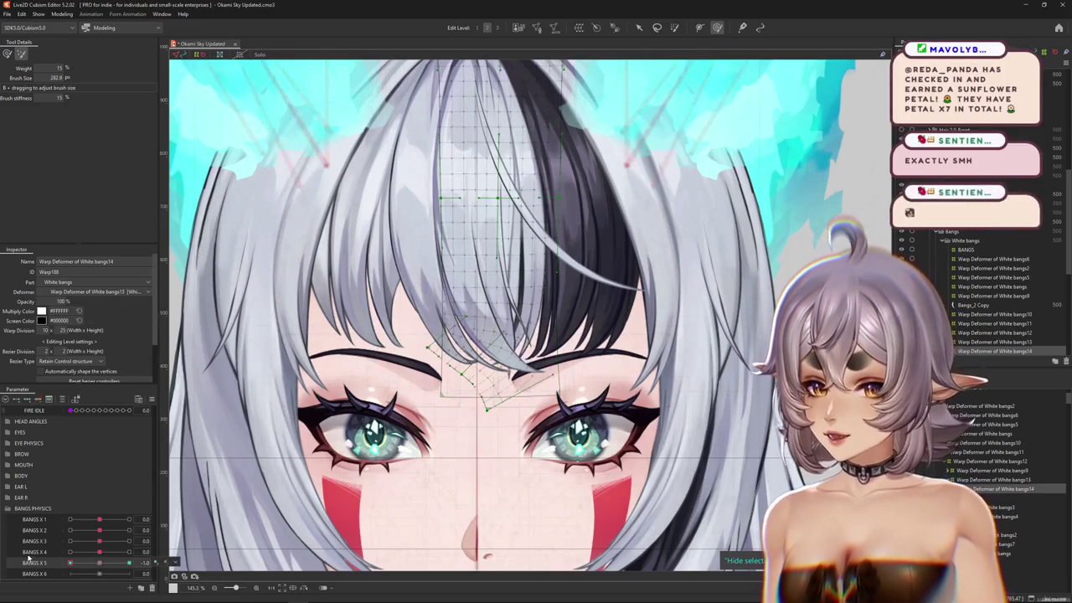
pyautogui.moveTo(99, 563); pyautogui.dragTo(70, 563)
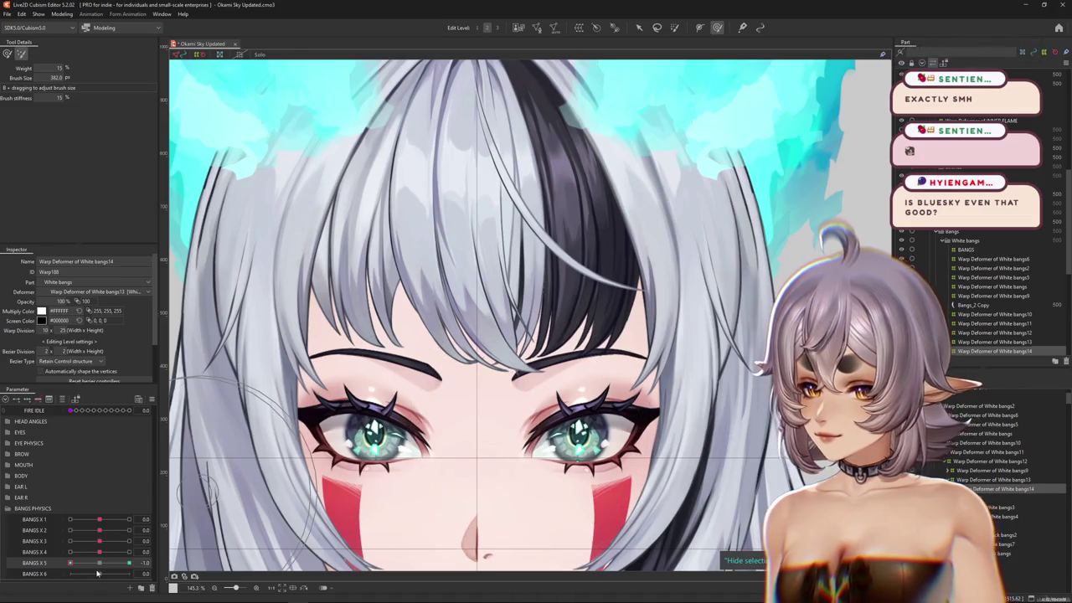
pyautogui.click(7, 54)
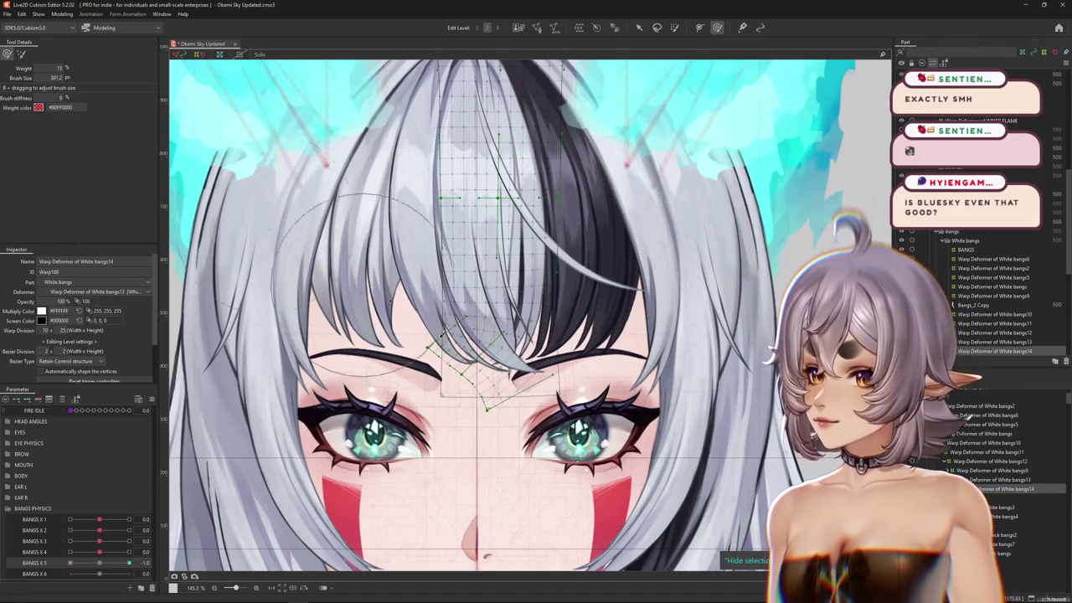
pyautogui.moveTo(516, 424); pyautogui.dragTo(500, 427)
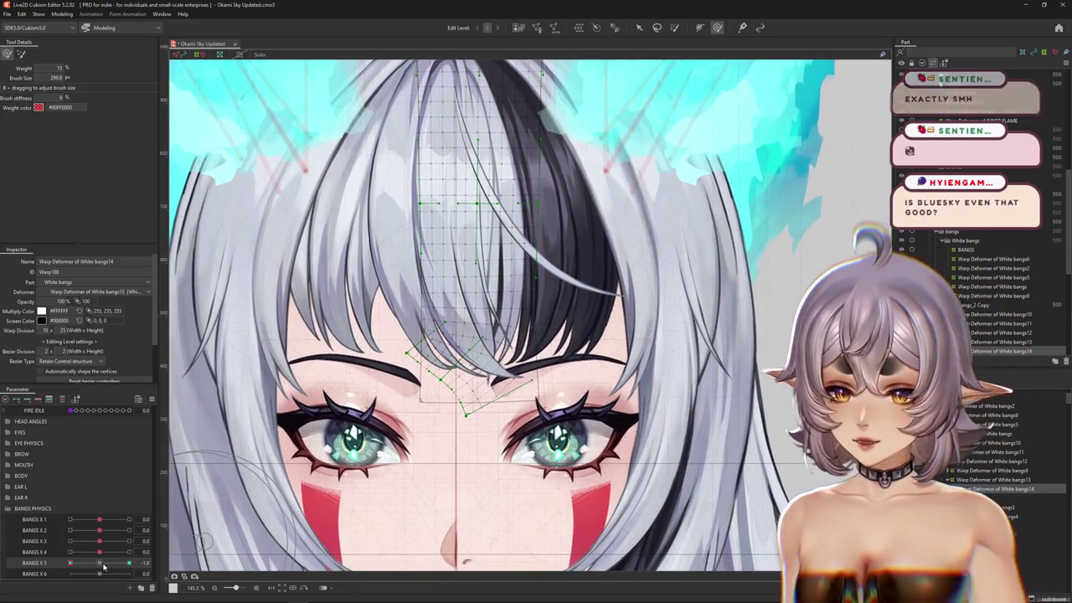
pyautogui.moveTo(70, 563); pyautogui.dragTo(103, 567)
# - Resize the brush and sculpt the lower bangs, toggling the deformer overlay to preview
pyautogui.moveTo(335, 383); pyautogui.dragTo(360, 393)
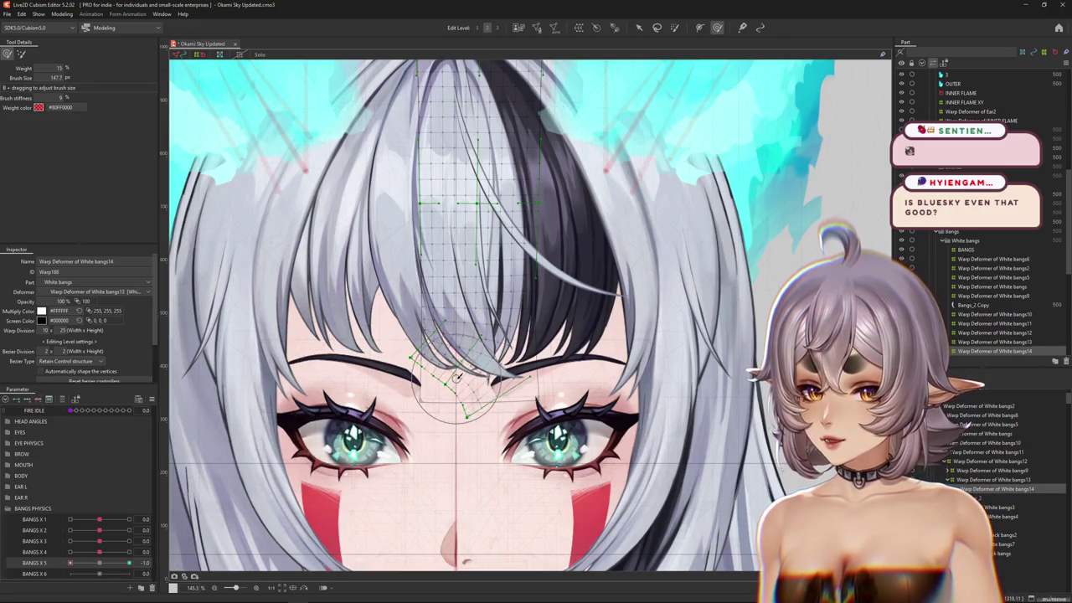
pyautogui.moveTo(459, 379)
pyautogui.mouseDown()
pyautogui.moveTo(537, 416)
pyautogui.moveTo(470, 345)
pyautogui.mouseUp()
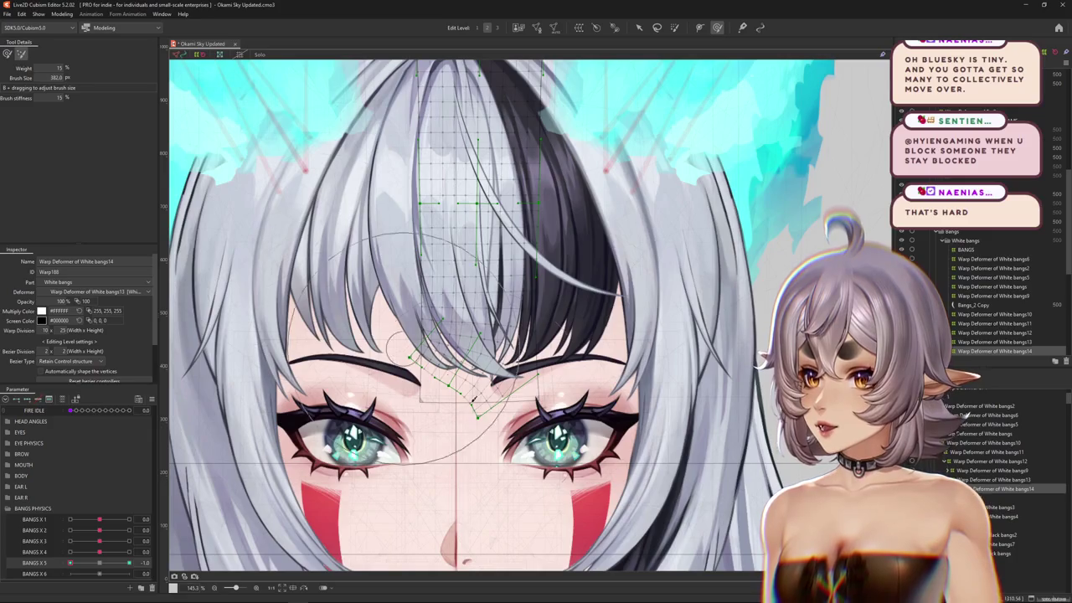
pyautogui.moveTo(473, 400); pyautogui.dragTo(402, 427)
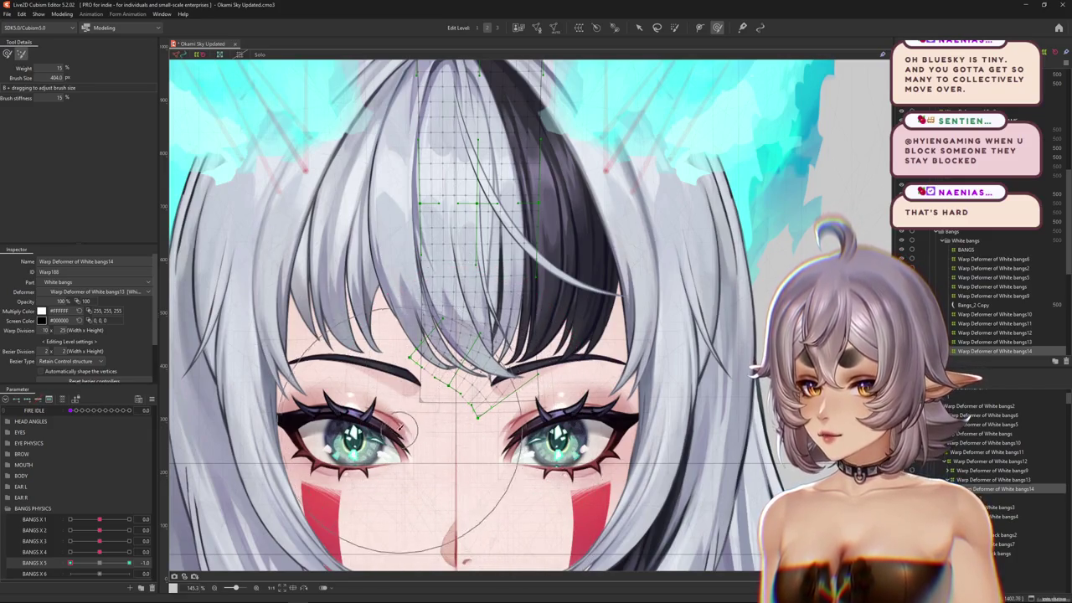
pyautogui.press('h')
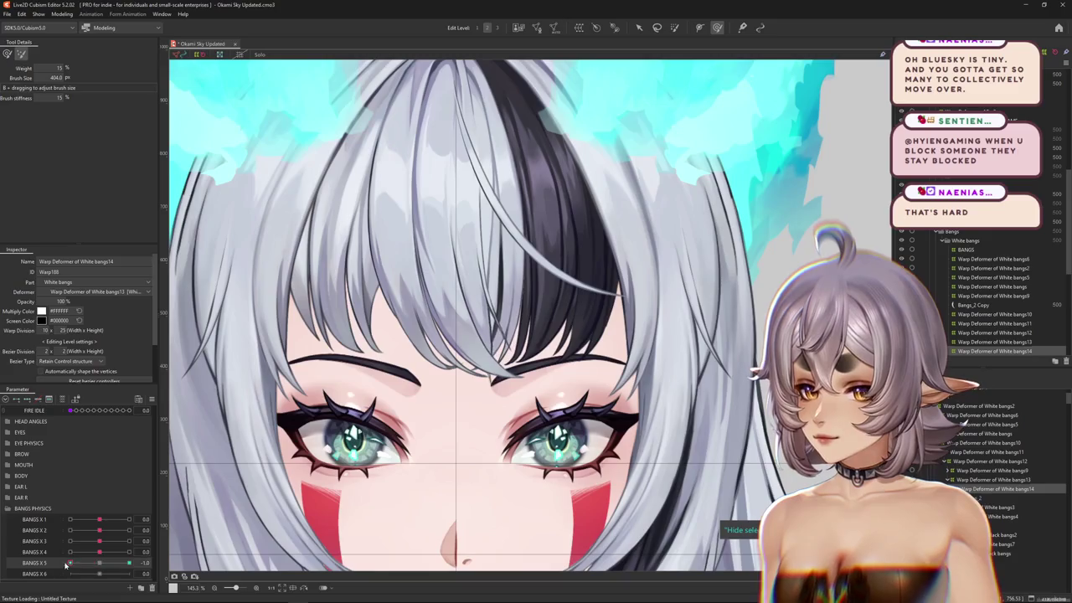
pyautogui.moveTo(358, 293)
pyautogui.mouseDown()
pyautogui.moveTo(415, 295)
pyautogui.moveTo(570, 496)
pyautogui.moveTo(469, 390)
pyautogui.mouseUp()
pyautogui.press('h')
pyautogui.moveTo(573, 410); pyautogui.dragTo(621, 433)
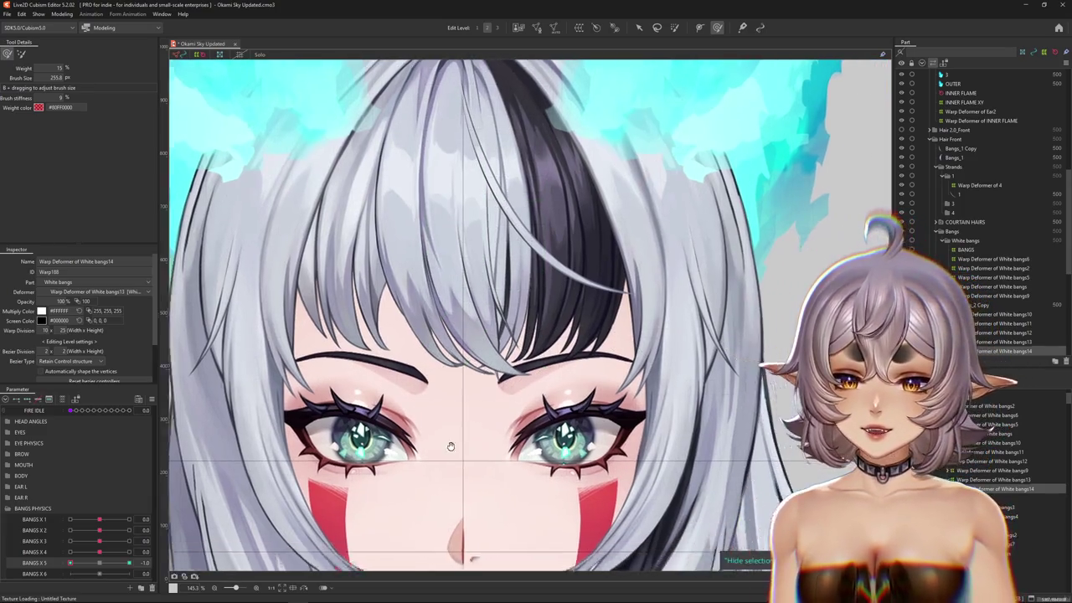
pyautogui.moveTo(624, 428); pyautogui.dragTo(521, 412)
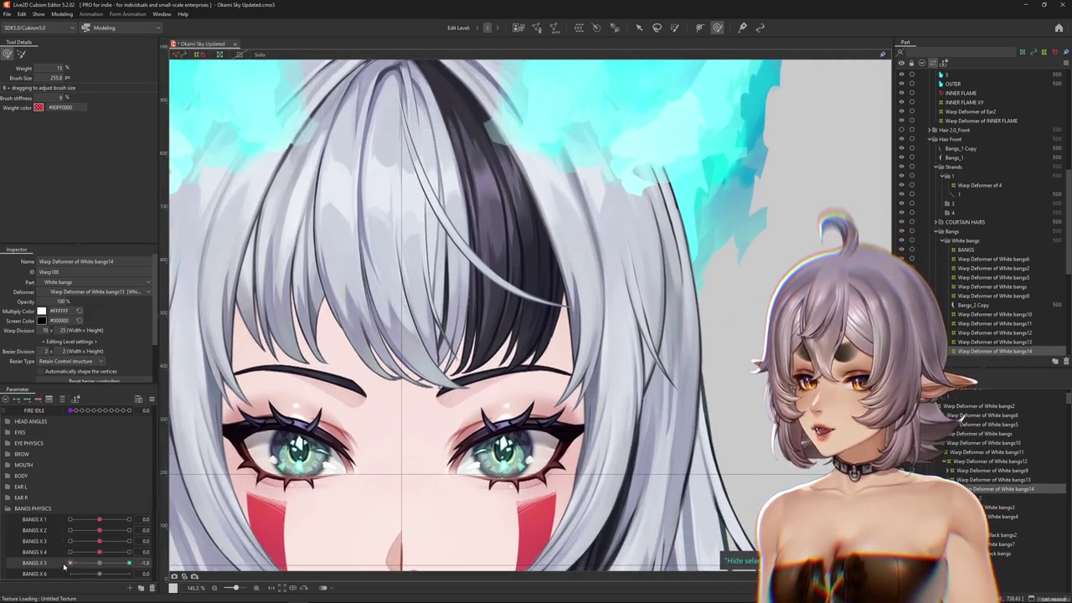
# - Check the bangs at BANGS X 5 = 1 and neutral, and select the Bangs_2 art mesh
pyautogui.moveTo(79, 566); pyautogui.dragTo(129, 562)
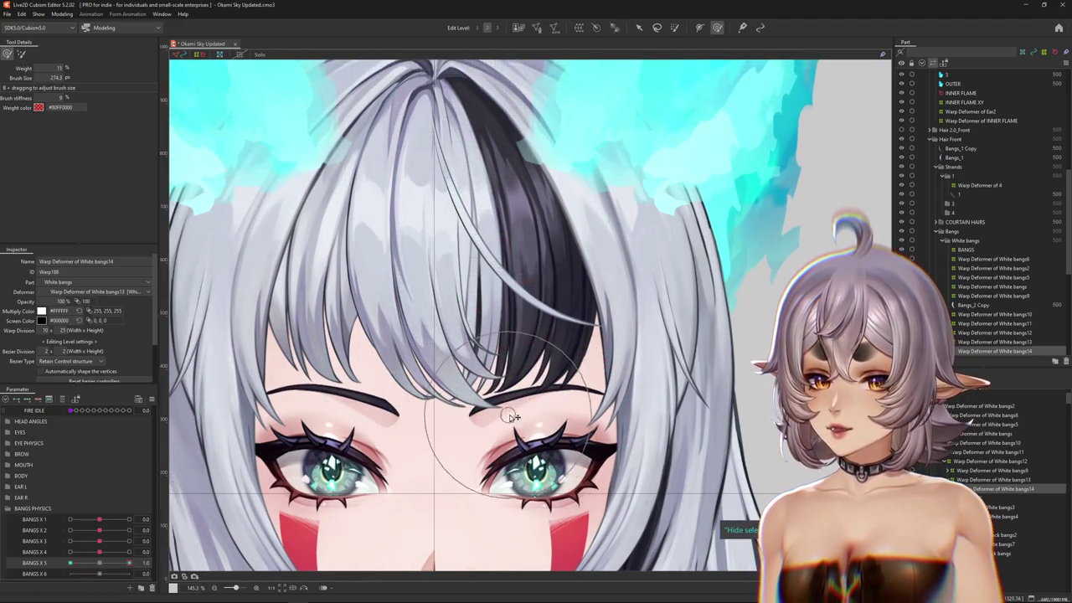
pyautogui.scroll(-2, 502, 436)
pyautogui.scroll(2, 482, 419)
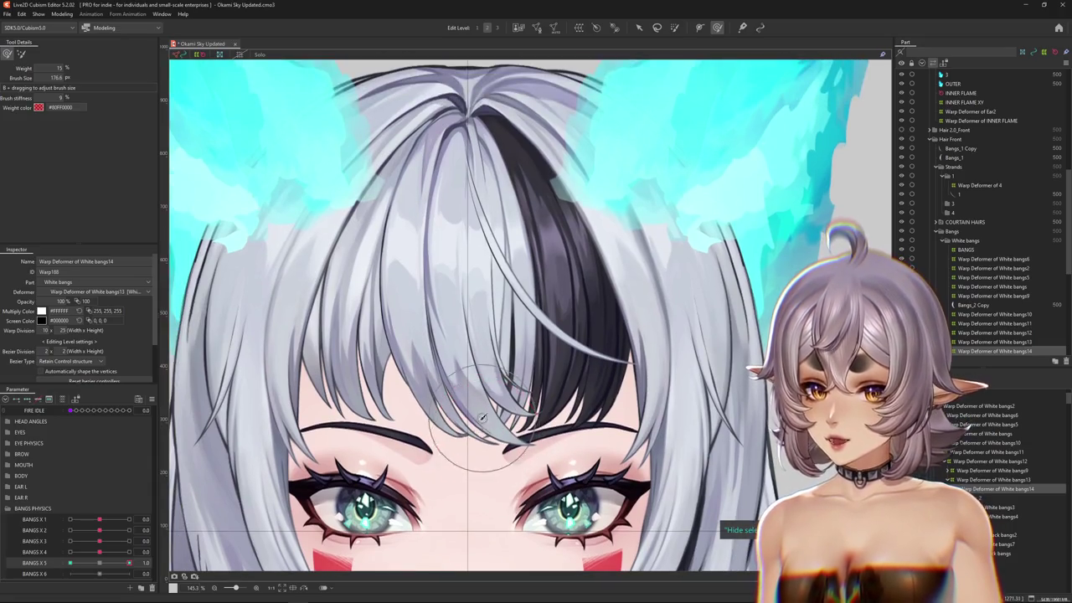
pyautogui.click(101, 563)
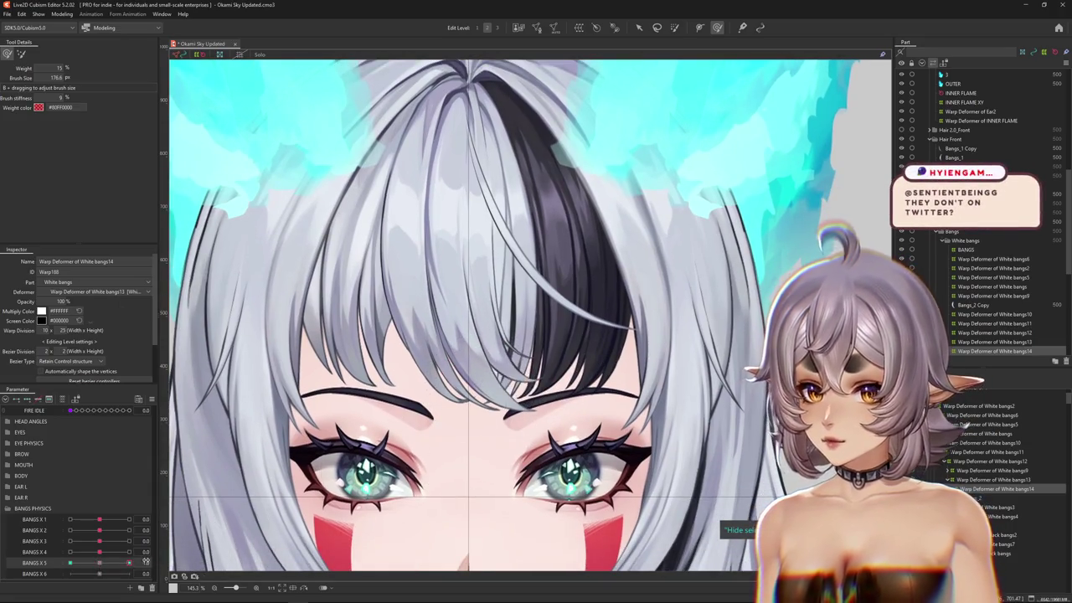
pyautogui.scroll(1, 548, 419)
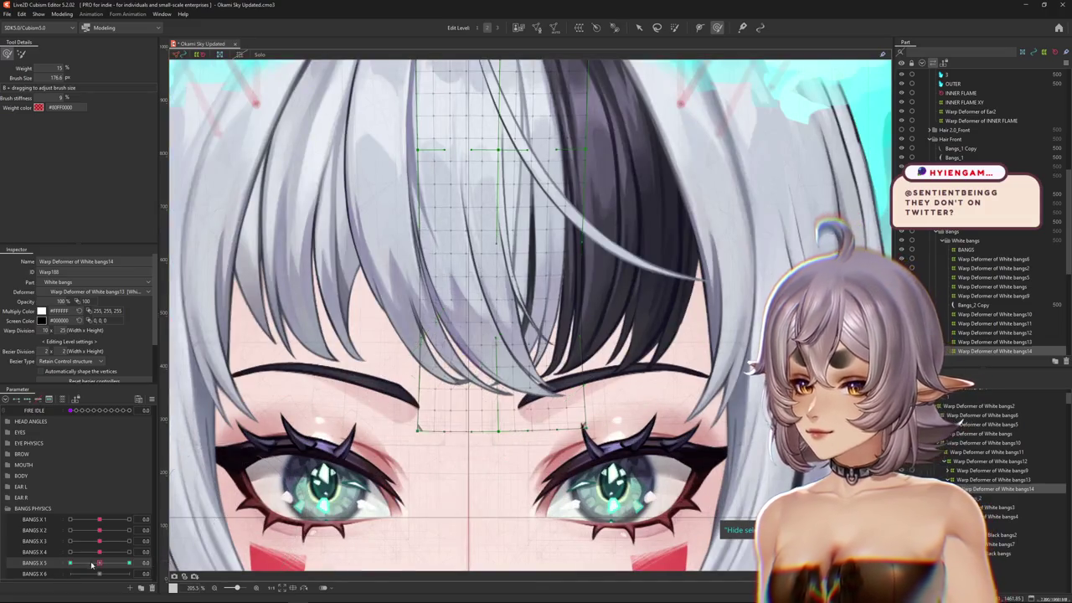
pyautogui.scroll(1, 553, 413)
pyautogui.click(523, 387)
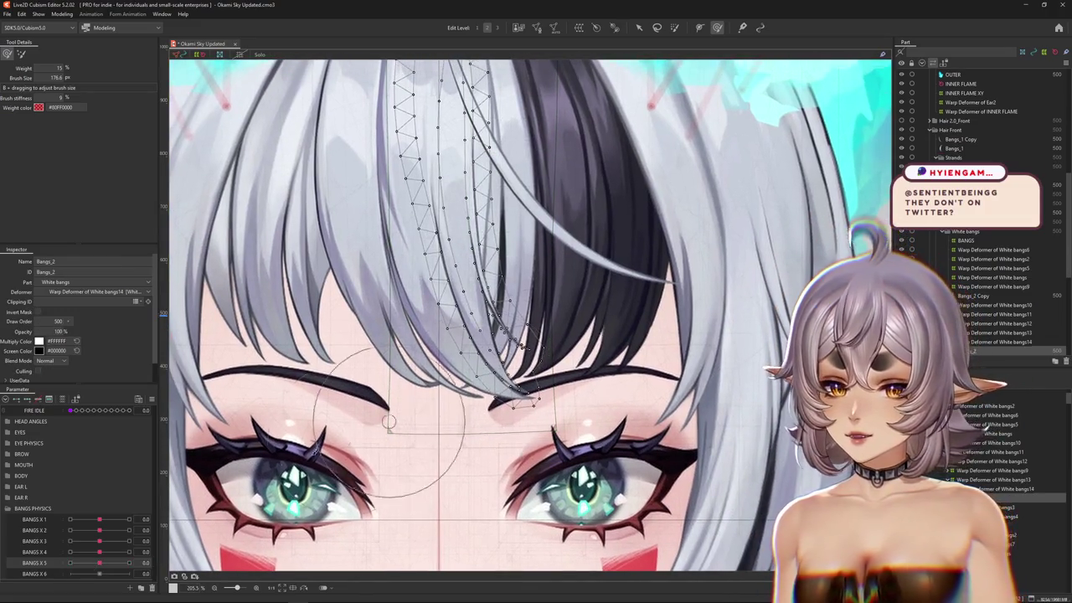
pyautogui.click(99, 564)
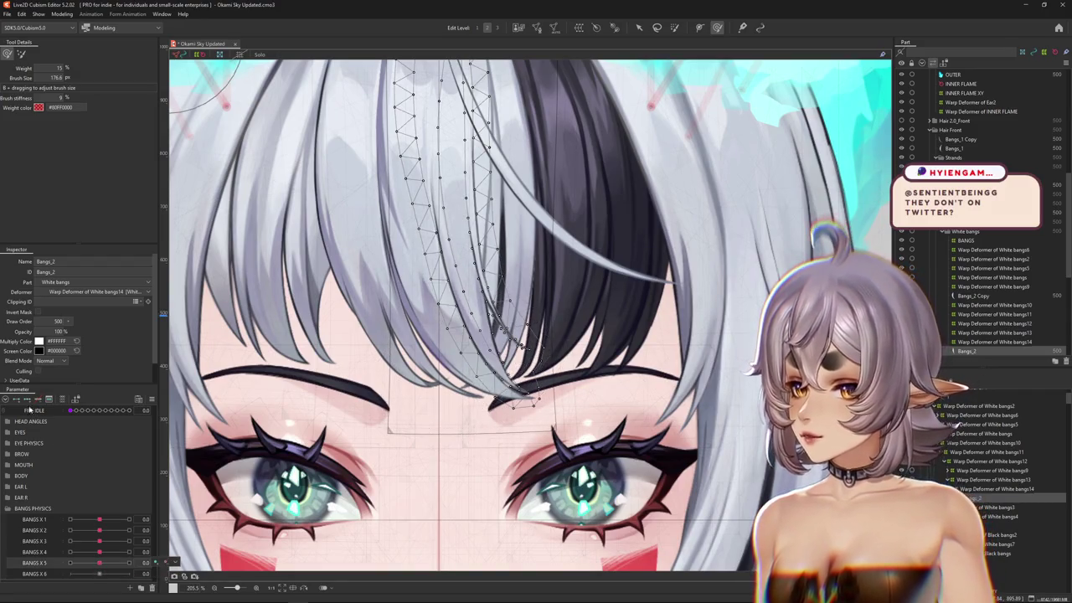
# - Set BANGS X 5 to -1, shrink the brush, and reshape the strand mesh near its tip
pyautogui.moveTo(109, 561); pyautogui.dragTo(70, 563)
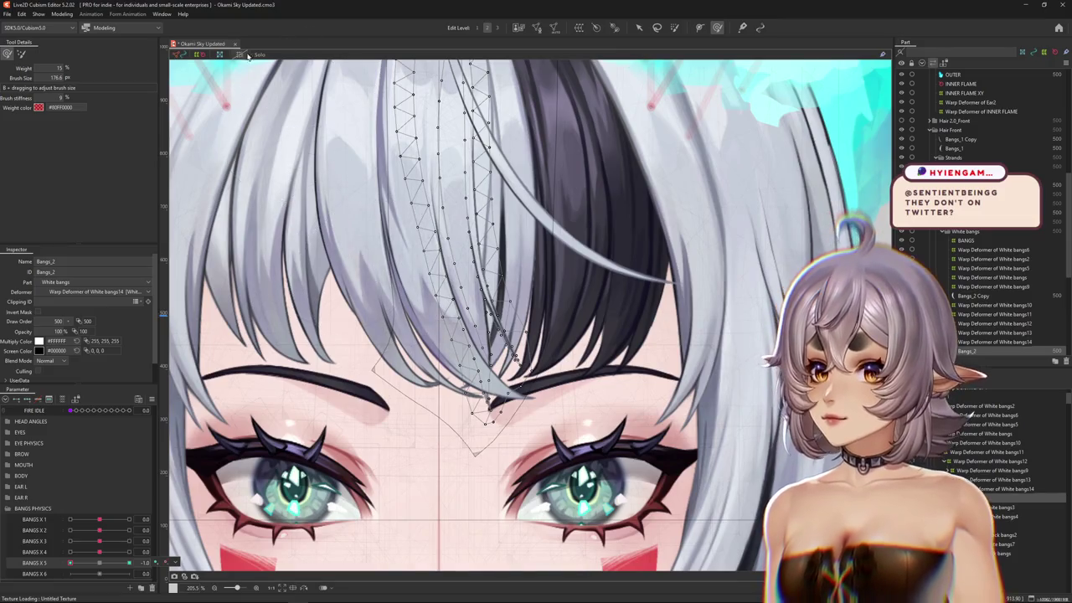
pyautogui.scroll(2, 495, 412)
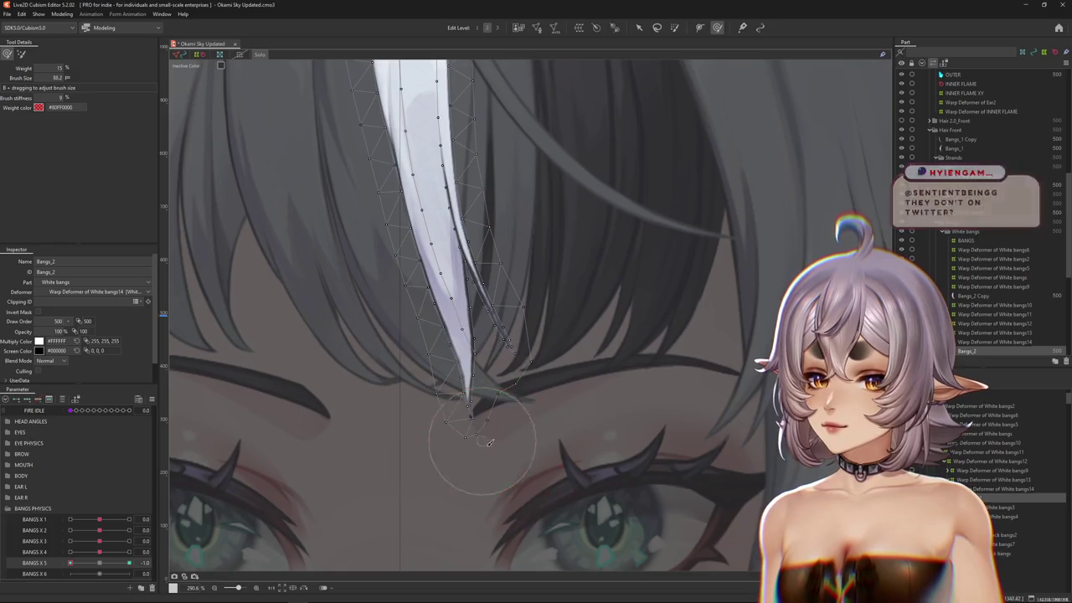
pyautogui.moveTo(454, 463); pyautogui.dragTo(427, 470)
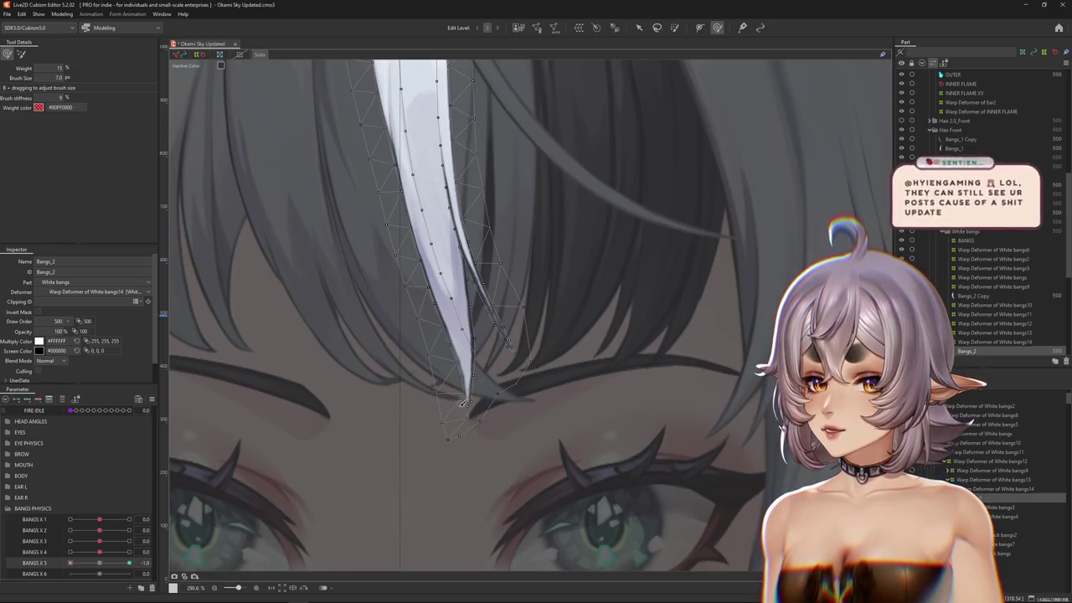
pyautogui.scroll(1, 464, 408)
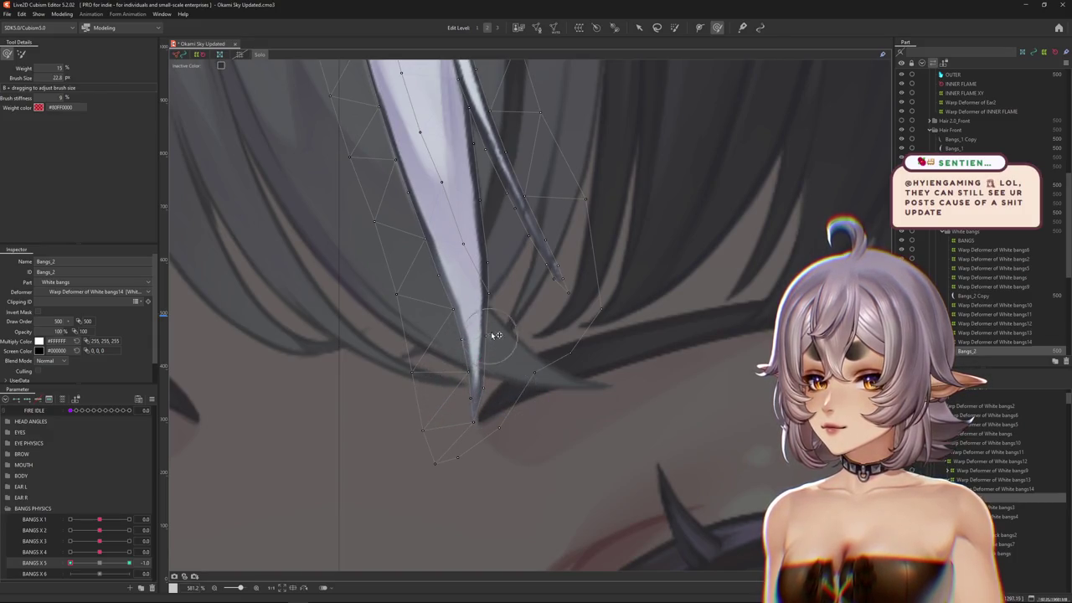
pyautogui.moveTo(491, 299); pyautogui.dragTo(479, 350)
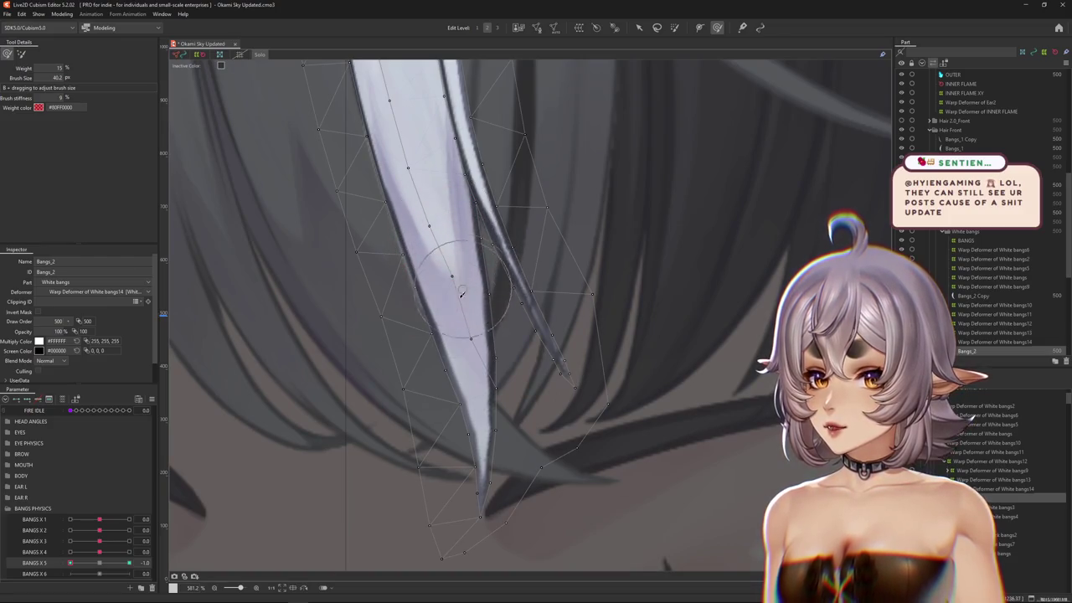
pyautogui.moveTo(460, 294); pyautogui.dragTo(480, 406)
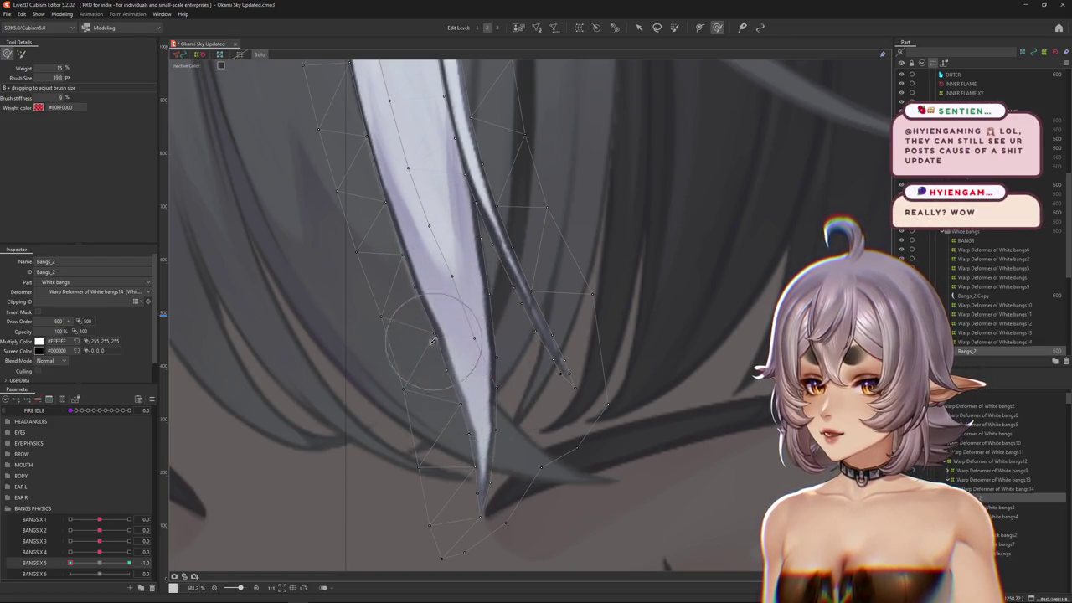
# - Nudge the strand tip's bottom vertex, push the mesh up from the tip, and test the swing
pyautogui.scroll(-2, 491, 502)
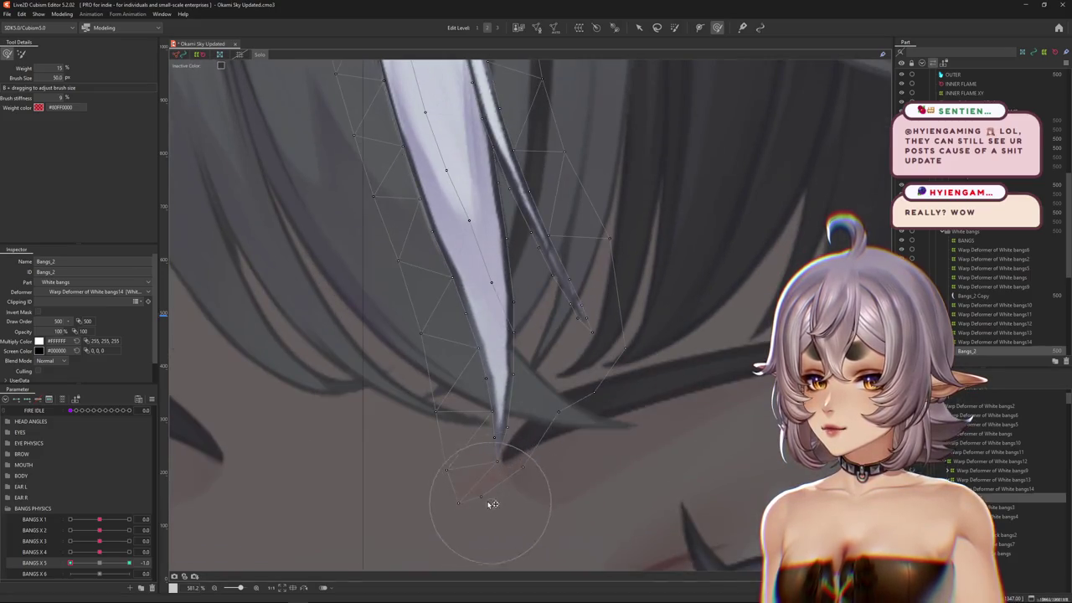
pyautogui.moveTo(504, 522); pyautogui.dragTo(480, 525)
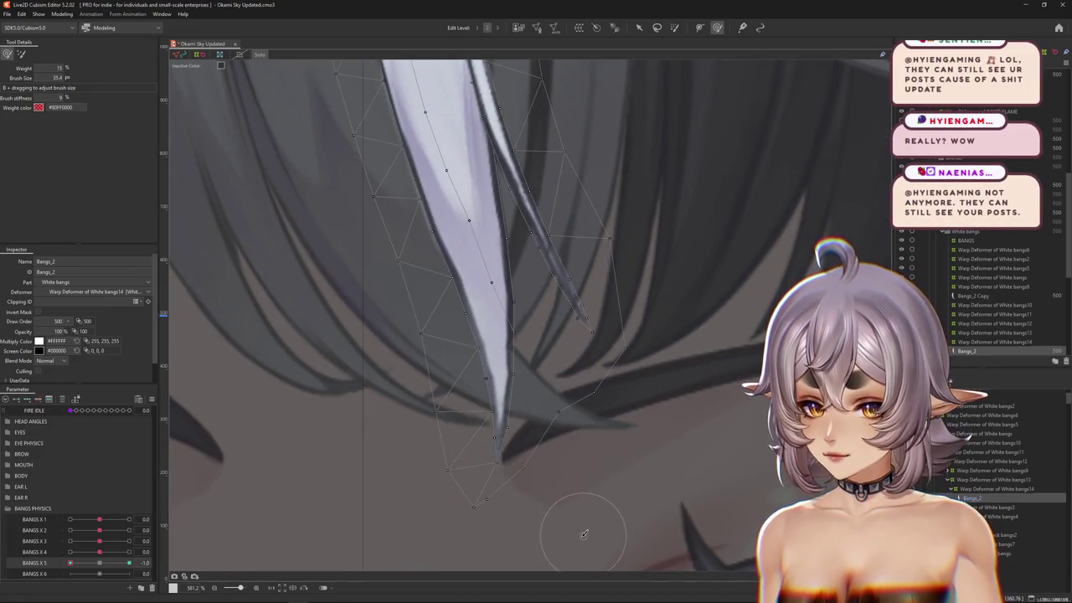
pyautogui.scroll(-2, 580, 501)
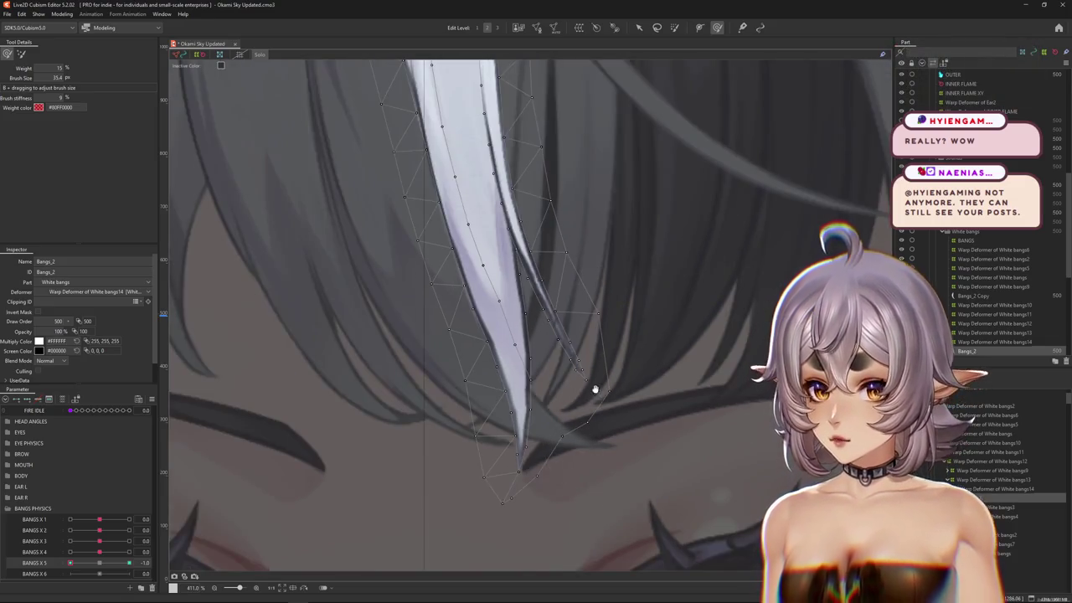
pyautogui.scroll(-1, 587, 394)
pyautogui.scroll(-2, 391, 314)
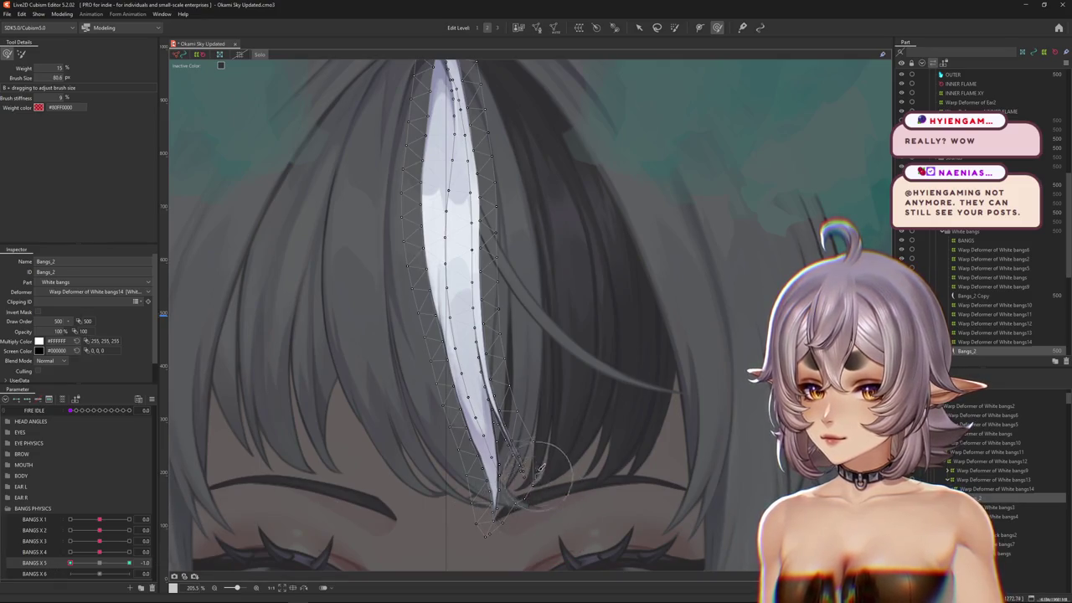
pyautogui.scroll(1, 526, 482)
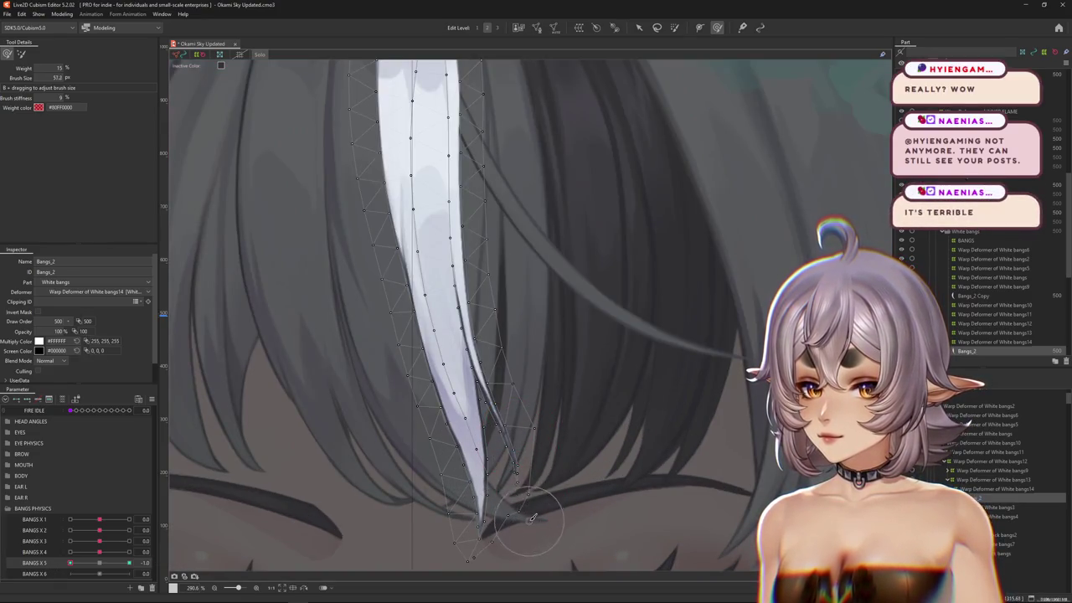
pyautogui.moveTo(545, 498); pyautogui.dragTo(557, 377)
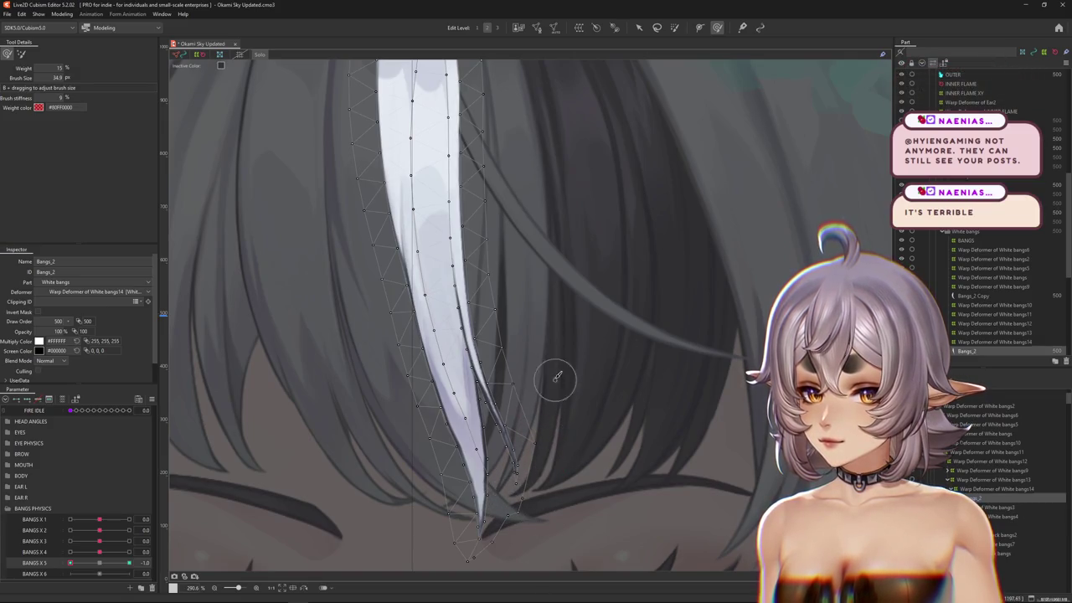
pyautogui.scroll(-2, 566, 470)
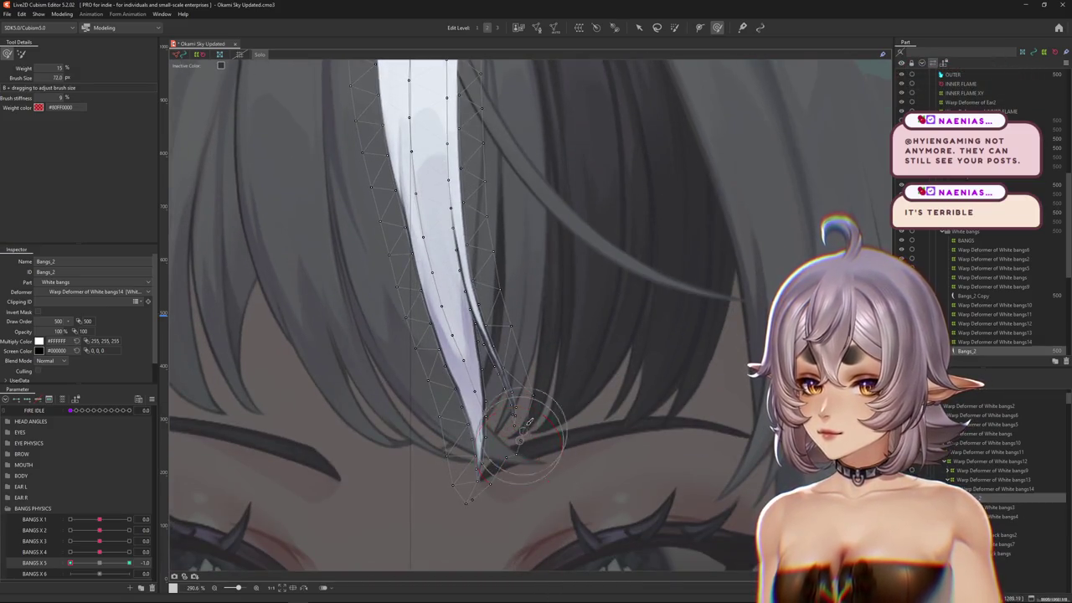
pyautogui.moveTo(520, 418); pyautogui.dragTo(517, 399)
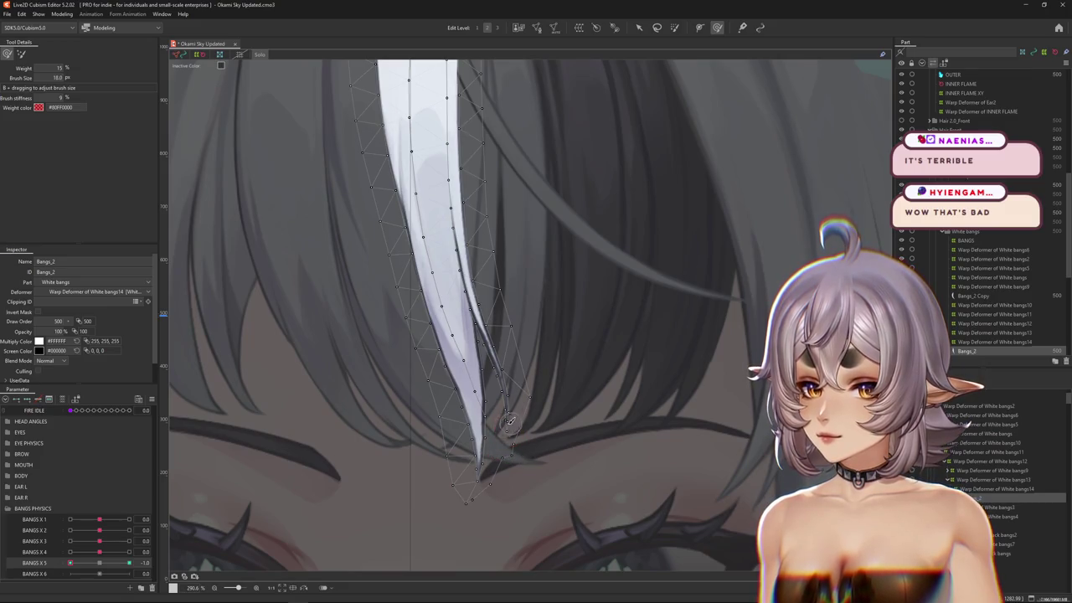
pyautogui.scroll(-2, 440, 384)
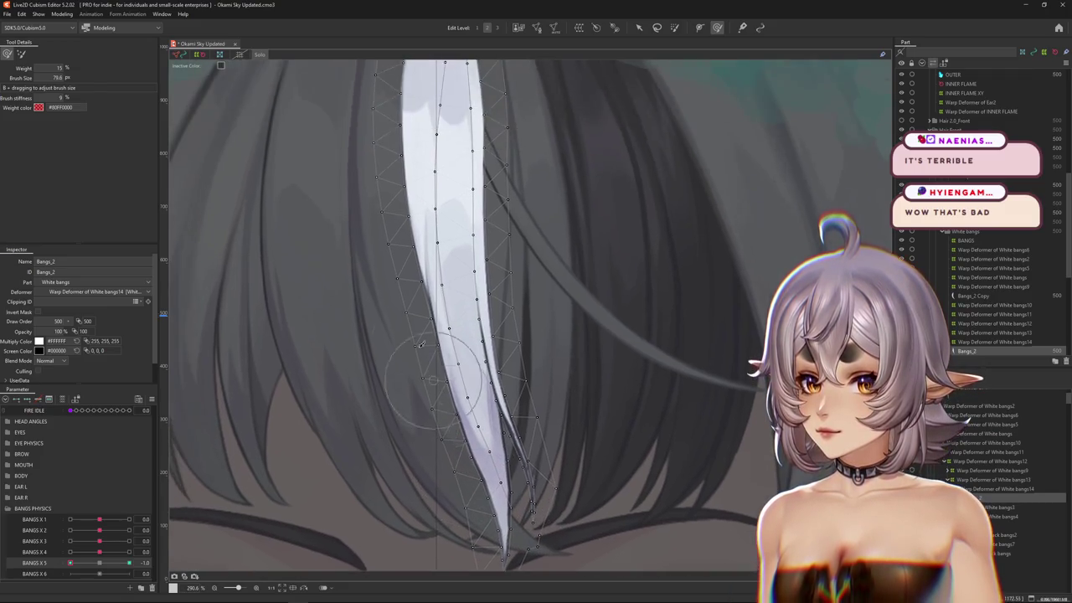
pyautogui.scroll(-2, 439, 383)
pyautogui.click(97, 566)
pyautogui.moveTo(60, 567)
pyautogui.mouseDown()
pyautogui.moveTo(88, 565)
pyautogui.moveTo(59, 567)
pyautogui.mouseUp()
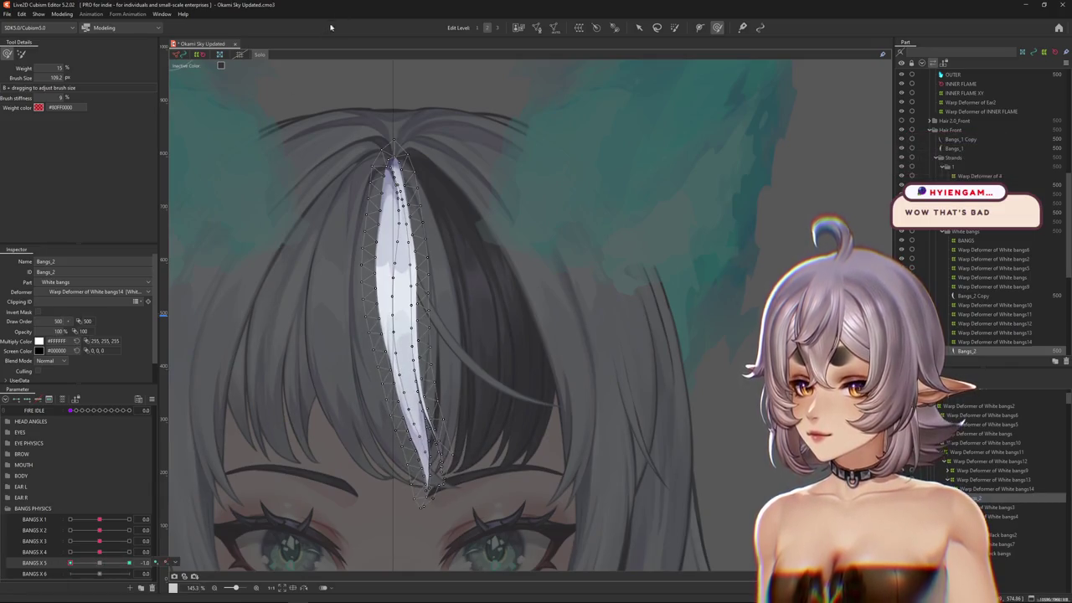
# - Turn off inactive colour and set BANGS X 5's extended interpolation to SNS, then swing the bangs left
pyautogui.click(260, 57)
pyautogui.moveTo(77, 565); pyautogui.dragTo(102, 562)
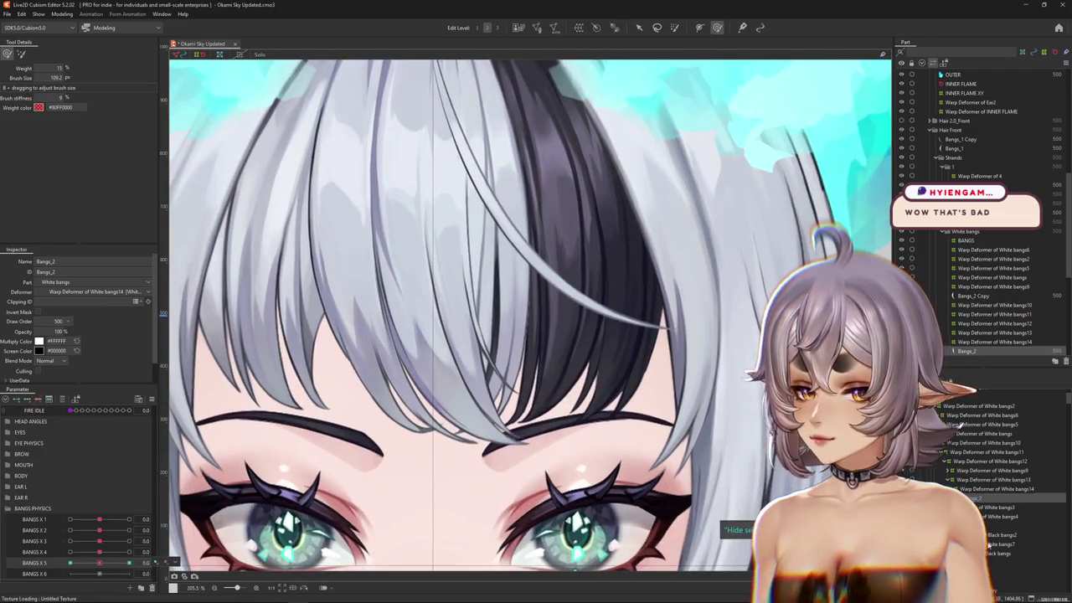
pyautogui.rightClick(162, 561)
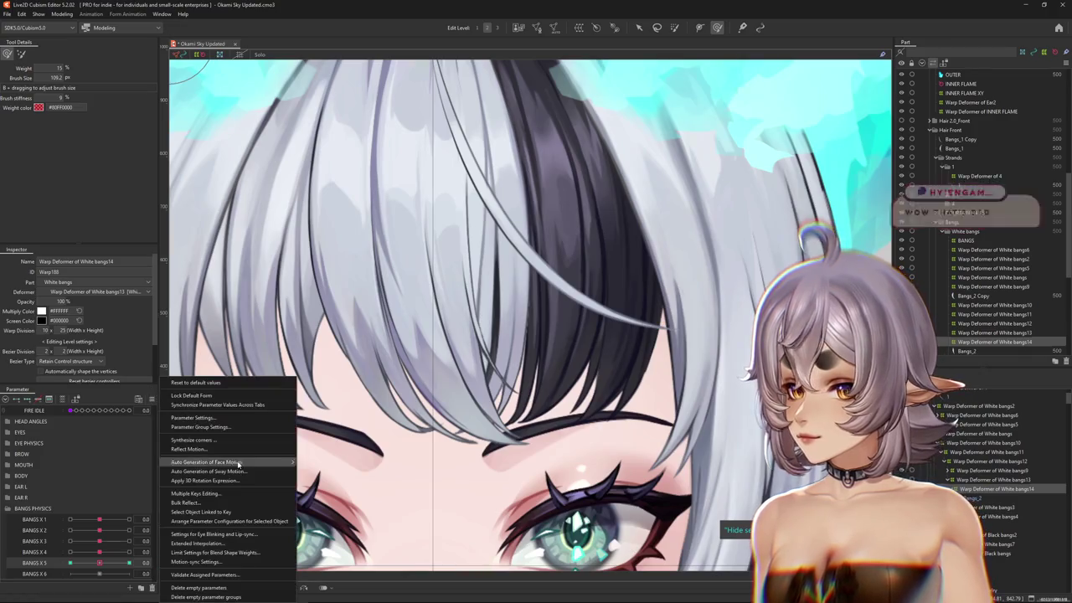
pyautogui.click(271, 473)
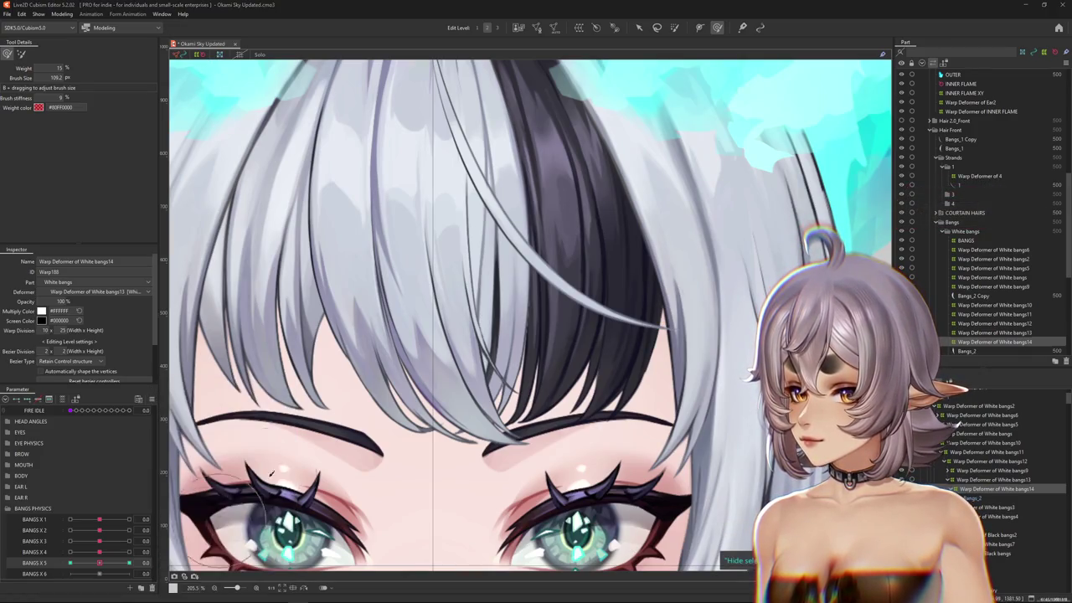
pyautogui.moveTo(517, 279)
pyautogui.mouseDown()
pyautogui.moveTo(436, 258)
pyautogui.moveTo(445, 242)
pyautogui.mouseUp()
pyautogui.moveTo(448, 240); pyautogui.dragTo(453, 237)
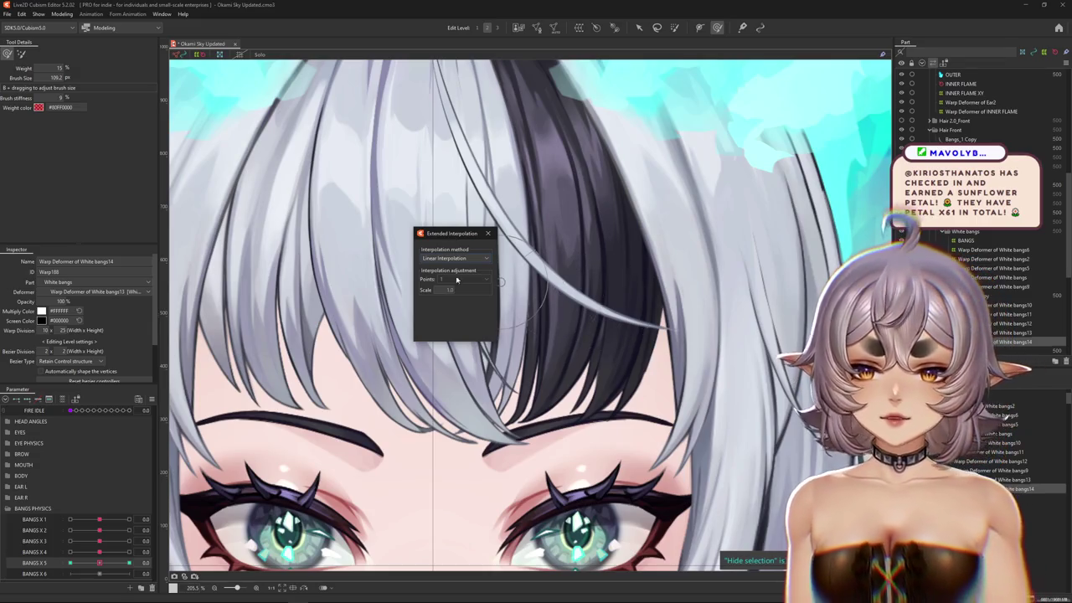
pyautogui.click(456, 258)
pyautogui.click(452, 279)
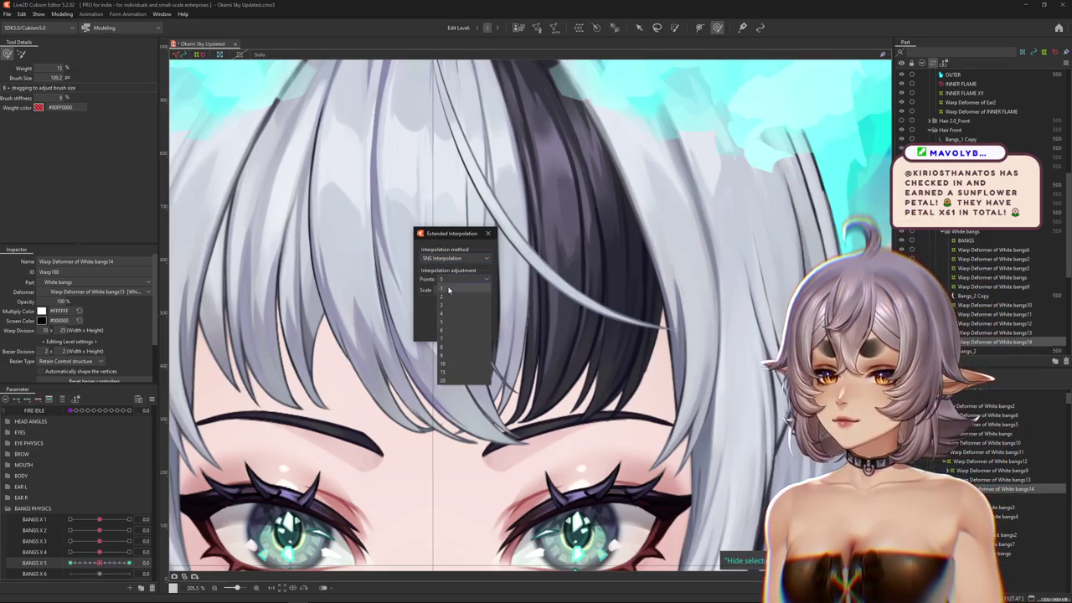
pyautogui.click(488, 233)
pyautogui.scroll(-3, 222, 374)
pyautogui.moveTo(101, 562)
pyautogui.mouseDown()
pyautogui.moveTo(51, 564)
pyautogui.moveTo(134, 548)
pyautogui.moveTo(58, 553)
pyautogui.mouseUp()
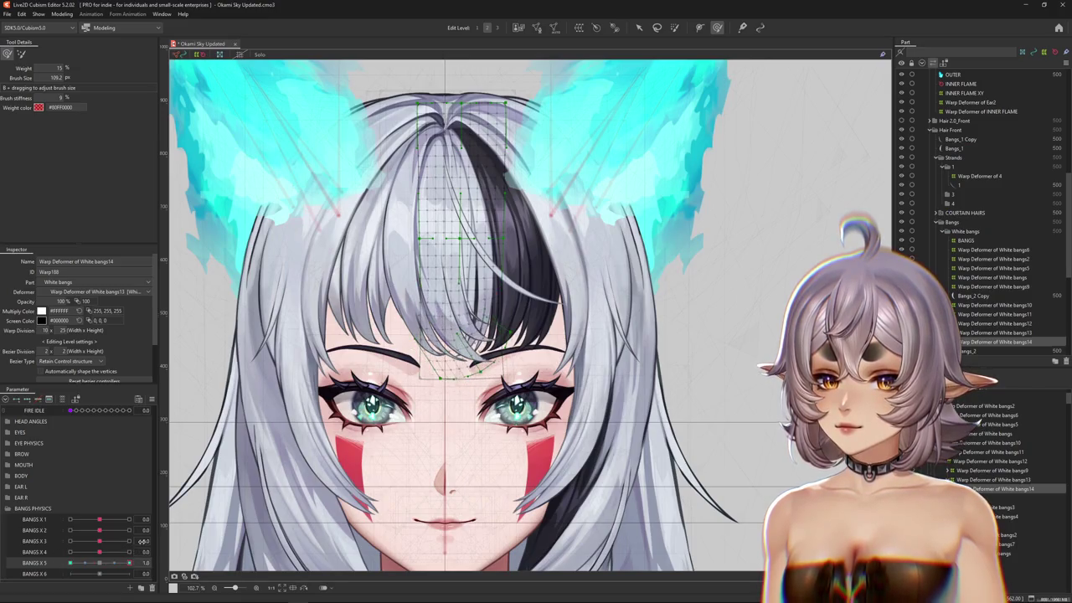
# - Reshape the lower corner of the bangs warp grid with an enlarged brush
pyautogui.scroll(5, 481, 350)
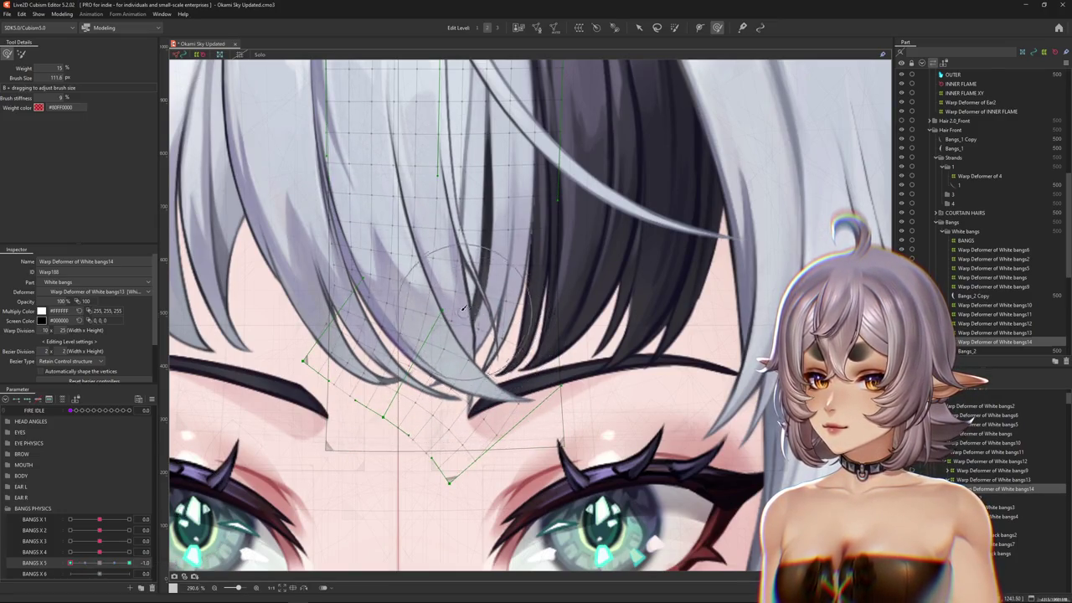
pyautogui.moveTo(424, 422); pyautogui.dragTo(371, 450)
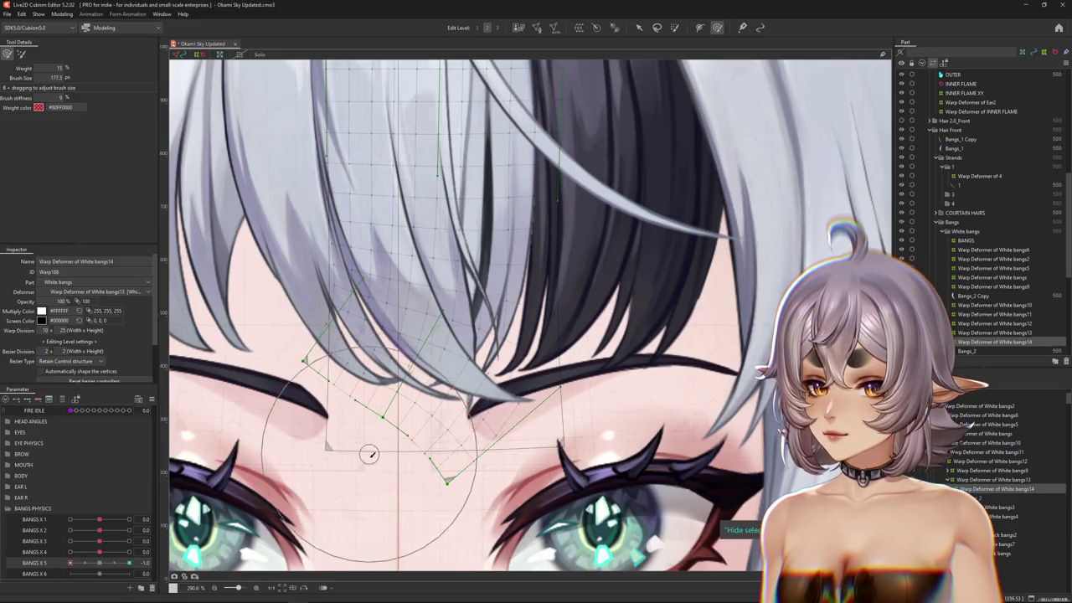
pyautogui.moveTo(256, 327); pyautogui.dragTo(376, 441)
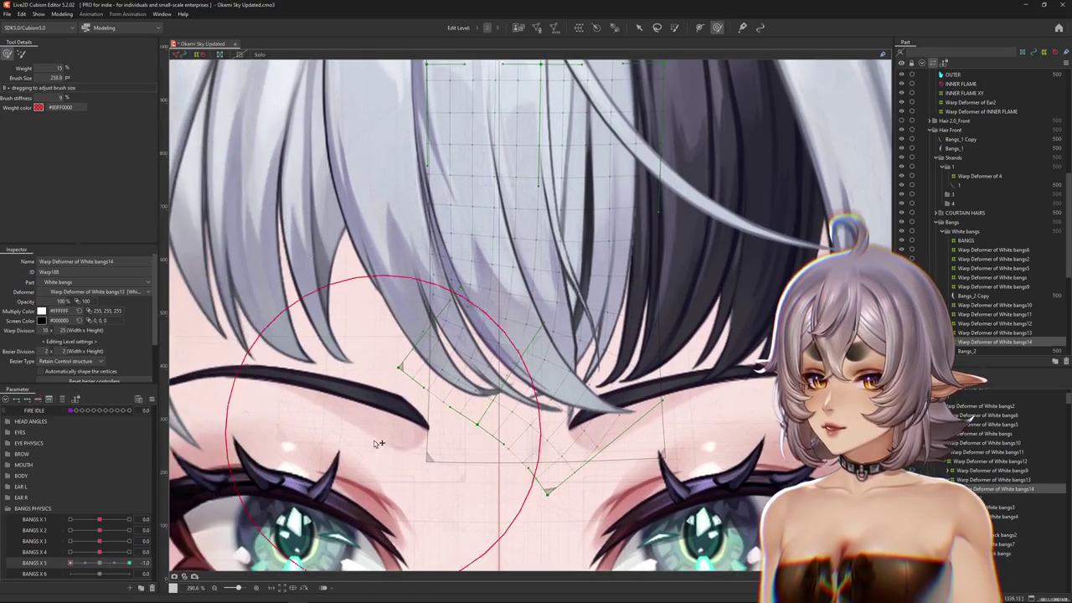
pyautogui.scroll(2, 318, 393)
pyautogui.scroll(1, 464, 425)
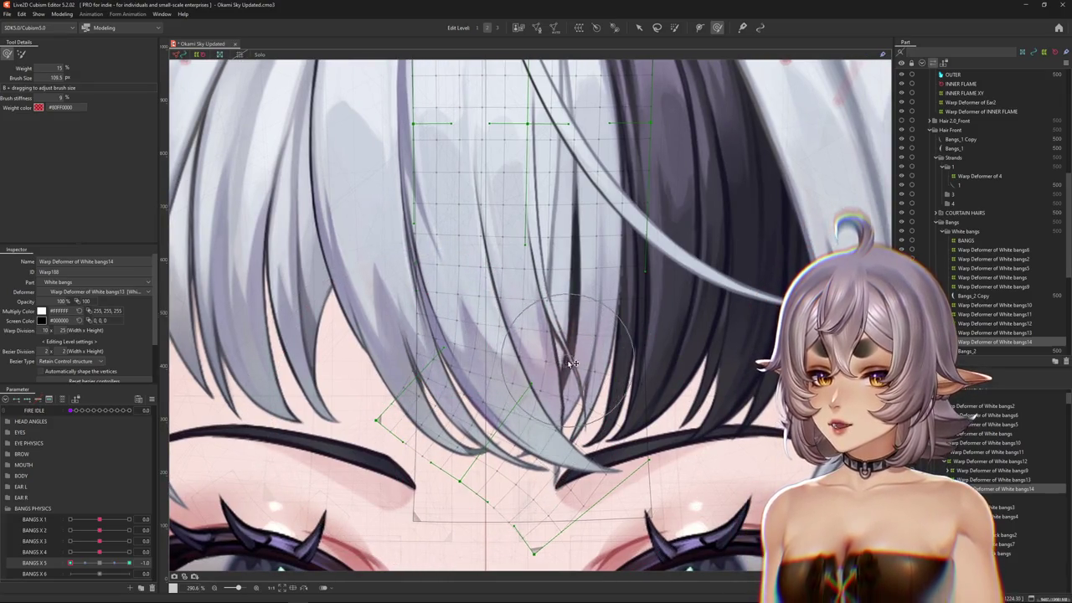
pyautogui.moveTo(576, 439); pyautogui.dragTo(543, 377)
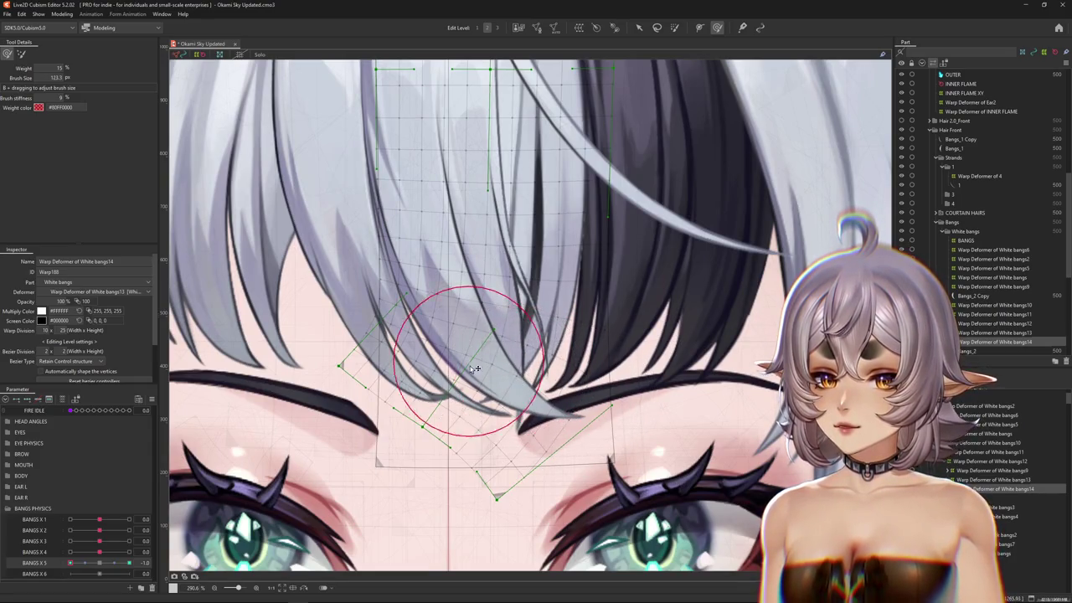
# - Broaden the brush to deform the bangs tips further, then return BANGS X 5 to neutral
pyautogui.moveTo(342, 309); pyautogui.dragTo(395, 359)
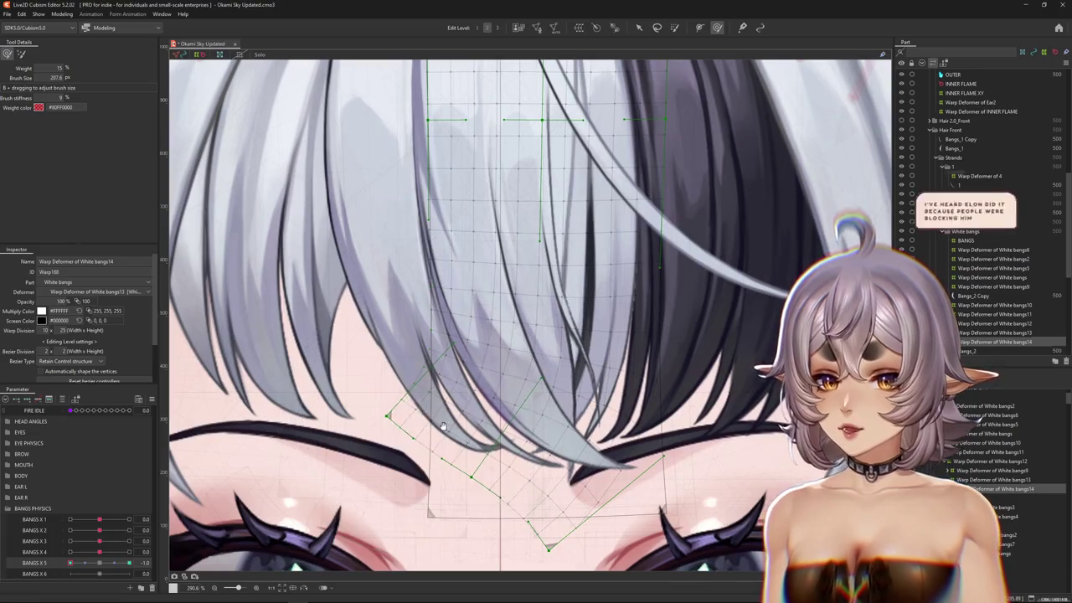
pyautogui.scroll(-4, 443, 427)
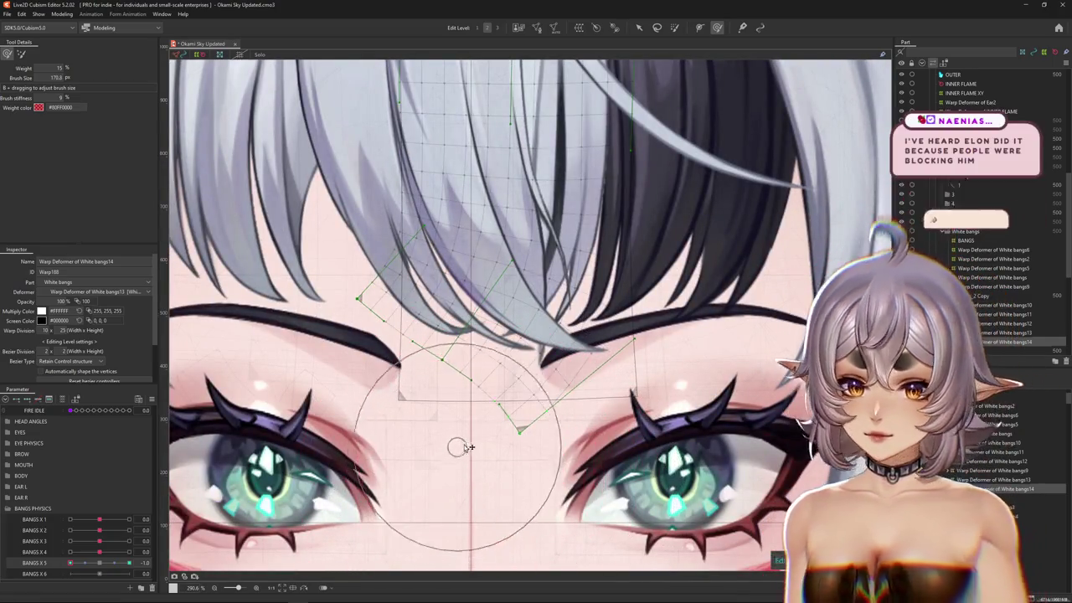
pyautogui.moveTo(465, 447); pyautogui.dragTo(419, 395)
pyautogui.scroll(2, 419, 419)
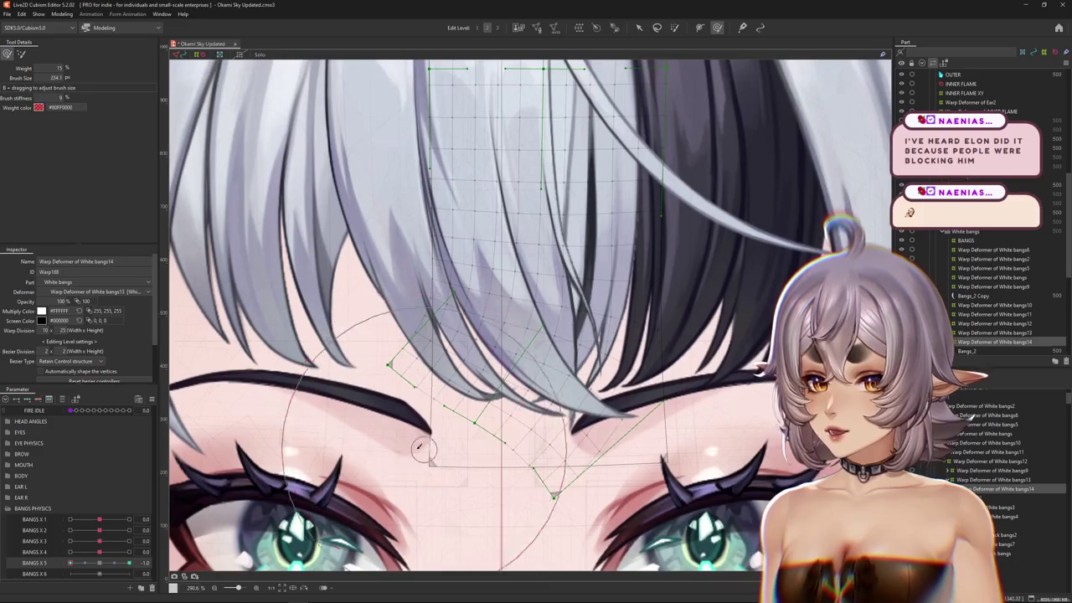
pyautogui.scroll(-3, 382, 456)
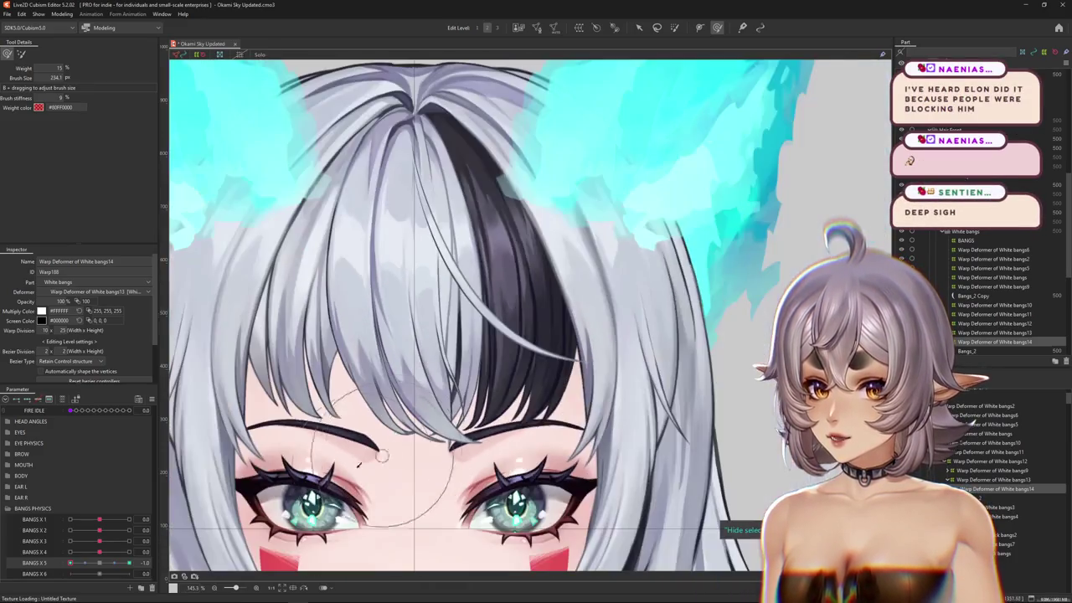
pyautogui.moveTo(103, 558); pyautogui.dragTo(102, 568)
pyautogui.moveTo(243, 481); pyautogui.dragTo(360, 471)
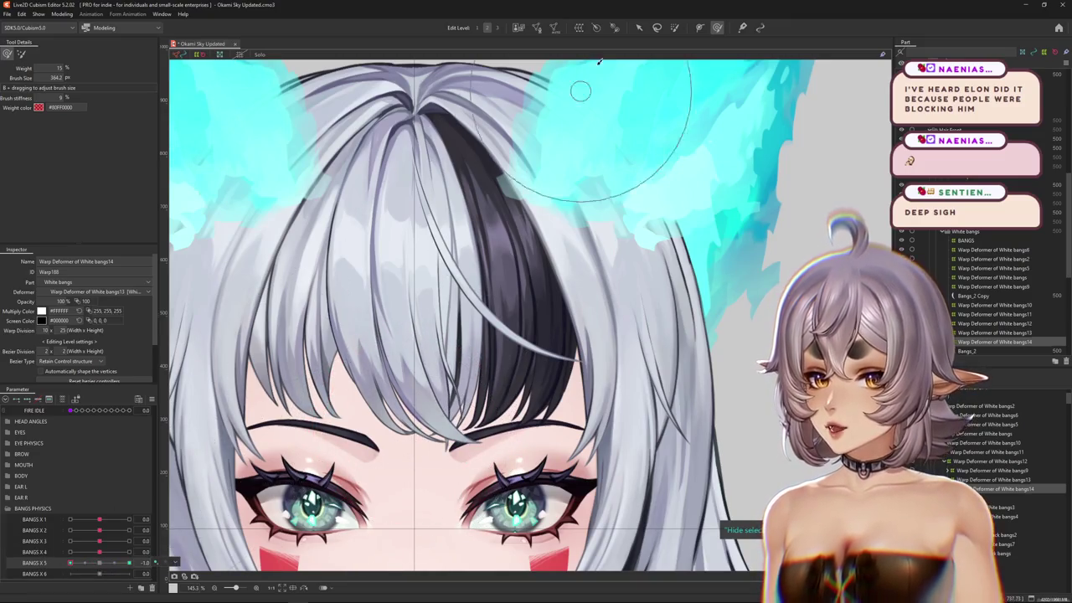
pyautogui.click(675, 28)
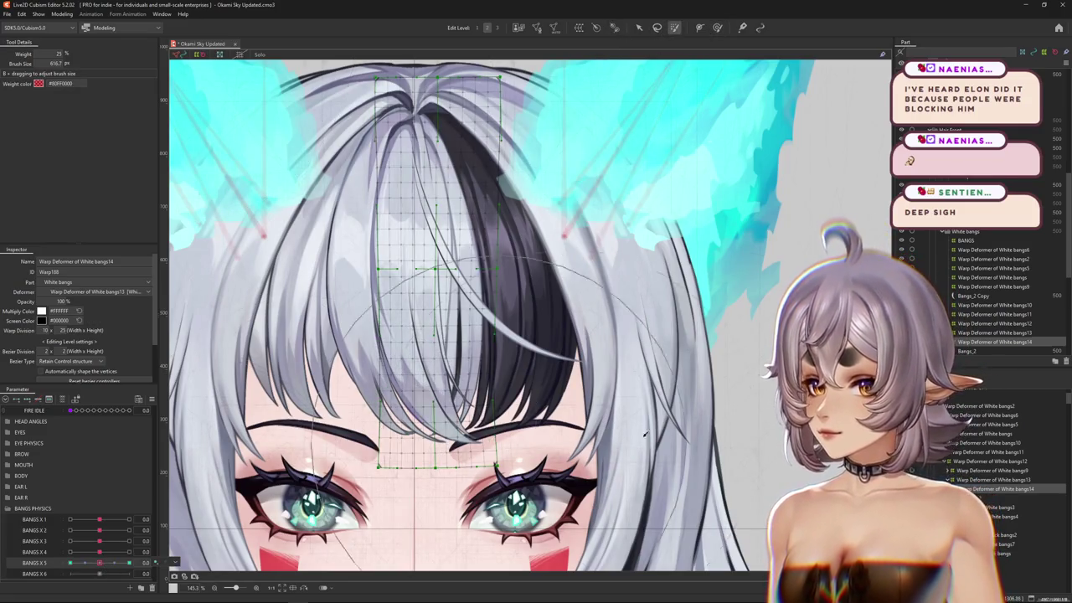
# - Weight-paint the top of Warp Deformer of White bangs14 red, fading downward
pyautogui.click(381, 241)
pyautogui.moveTo(383, 239); pyautogui.dragTo(436, 168)
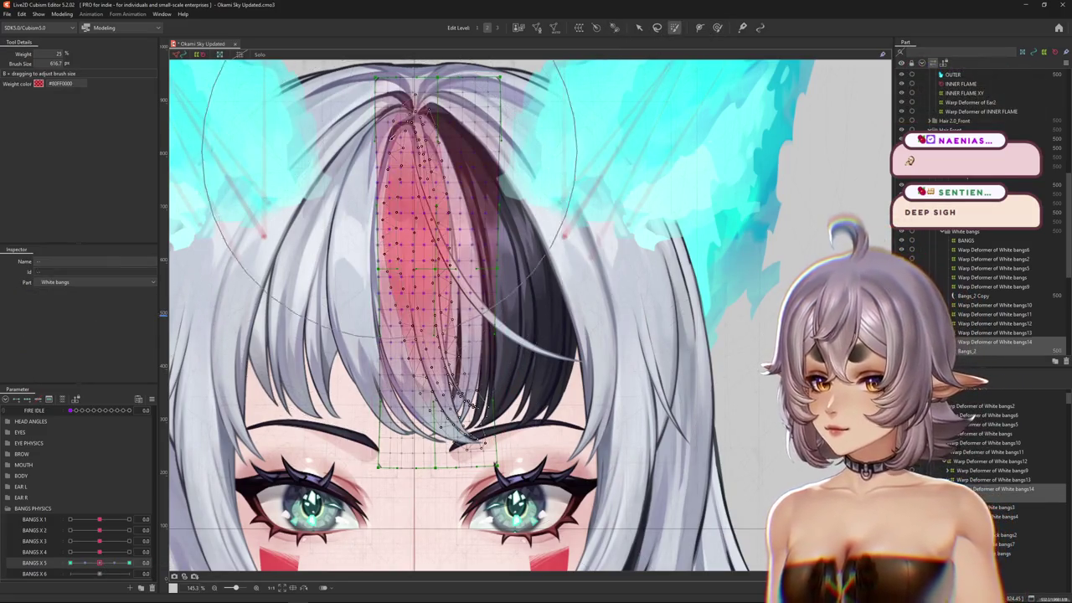
pyautogui.click(98, 564)
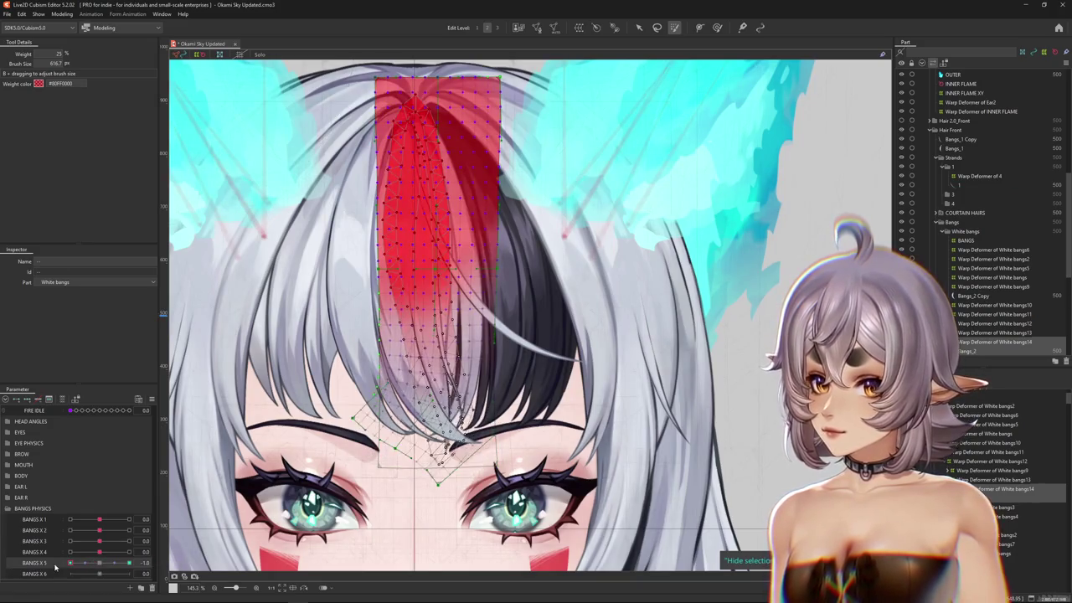
pyautogui.click(155, 562)
pyautogui.click(189, 563)
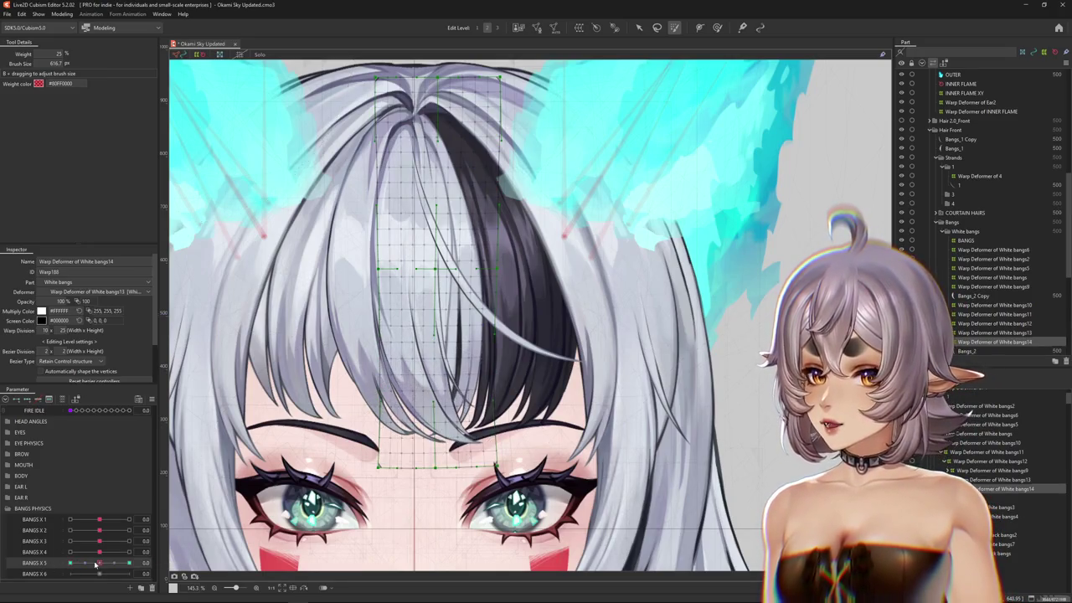
pyautogui.moveTo(381, 168); pyautogui.dragTo(390, 153)
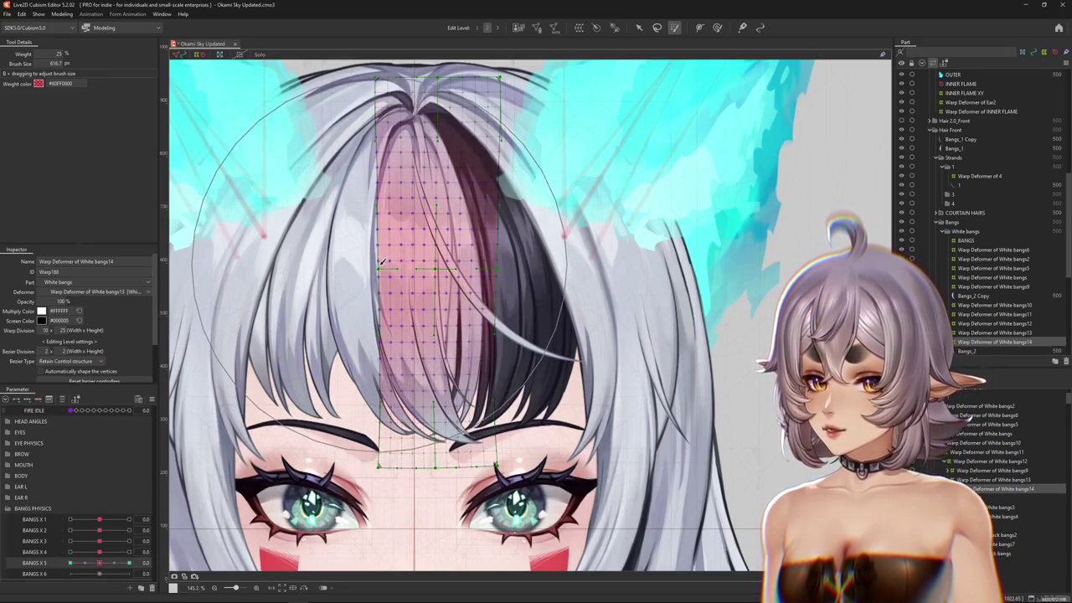
# - Test the bangs bend with BANGS X 5 at -1, 0 and 1
pyautogui.click(70, 563)
pyautogui.click(99, 561)
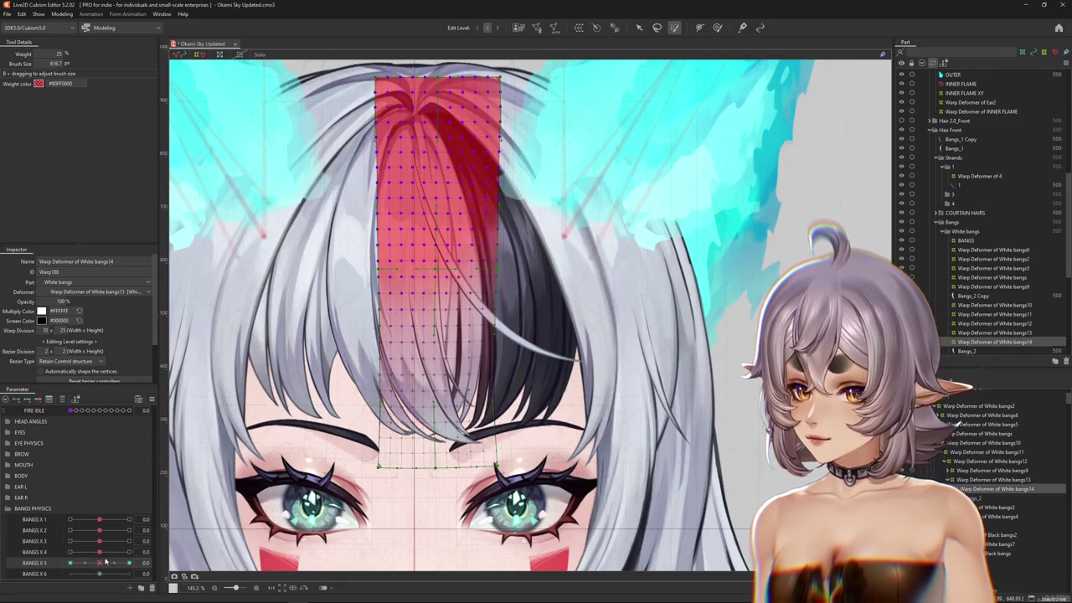
pyautogui.click(128, 563)
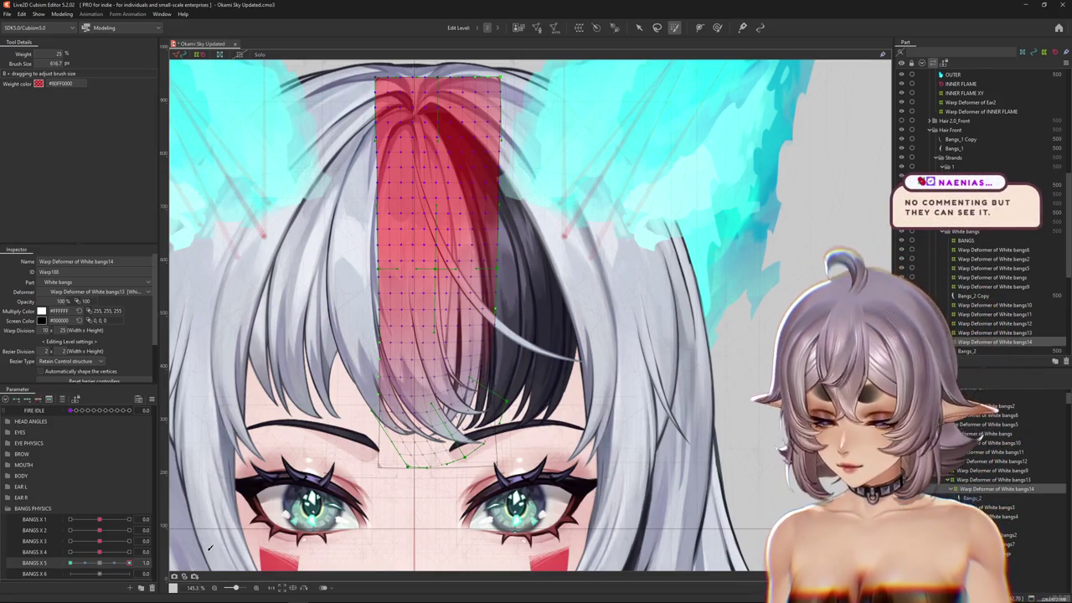
pyautogui.scroll(-3, 482, 251)
pyautogui.scroll(-3, 482, 252)
pyautogui.scroll(5, 444, 332)
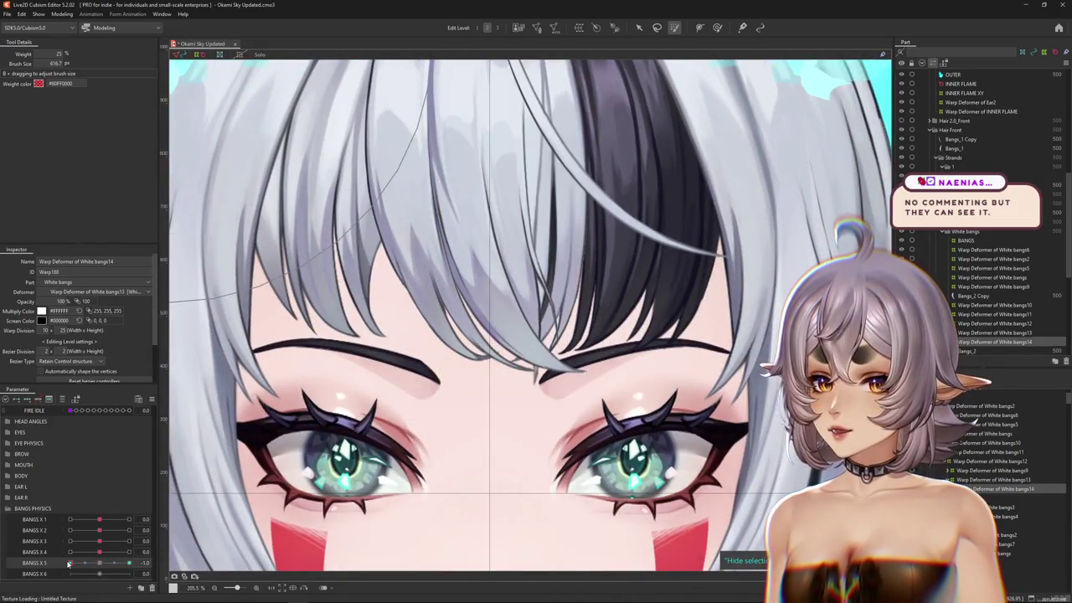
pyautogui.scroll(-2, 494, 209)
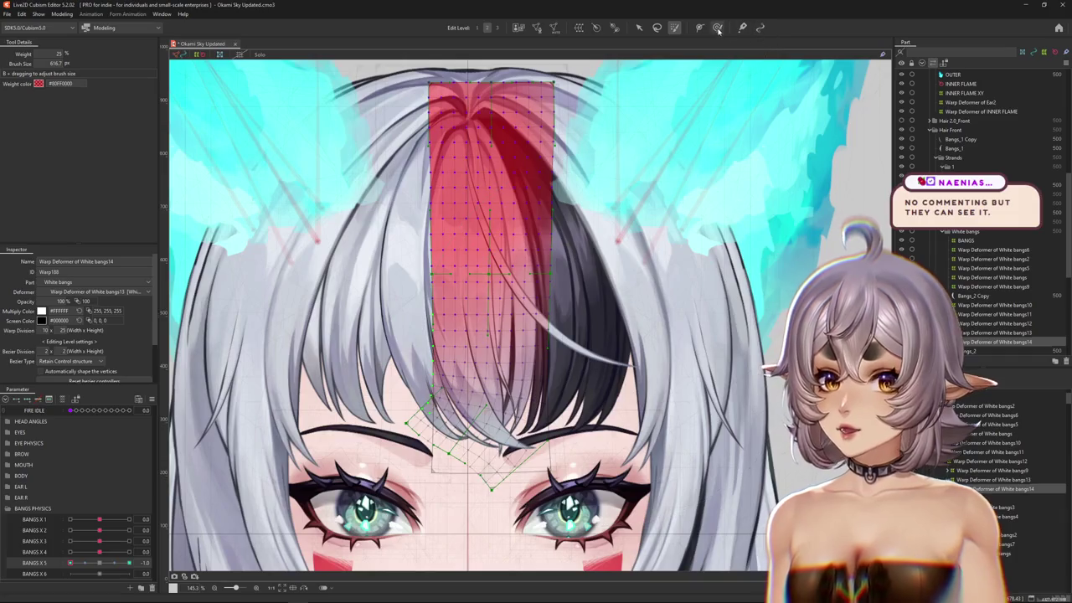
# - Switch to the Deform Brush and zoom the canvas out to the whole face
pyautogui.click(718, 28)
pyautogui.scroll(2, 507, 381)
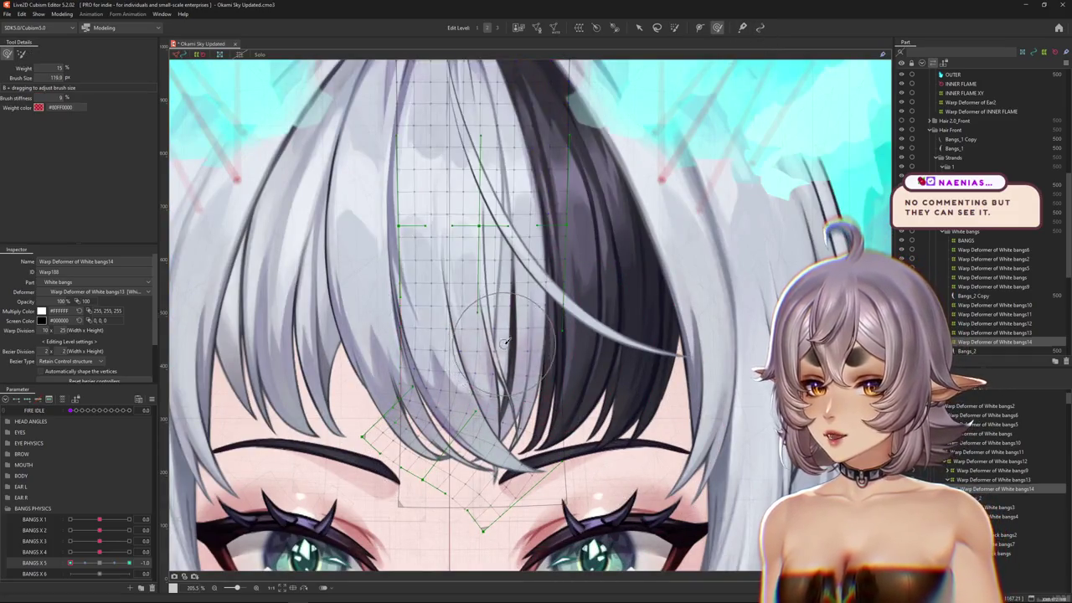
pyautogui.scroll(-3, 521, 377)
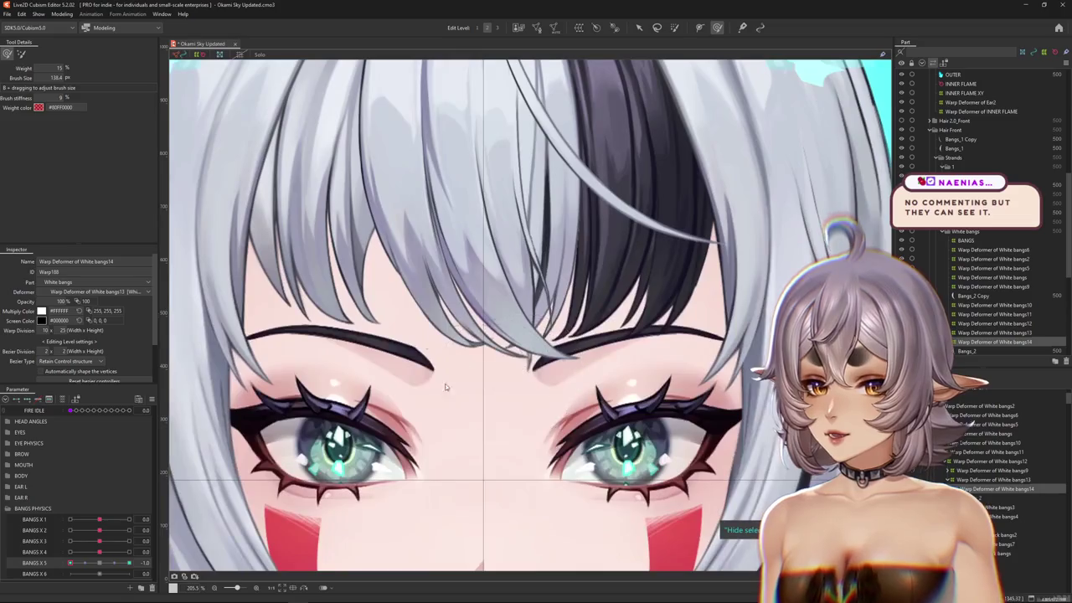
pyautogui.scroll(1, 411, 387)
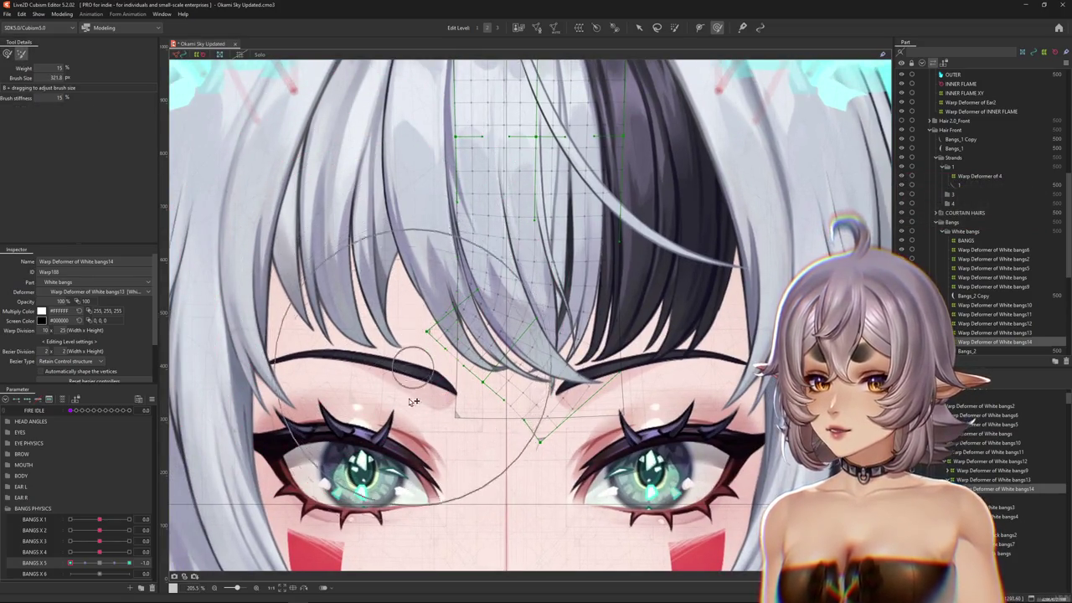
pyautogui.scroll(1, 374, 425)
pyautogui.scroll(1, 375, 425)
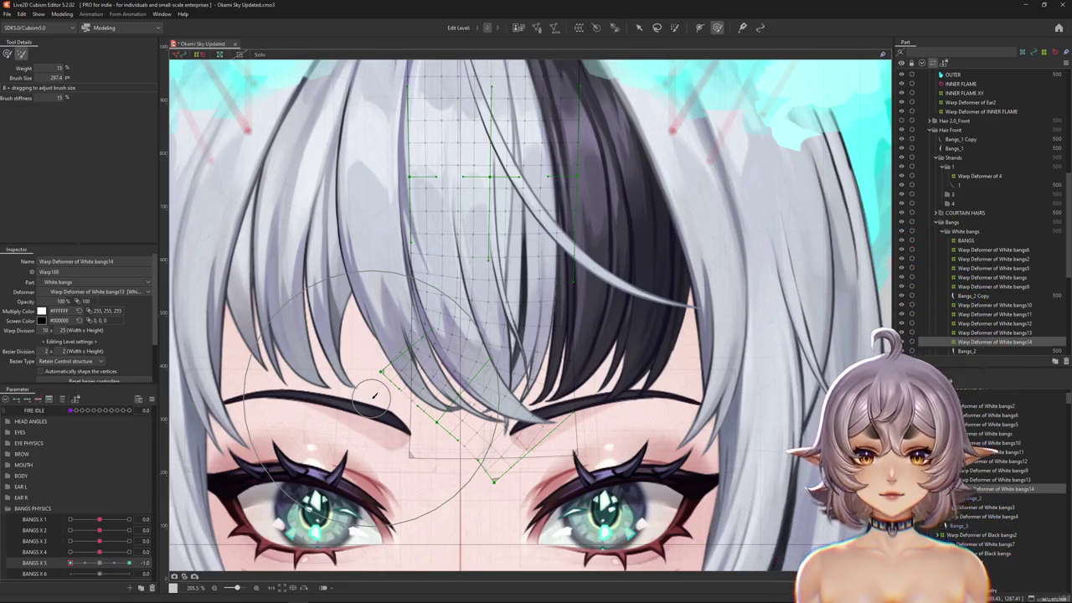
pyautogui.scroll(-2, 379, 392)
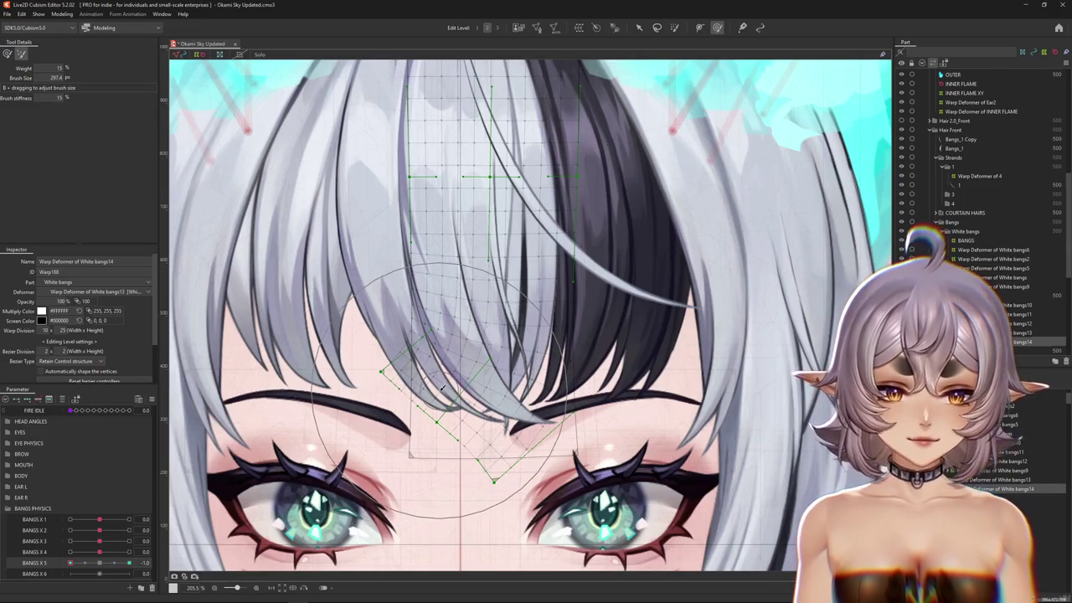
pyautogui.scroll(-2, 548, 325)
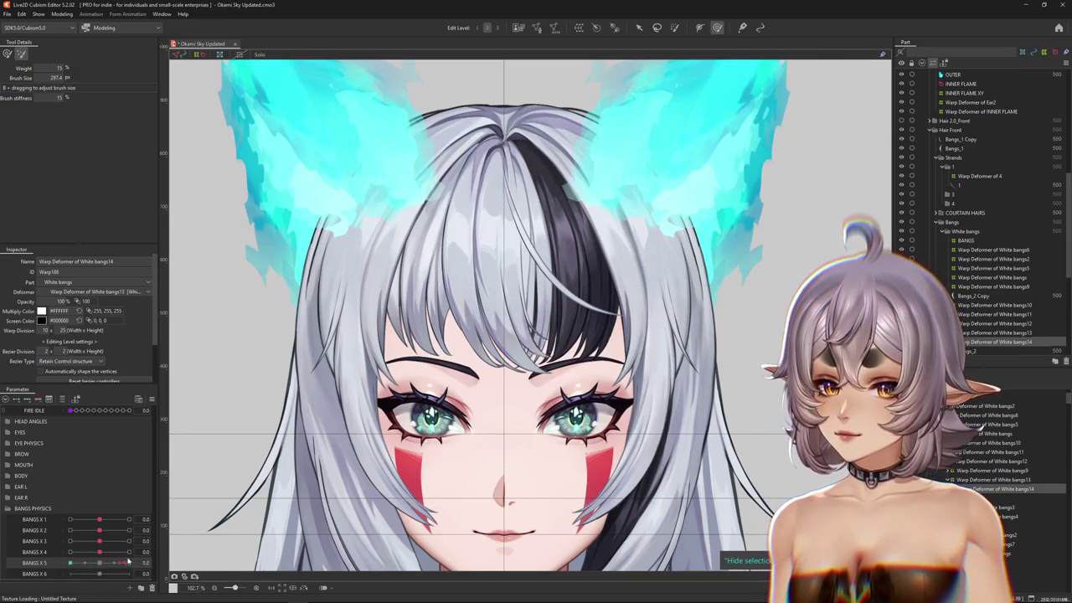
# - Reselect the bangs warp deformer, enlarge the brush, and ease BANGS X 5 toward neutral
pyautogui.press('Down')
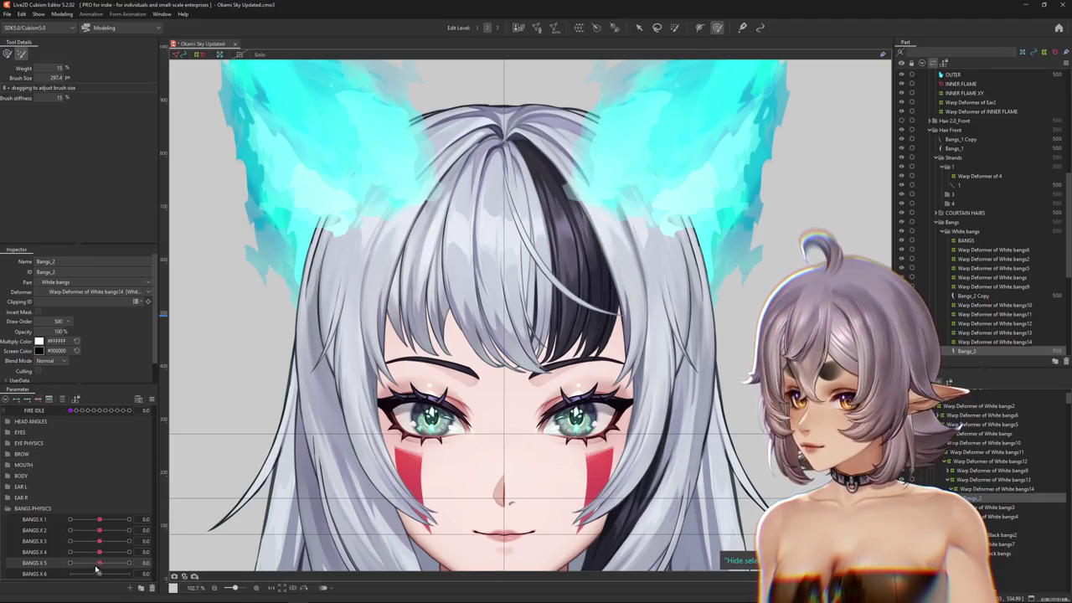
pyautogui.press('Up')
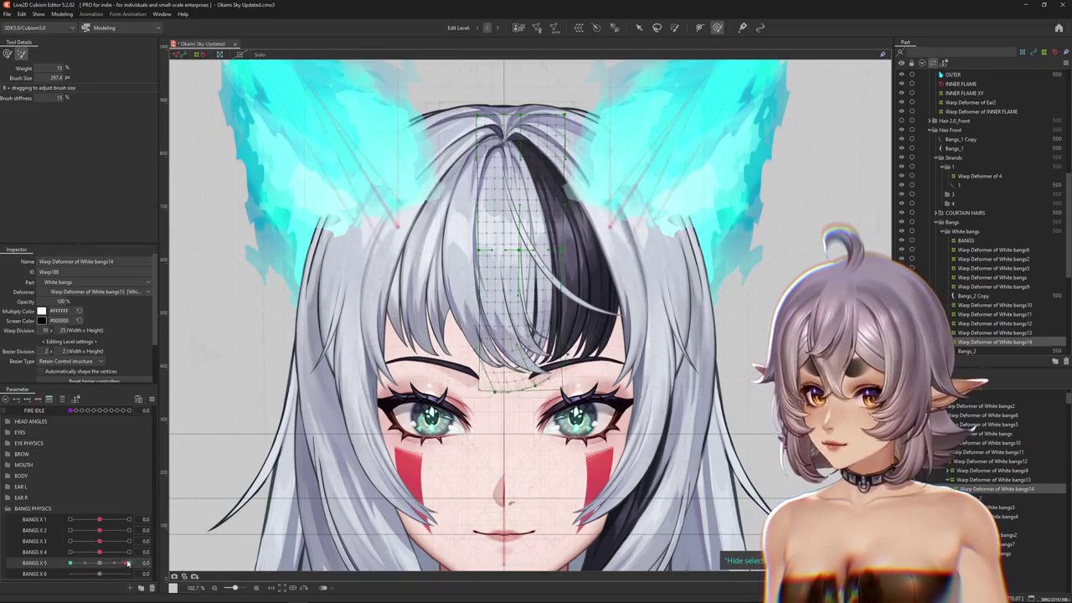
pyautogui.moveTo(127, 564); pyautogui.dragTo(101, 563)
pyautogui.moveTo(248, 522); pyautogui.dragTo(463, 429)
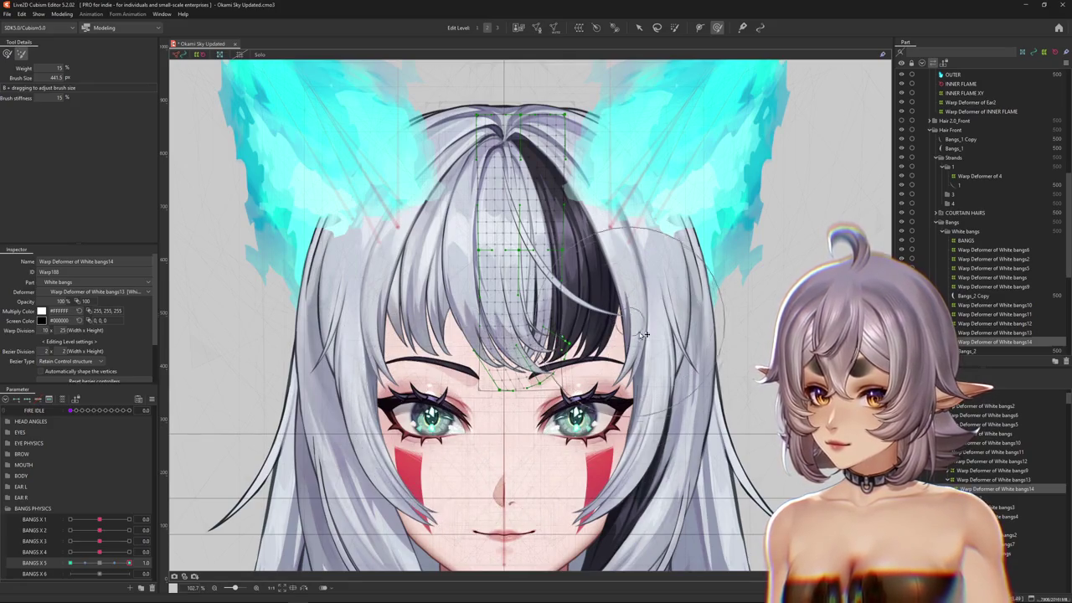
pyautogui.moveTo(129, 563)
pyautogui.mouseDown()
pyautogui.moveTo(96, 563)
pyautogui.moveTo(120, 566)
pyautogui.mouseUp()
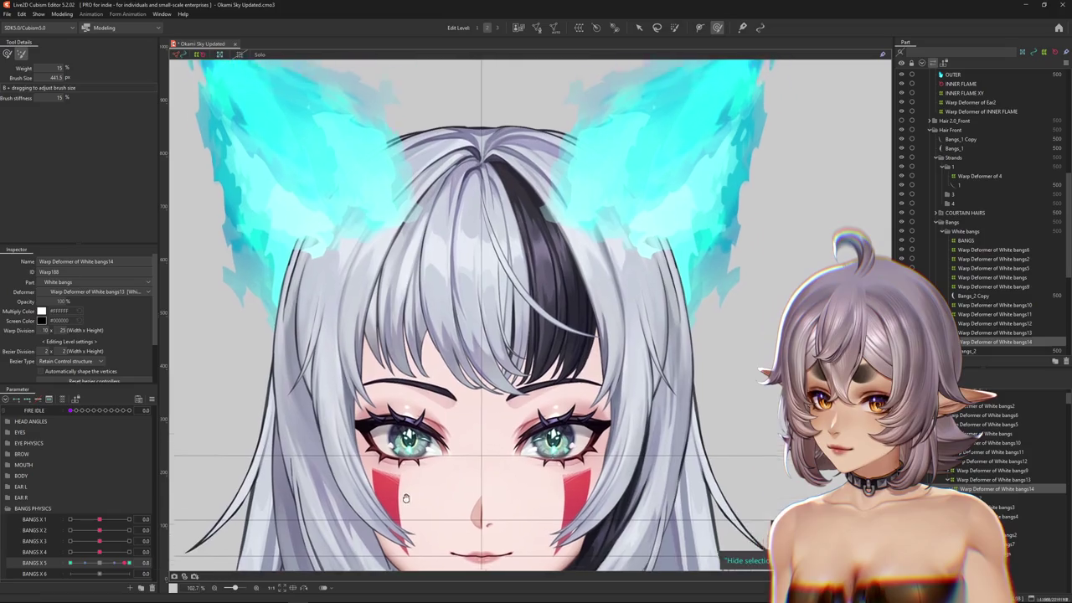
pyautogui.moveTo(173, 555); pyautogui.dragTo(136, 587)
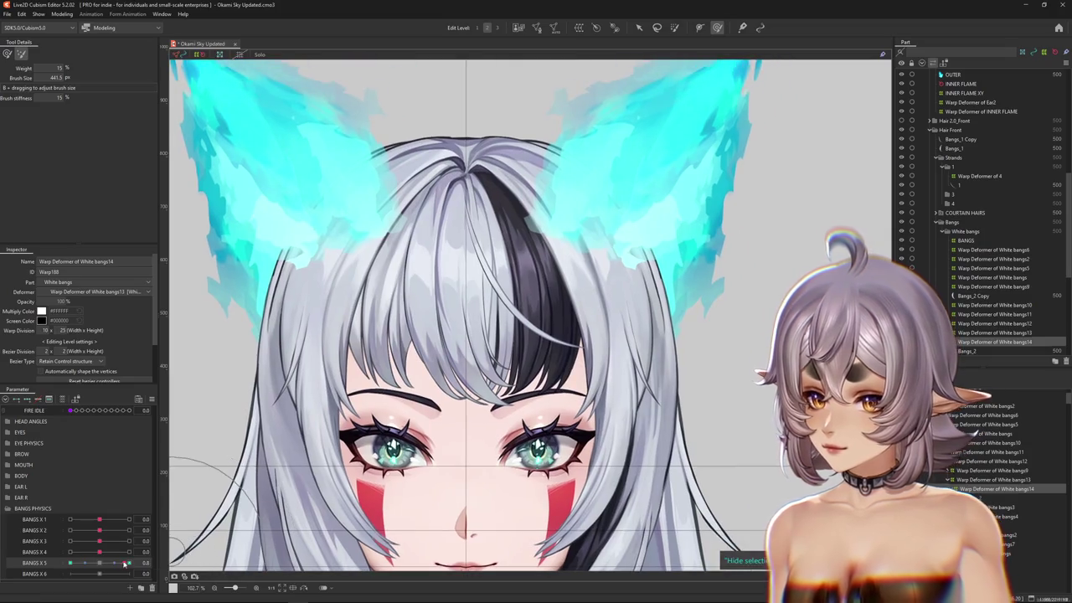
# - Open the Physics Settings window from the Modeling menu
pyautogui.click(61, 14)
pyautogui.click(94, 203)
pyautogui.scroll(5, 758, 136)
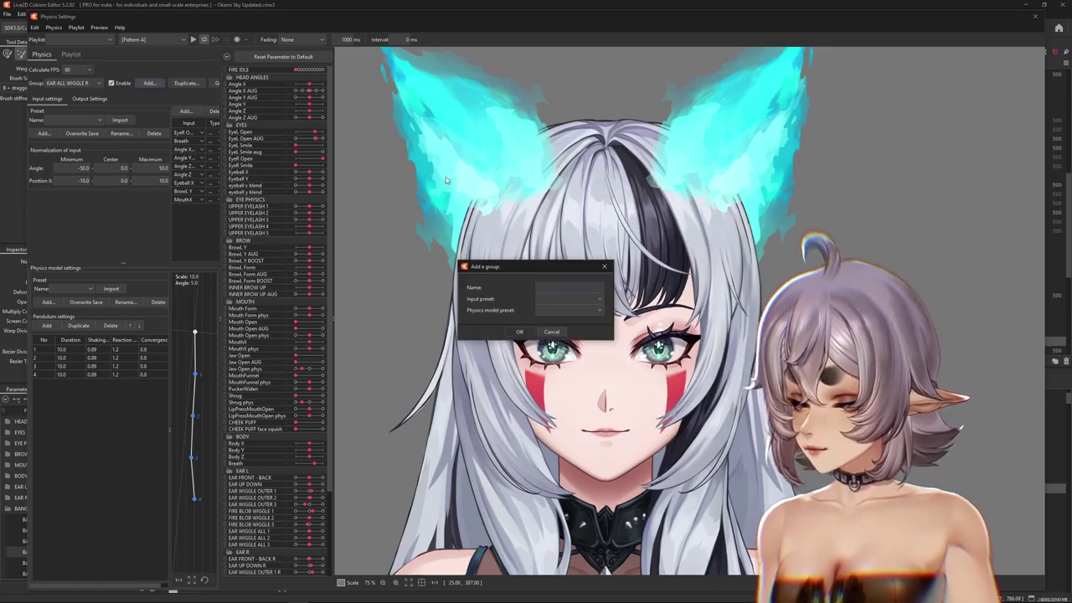
# - Create a physics group named BANGS X and begin adding its input parameter
pyautogui.write('ha')
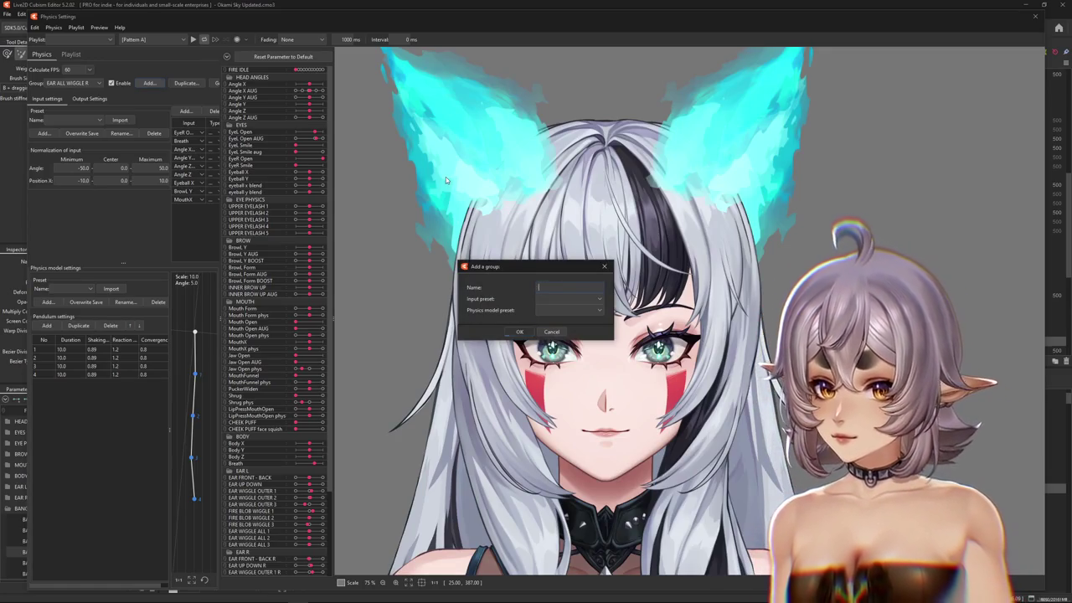
pyautogui.write(' X')
pyautogui.press('Return')
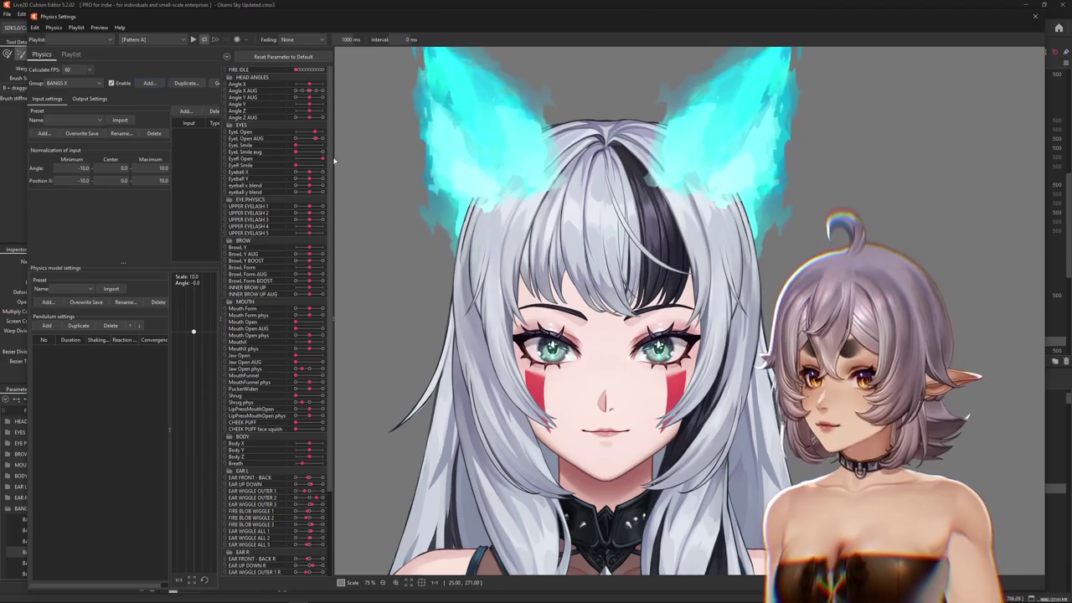
pyautogui.click(185, 111)
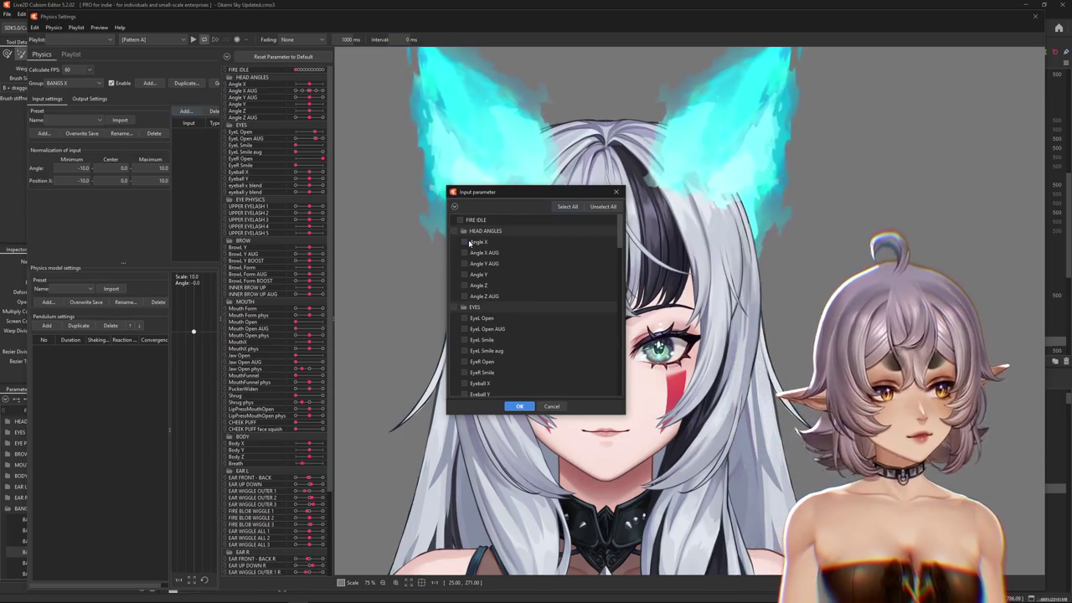
# - Add Angle X as the BANGS X group's input and widen the parameter list panel
pyautogui.moveTo(516, 195); pyautogui.dragTo(505, 199)
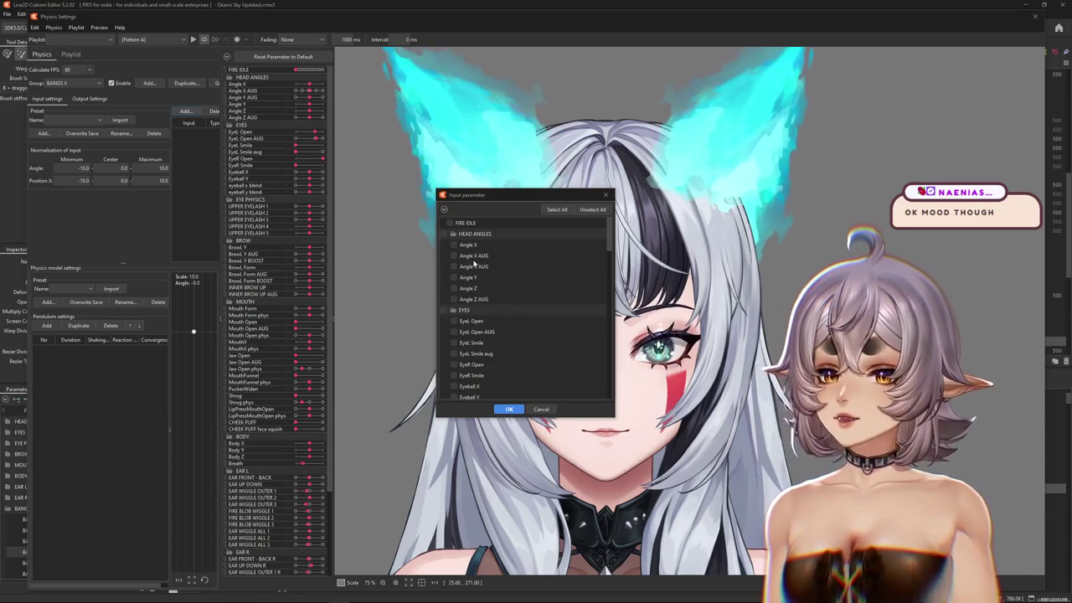
pyautogui.click(509, 409)
pyautogui.moveTo(332, 228); pyautogui.dragTo(386, 228)
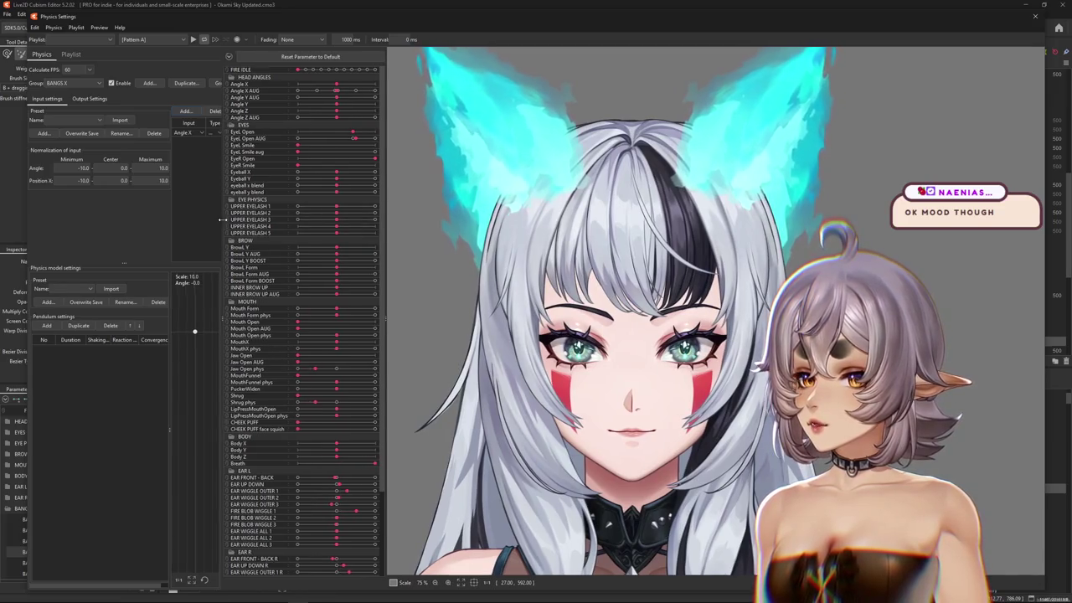
# - Replace the BANGS X group's Angle X input with Angle X AUG
pyautogui.moveTo(222, 220); pyautogui.dragTo(283, 219)
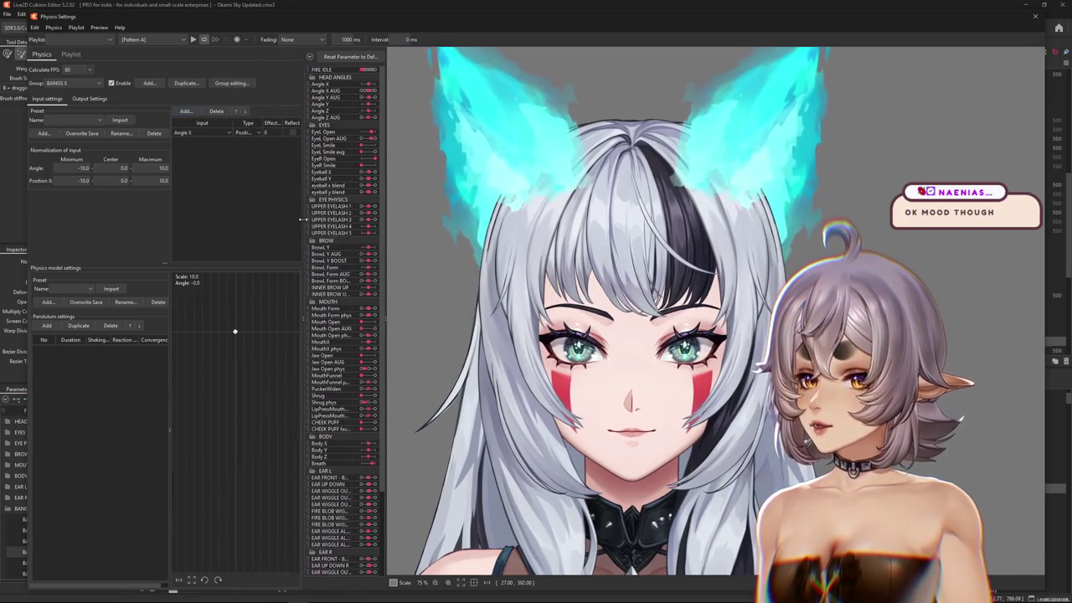
pyautogui.click(236, 133)
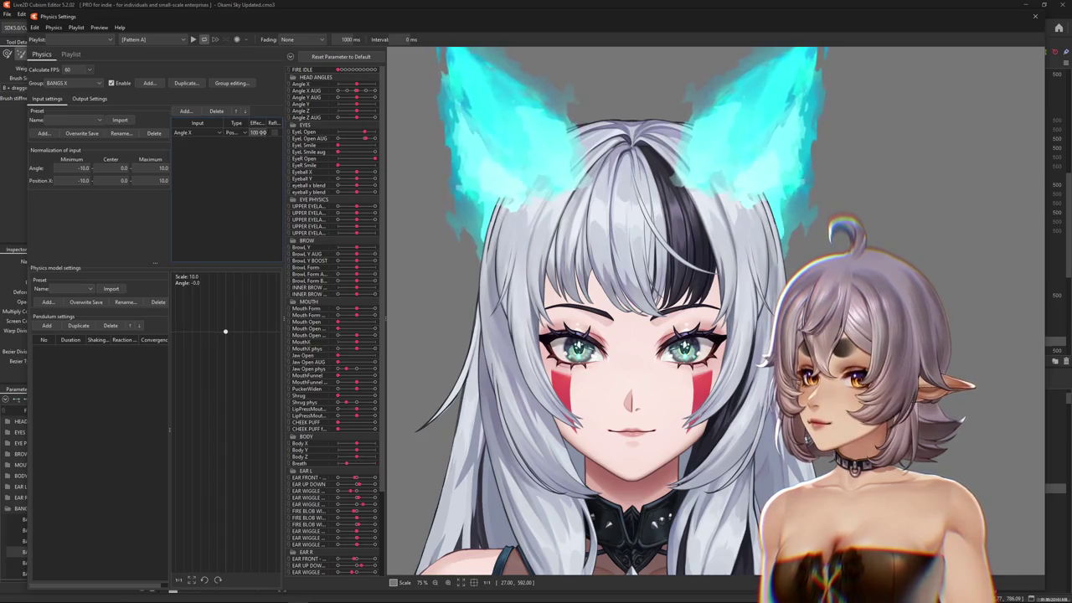
pyautogui.click(197, 133)
pyautogui.click(201, 144)
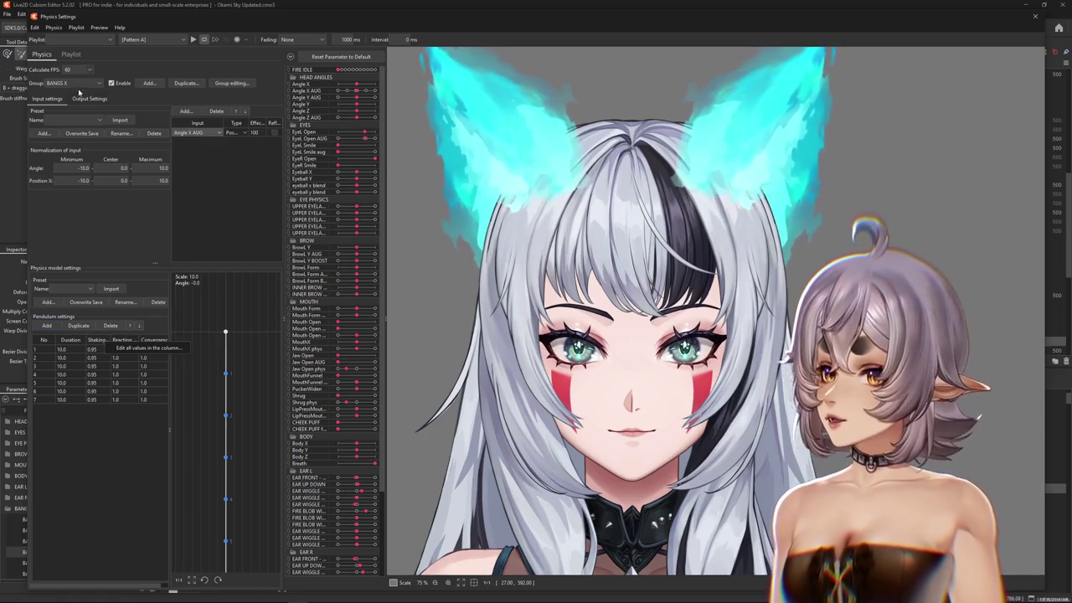
# - Select BANGS X 1–6 as the group's output parameters
pyautogui.click(90, 98)
pyautogui.click(41, 110)
pyautogui.moveTo(621, 226); pyautogui.dragTo(603, 432)
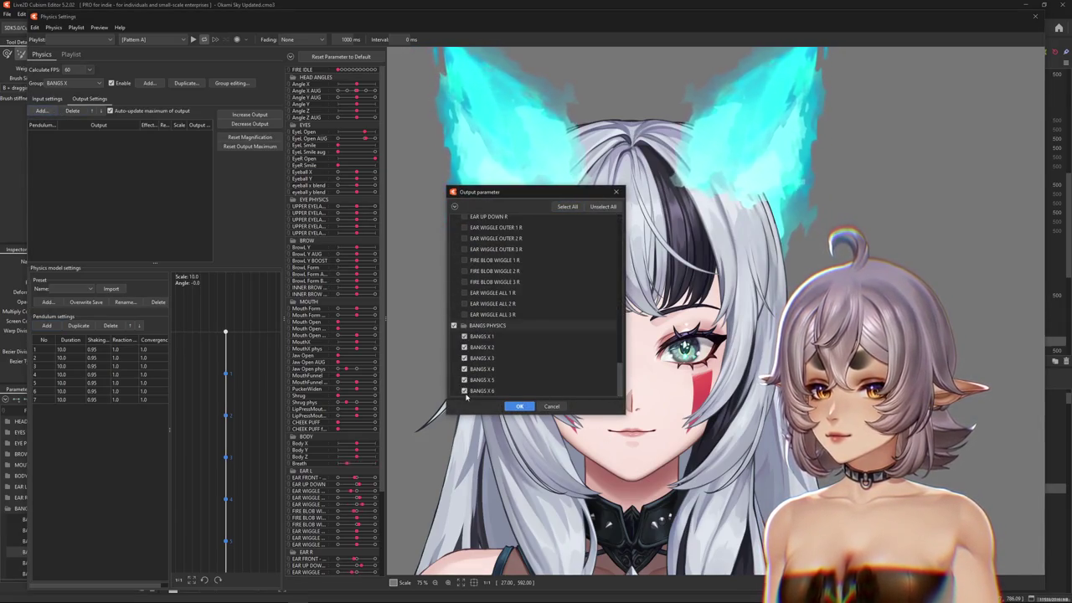
# - Confirm the outputs and give all pendulums shaking 0.89, reaction 1.2, convergence 0.8
pyautogui.click(519, 407)
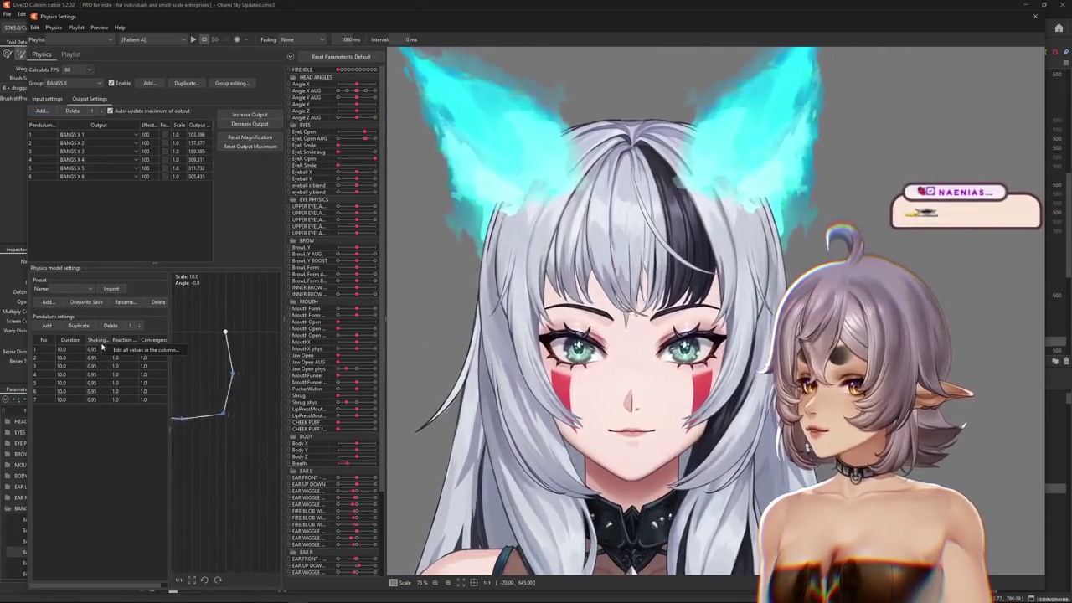
pyautogui.click(104, 341)
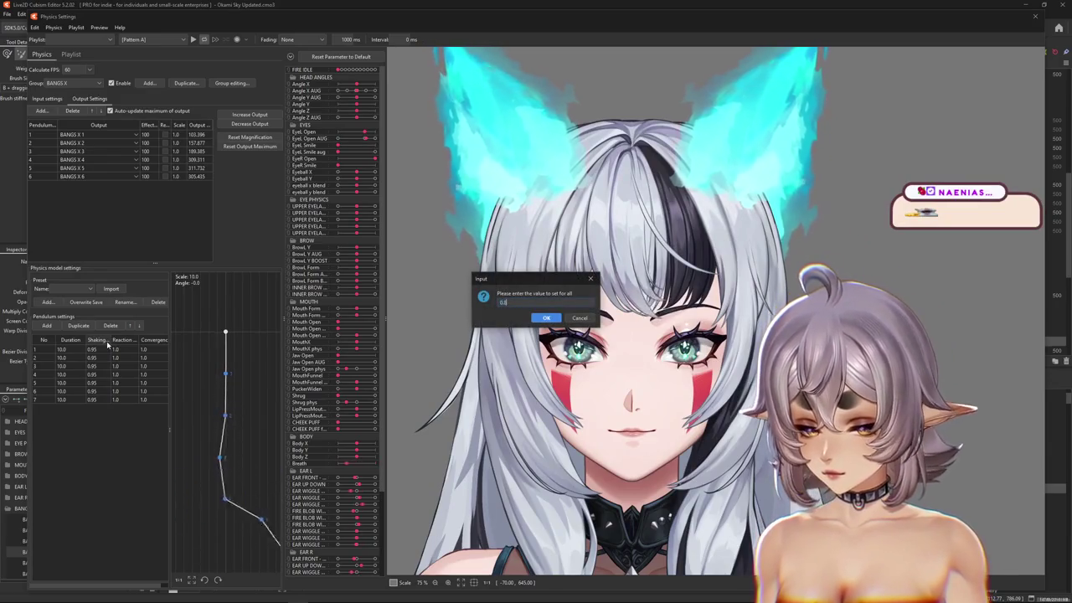
pyautogui.press('Return')
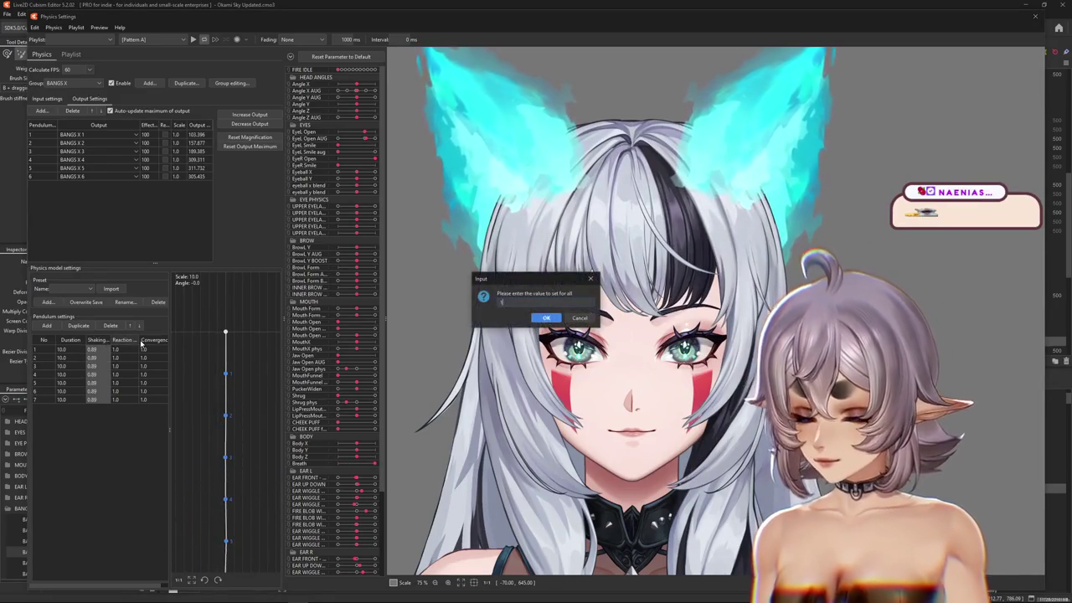
pyautogui.press('Return')
pyautogui.click(162, 344)
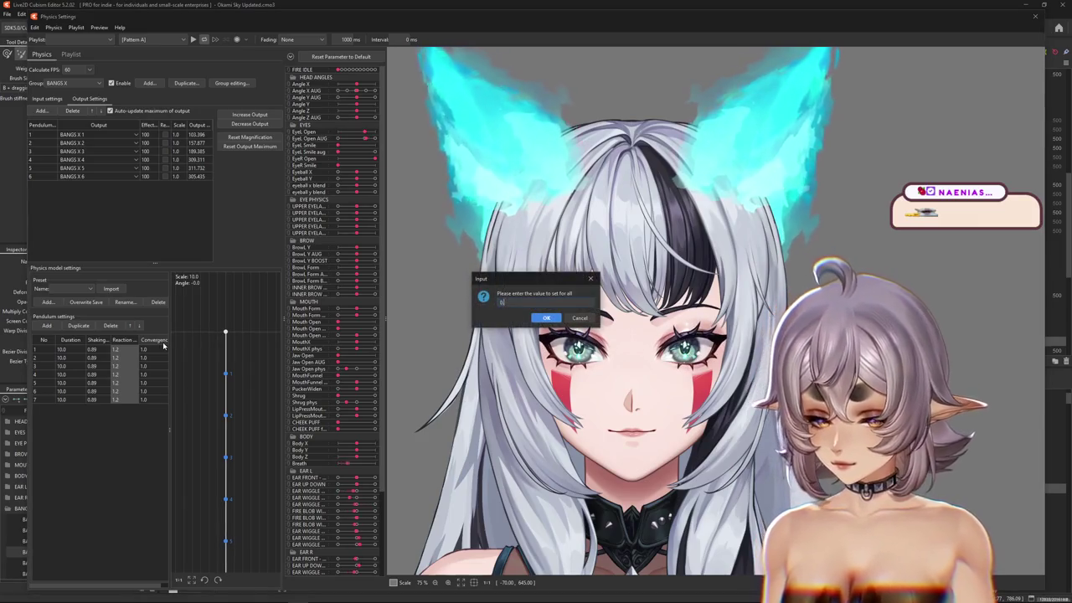
pyautogui.write('.8')
pyautogui.press('Return')
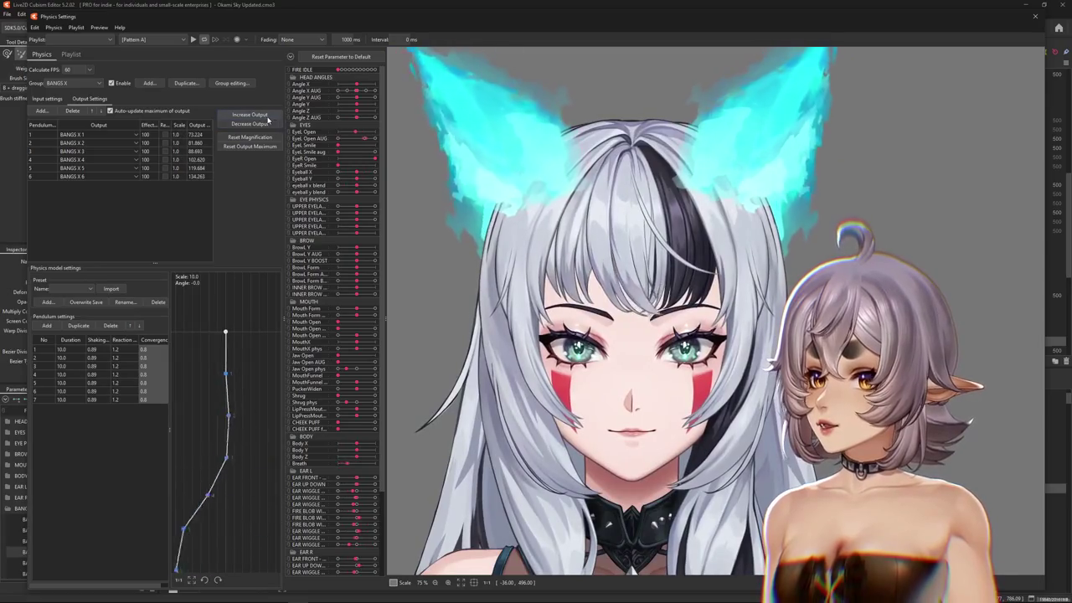
# - Raise the upper bangs outputs' magnification and lower the bottom ones to fit the range
pyautogui.click(267, 116)
pyautogui.click(629, 313)
pyautogui.click(244, 128)
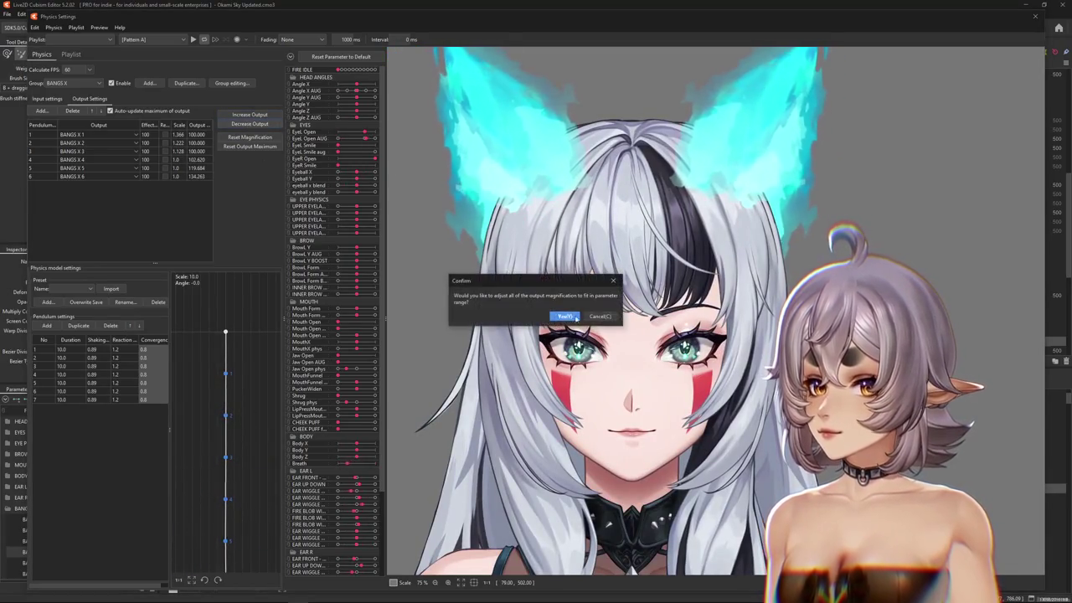
pyautogui.click(627, 311)
# - Reverse the BANGS X 1 output and reset the output magnifications
pyautogui.click(165, 135)
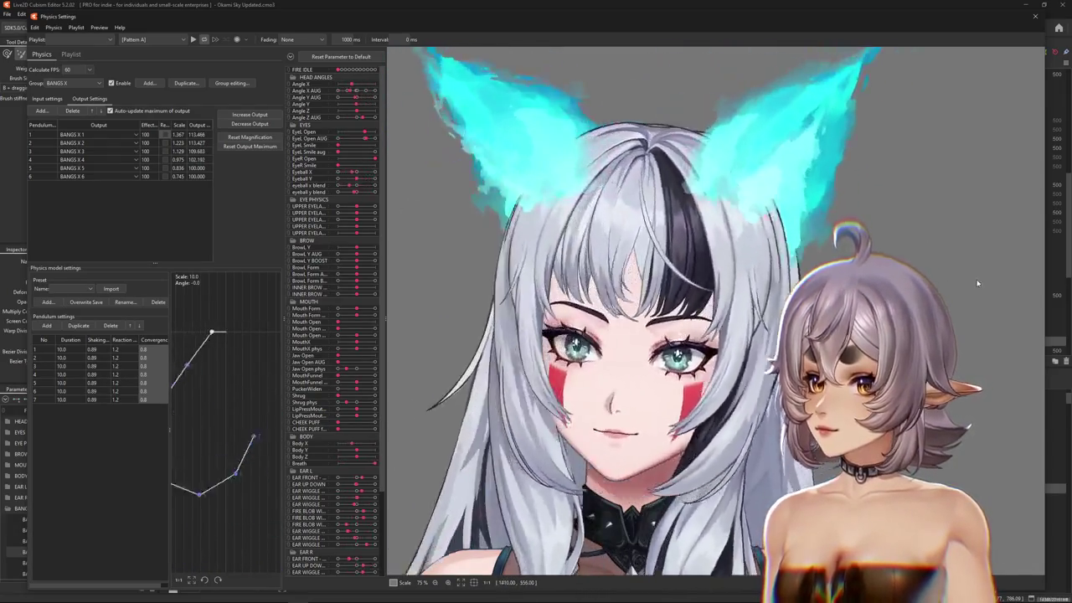
pyautogui.click(268, 140)
pyautogui.click(627, 313)
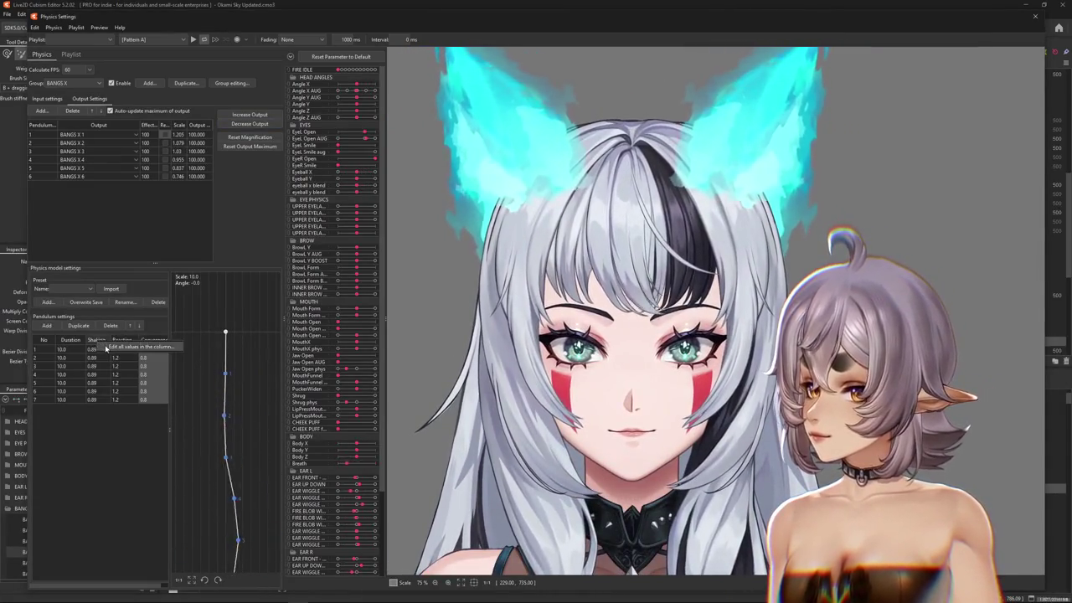
# - Set shaking to 0.92 for all pendulums and test by turning the head
pyautogui.doubleClick(102, 341)
pyautogui.write('0.92')
pyautogui.press('Return')
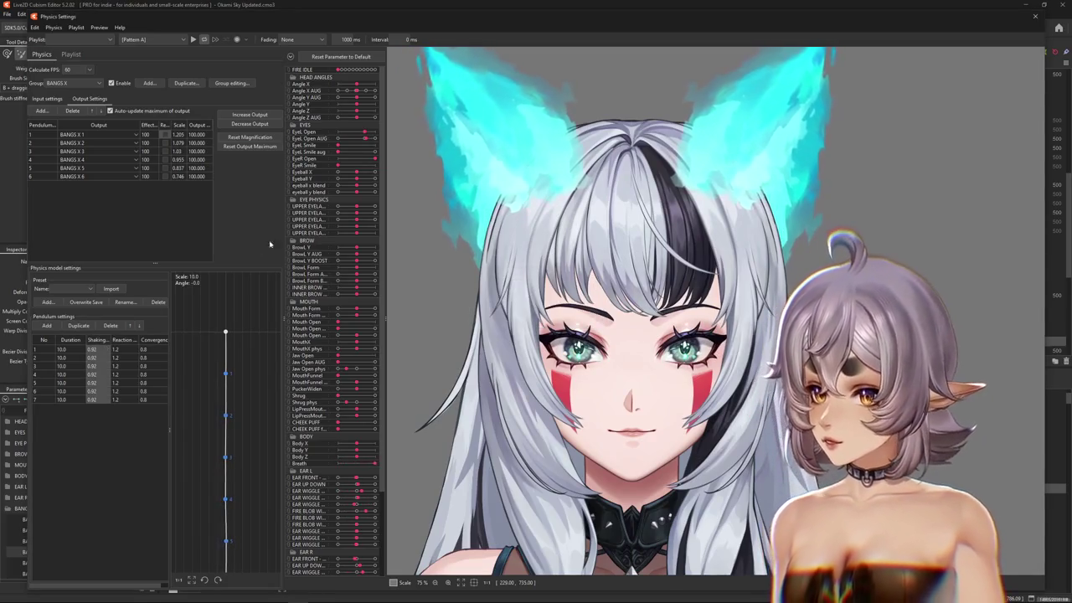
pyautogui.moveTo(637, 334); pyautogui.dragTo(596, 295)
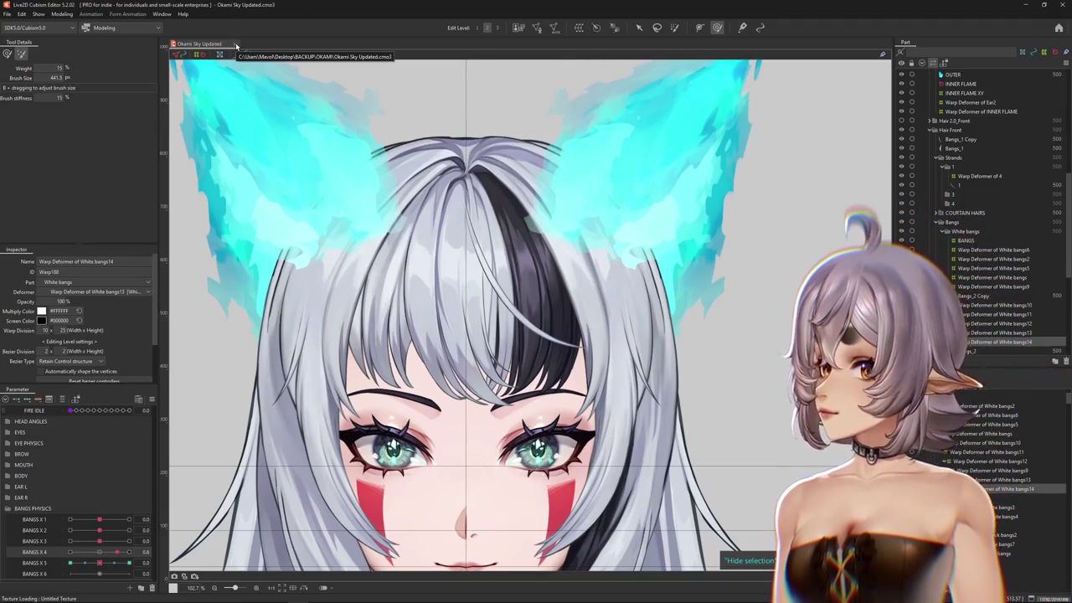
# - Close the Okami Sky model and open NAEVEIL2.cmo3 from Recent Files
pyautogui.hotkey('ctrl', 'w')
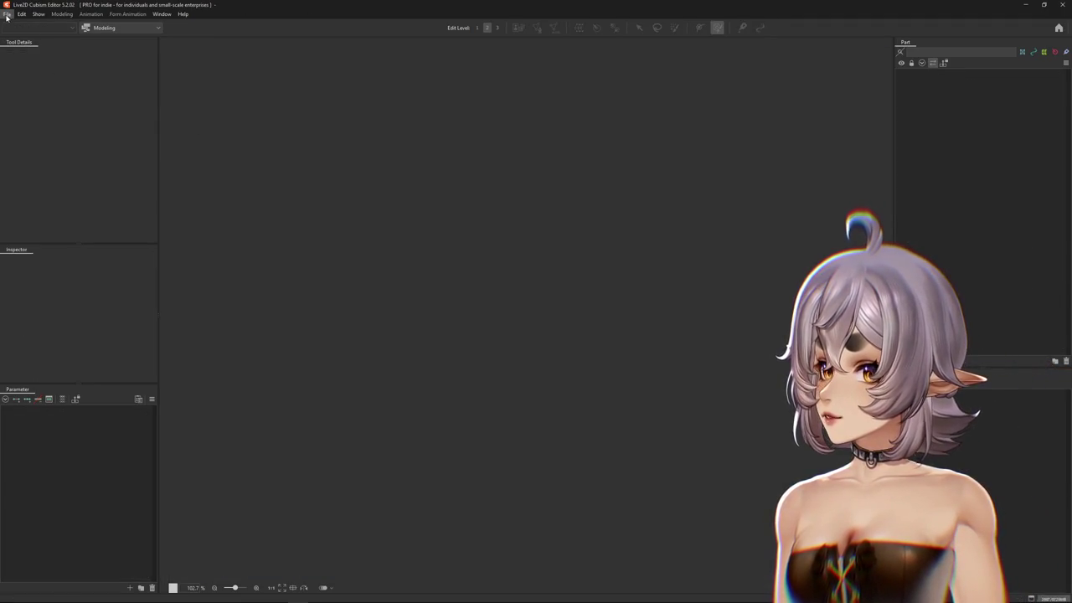
pyautogui.click(7, 15)
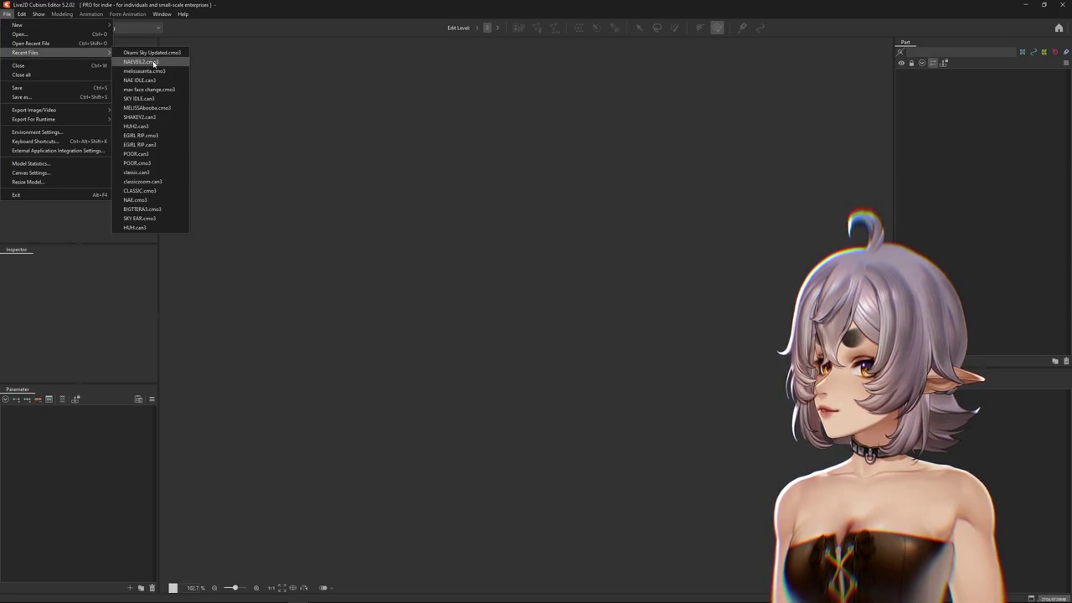
pyautogui.click(142, 62)
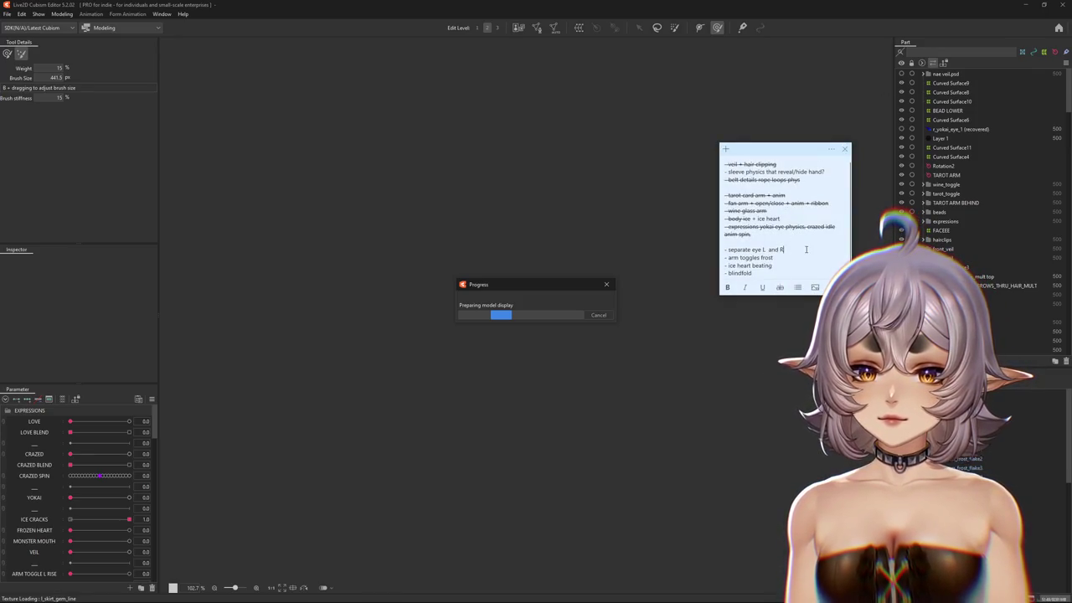
# - Highlight the blindfold and arm toggles frost items in the to-do note
pyautogui.moveTo(757, 275); pyautogui.dragTo(727, 276)
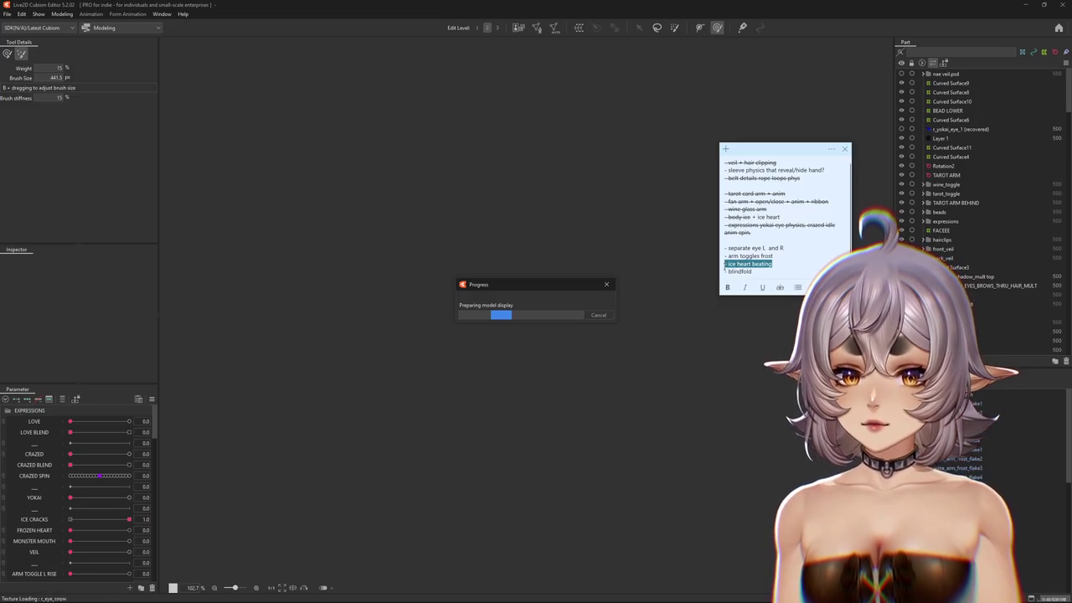
pyautogui.click(787, 259)
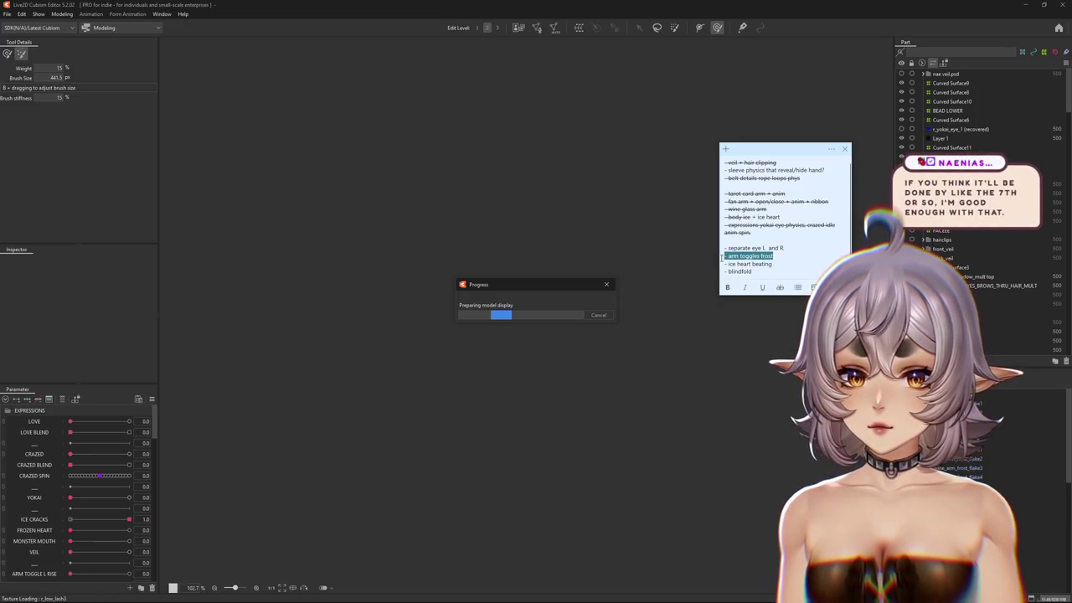
pyautogui.moveTo(734, 256); pyautogui.dragTo(776, 256)
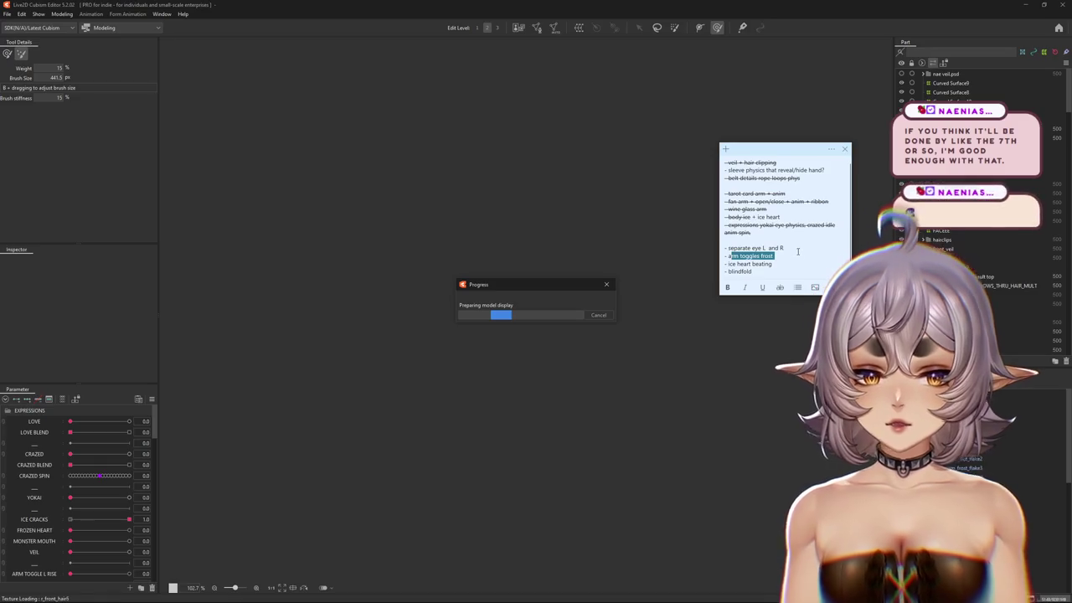
pyautogui.click(787, 253)
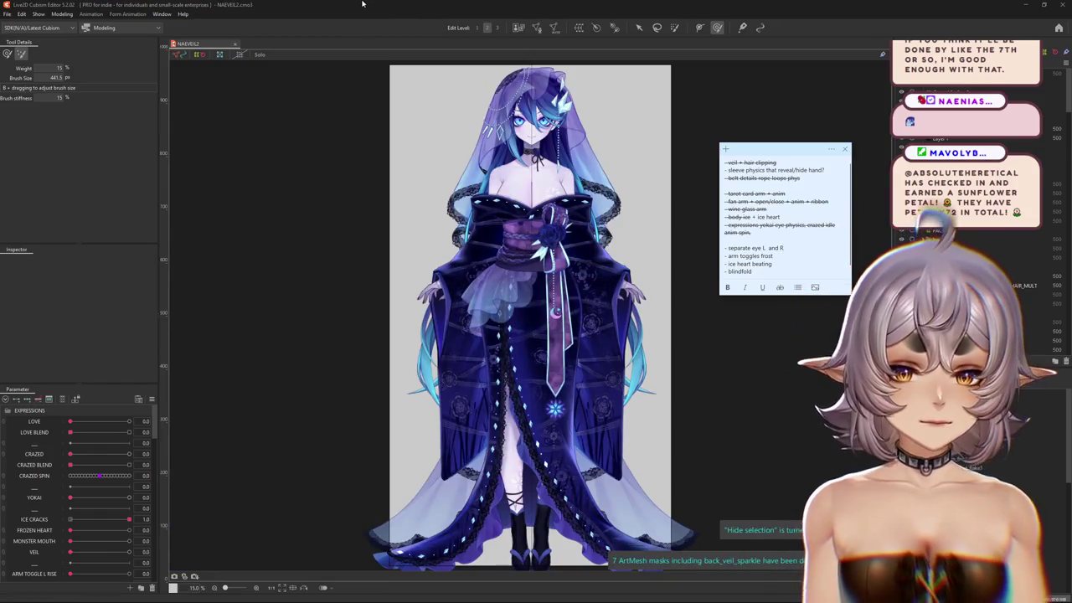
# - Open Physics Settings for the bride model and zoom the preview onto her upper body
pyautogui.click(63, 14)
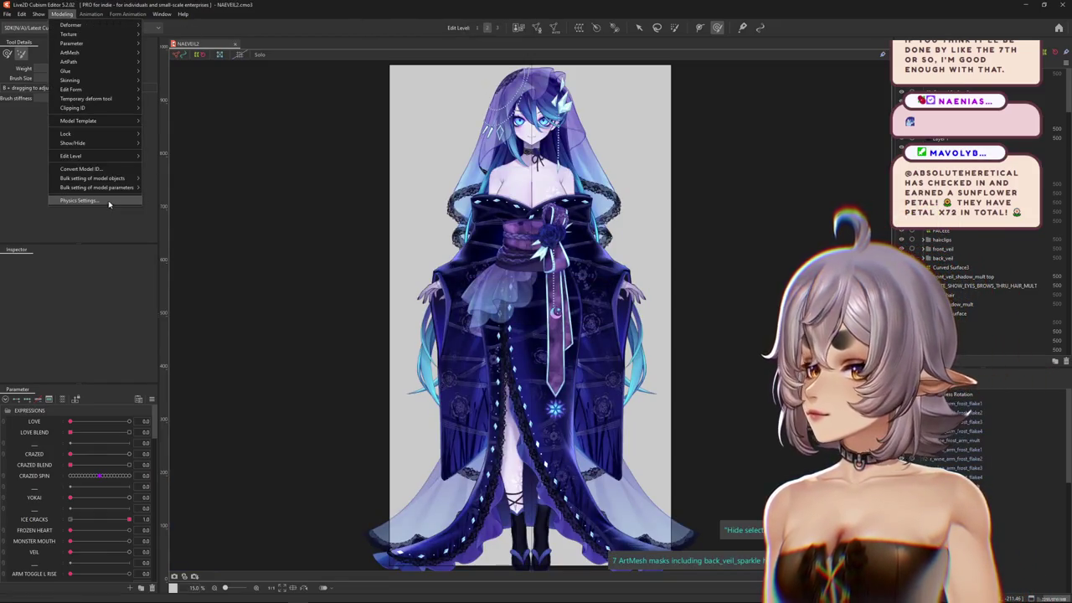
pyautogui.click(109, 202)
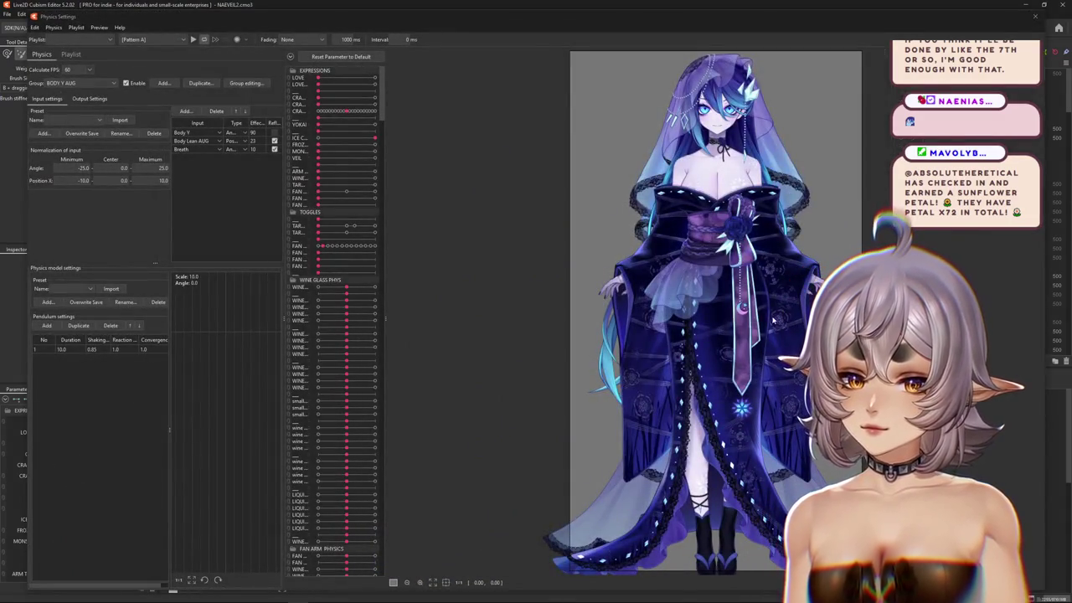
pyautogui.scroll(2, 773, 321)
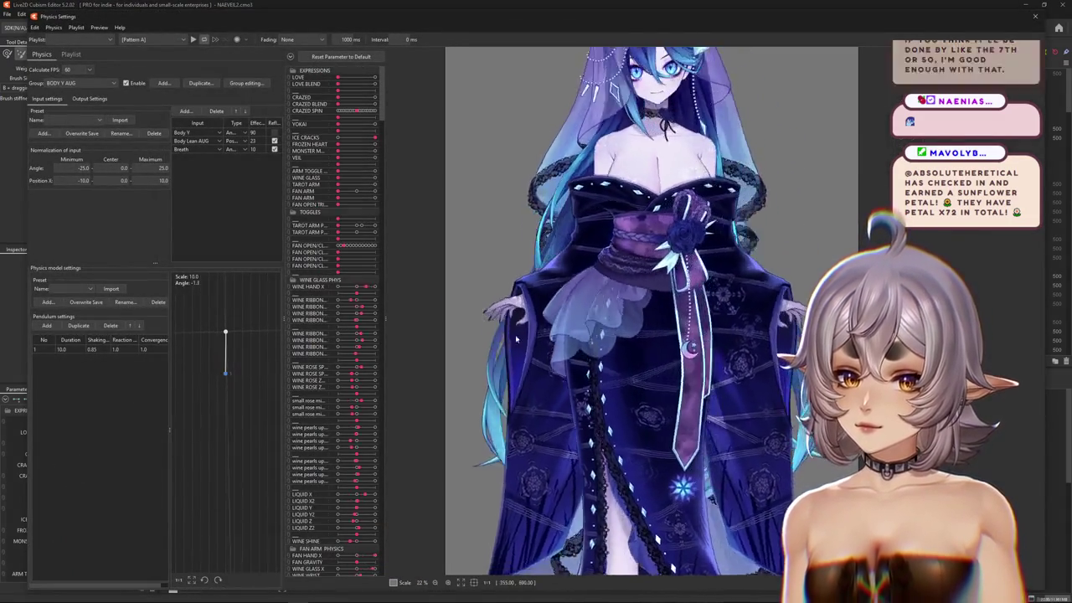
pyautogui.moveTo(516, 338); pyautogui.dragTo(541, 505)
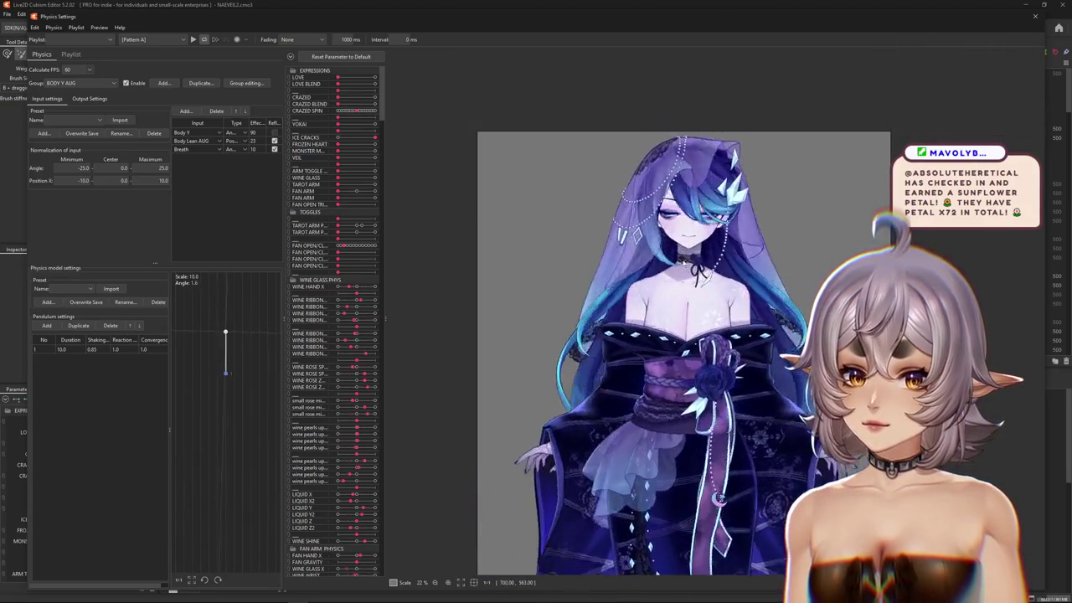
pyautogui.scroll(2, 683, 252)
pyautogui.scroll(2, 685, 226)
pyautogui.scroll(1, 687, 203)
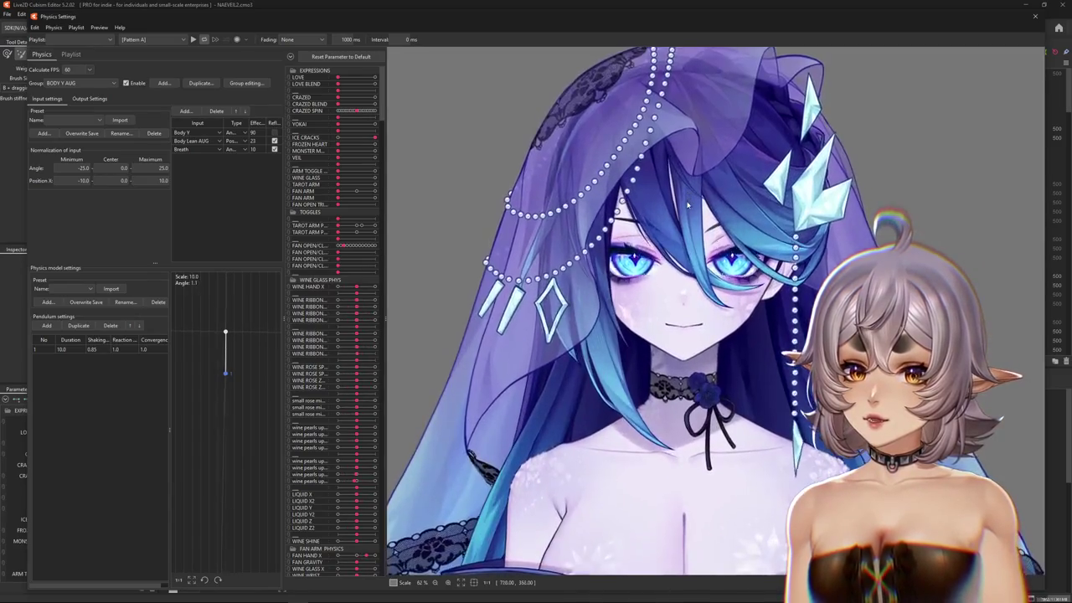
pyautogui.scroll(2, 687, 204)
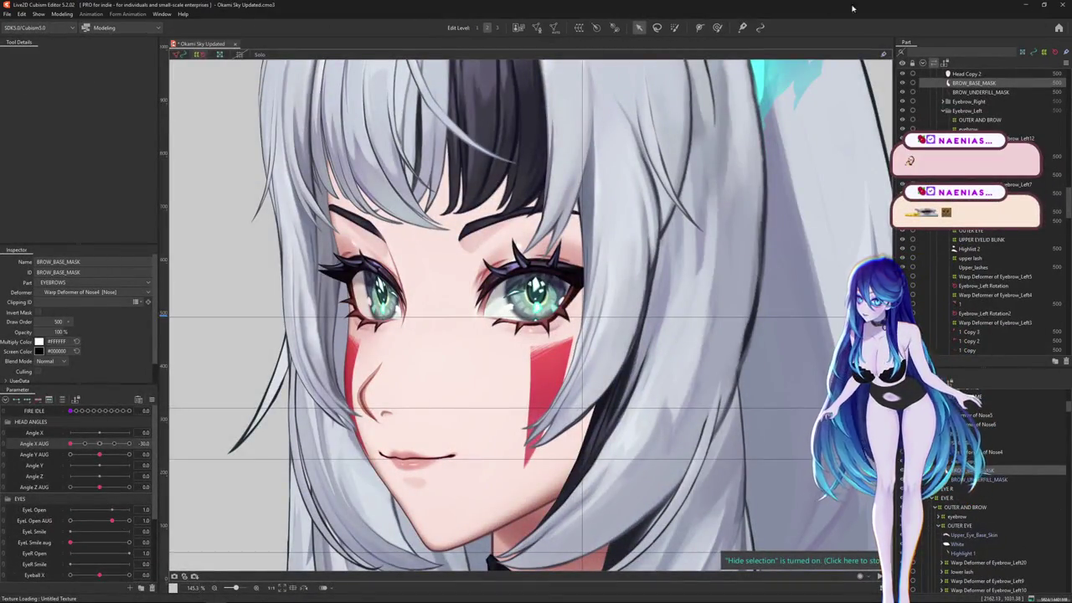
# - Close the Okami Sky Updated model, answering its save prompt on the second attempt
pyautogui.click(1065, 6)
pyautogui.click(580, 315)
pyautogui.scroll(-5, 570, 318)
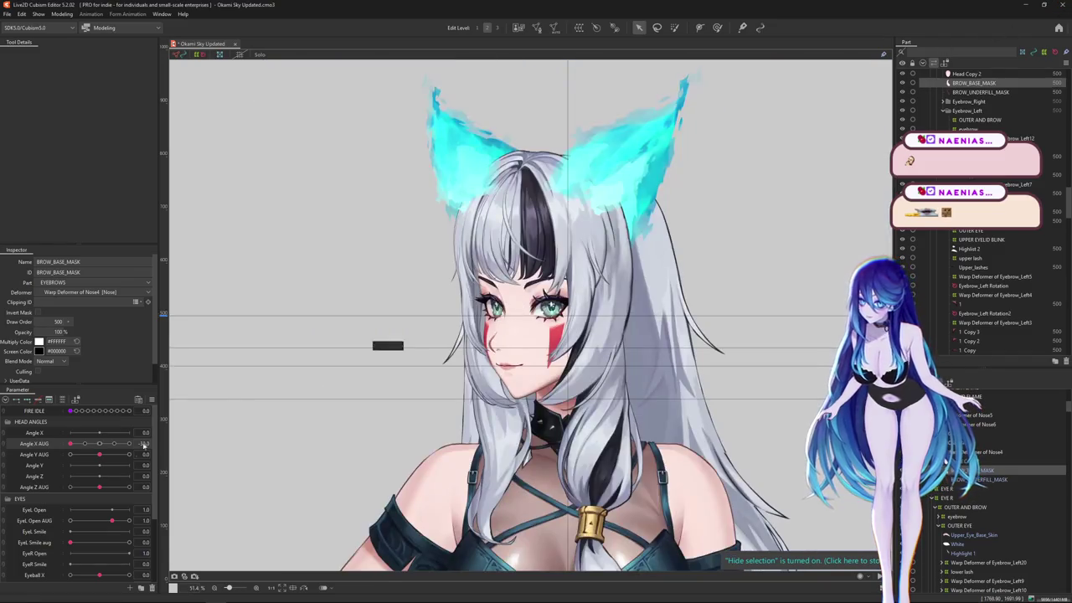
pyautogui.scroll(-3, 104, 494)
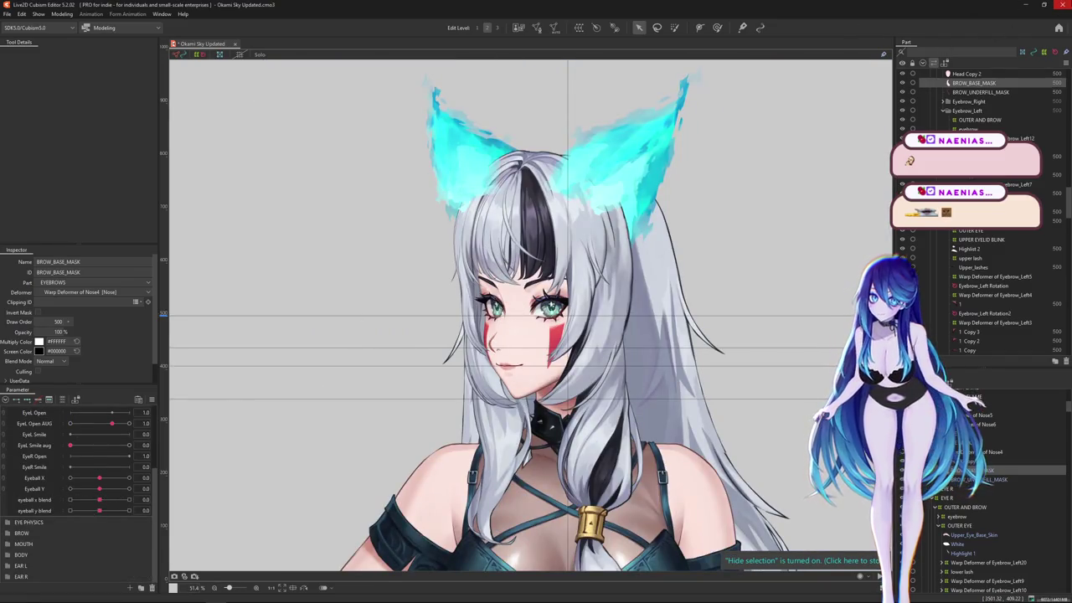
pyautogui.click(1057, 6)
pyautogui.click(544, 317)
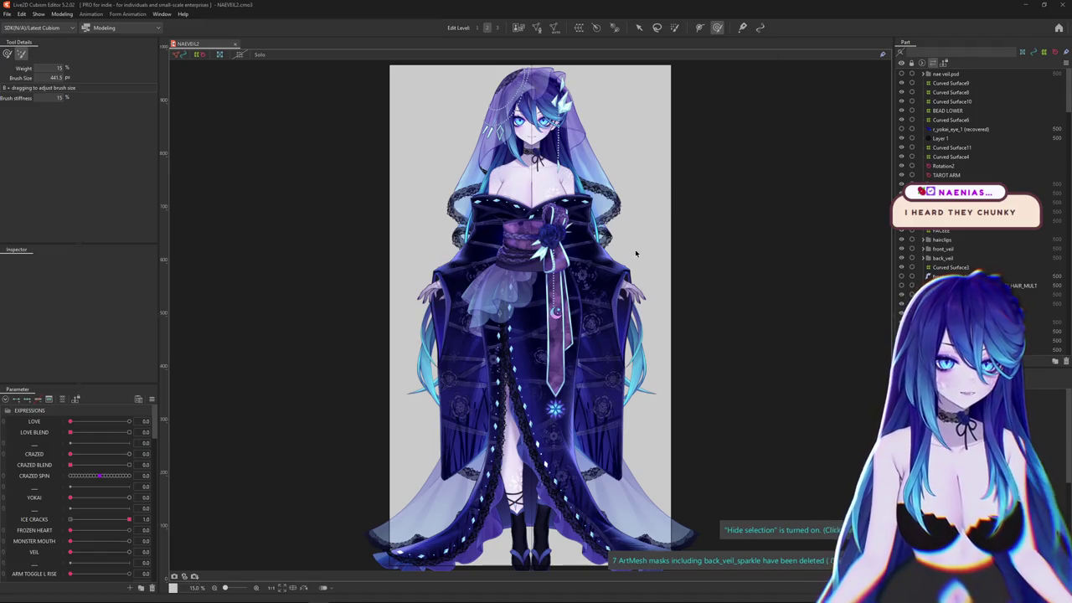
# - Open the bride's Physics Settings and center the zoomed preview on her upper body
pyautogui.click(60, 14)
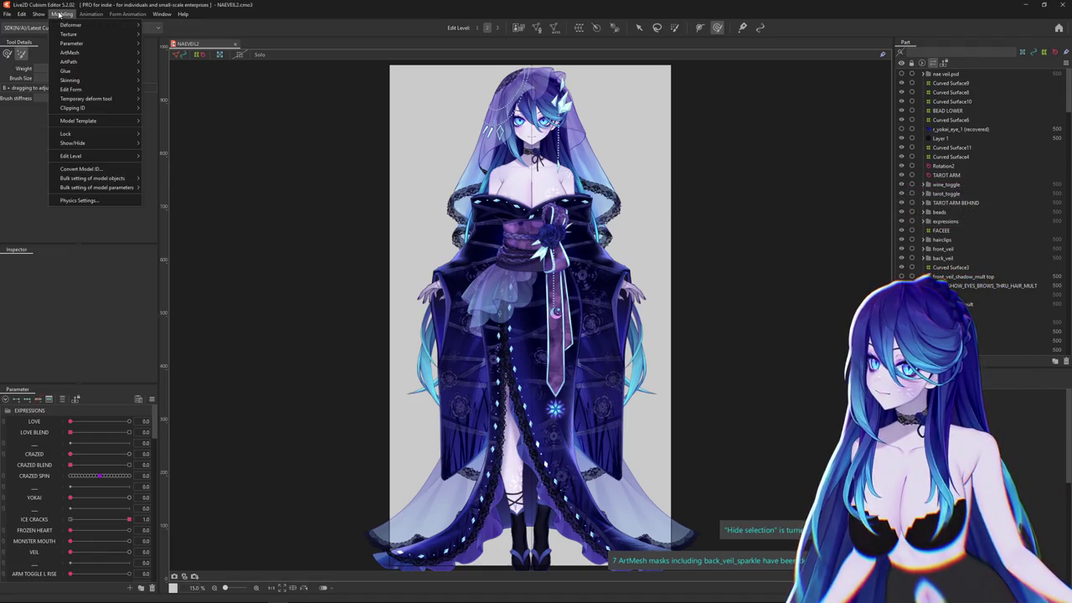
pyautogui.click(79, 201)
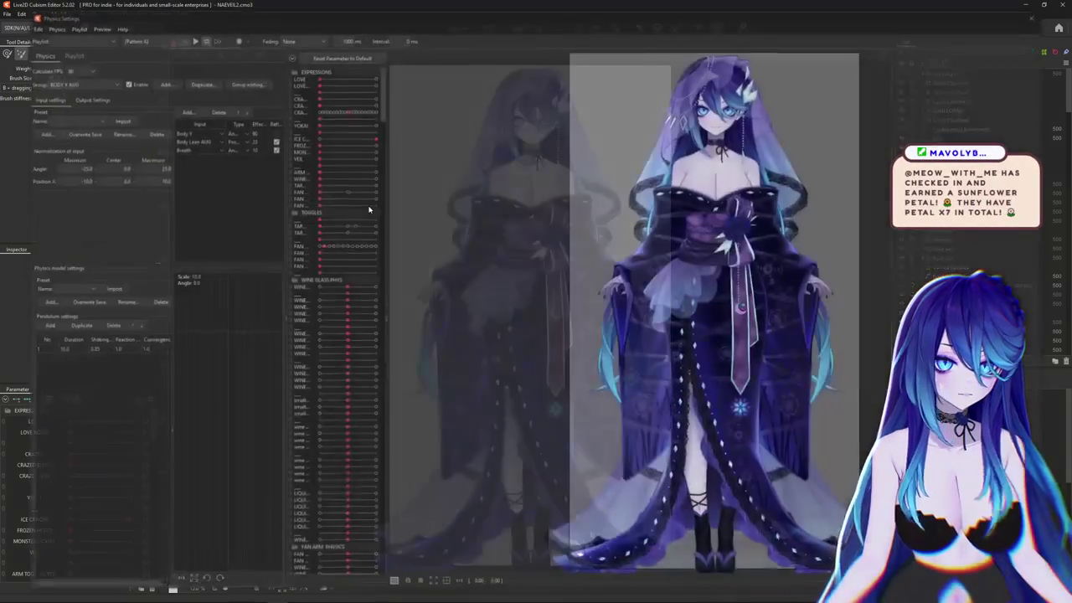
pyautogui.scroll(3, 737, 182)
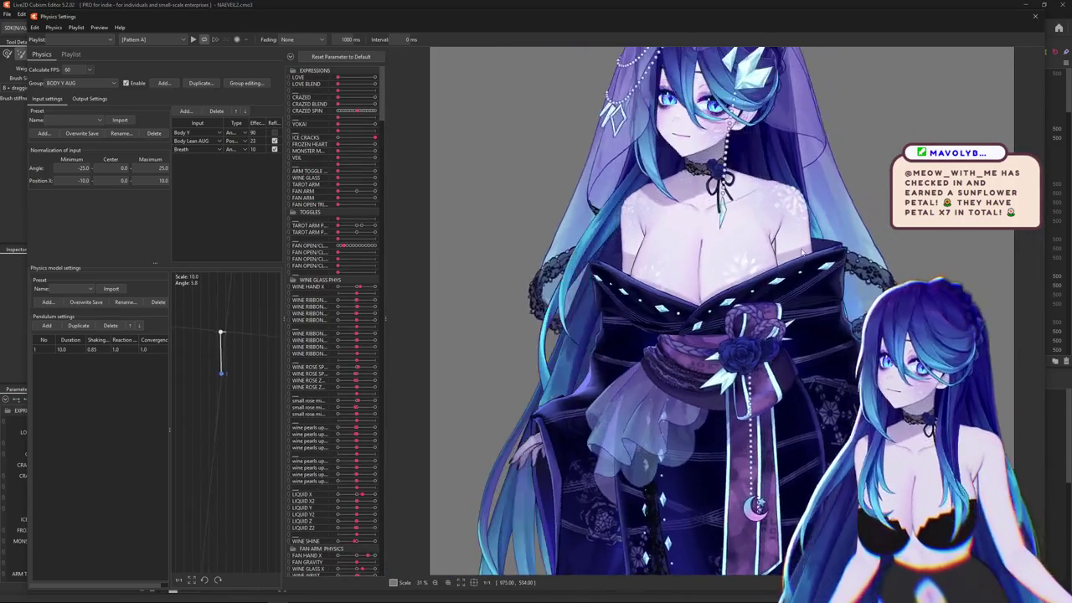
pyautogui.moveTo(737, 176); pyautogui.dragTo(712, 324)
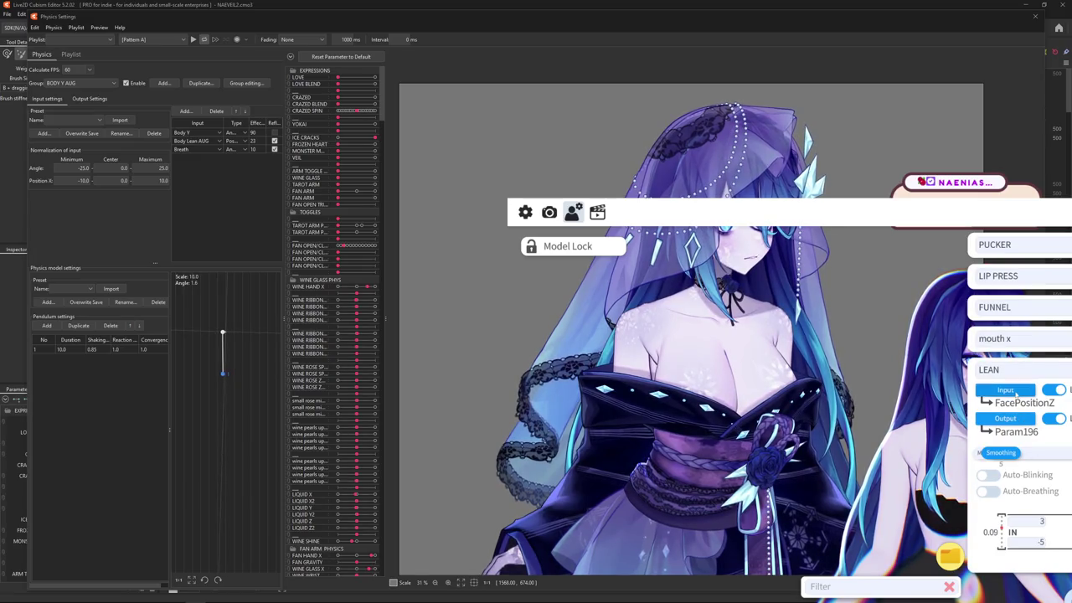
# - Switch LEAN's tracking input from FacePositionZ to BodyPositionZ
pyautogui.click(1016, 392)
pyautogui.write('BODY')
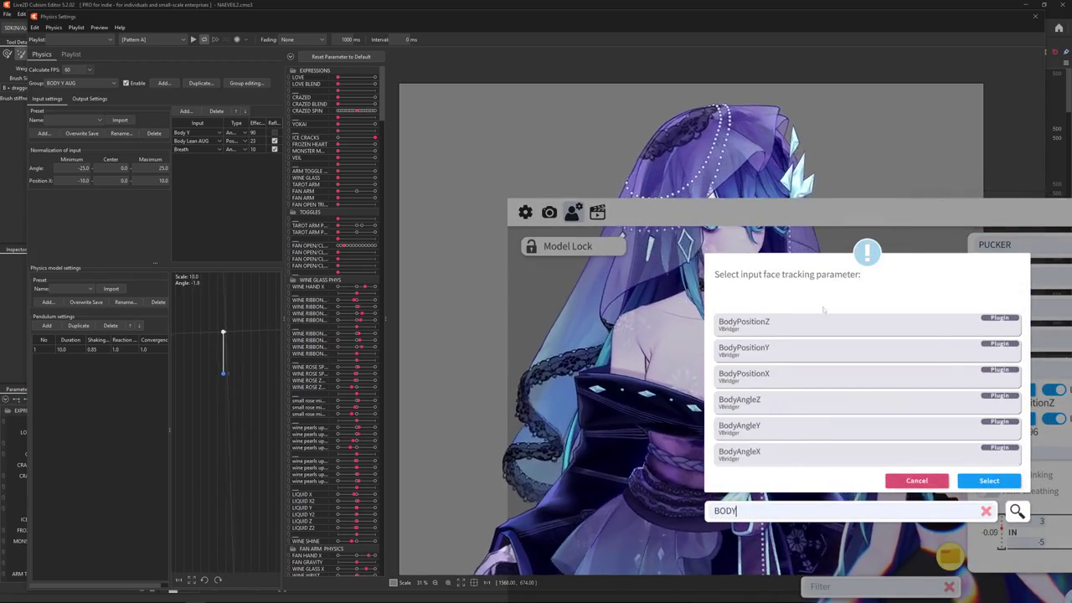
pyautogui.doubleClick(838, 323)
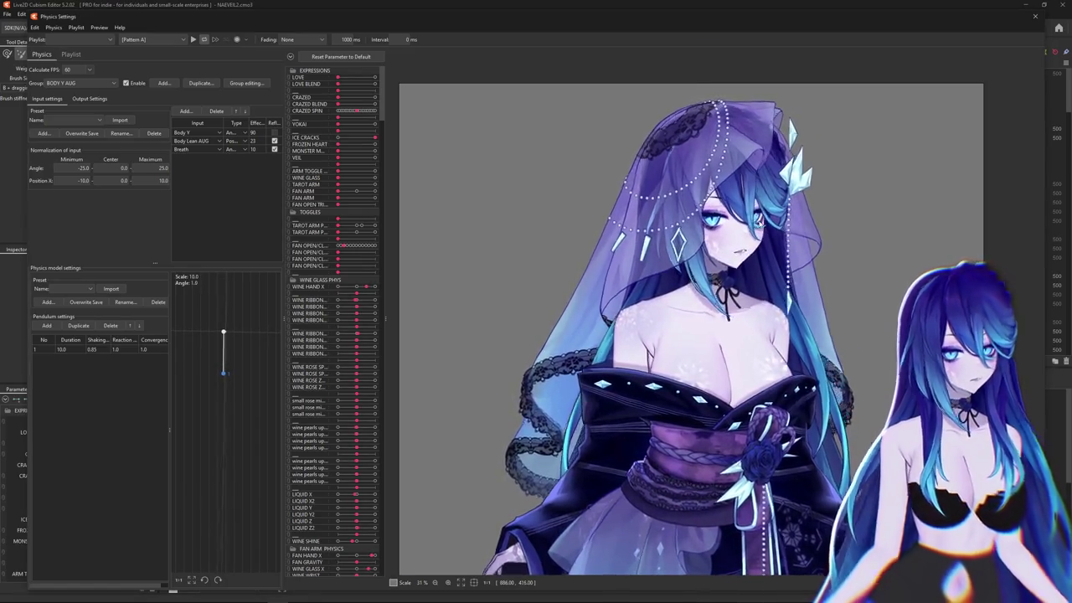
# - Zoom the preview onto the bride's face to view her heart eyes and blush
pyautogui.scroll(3, 748, 262)
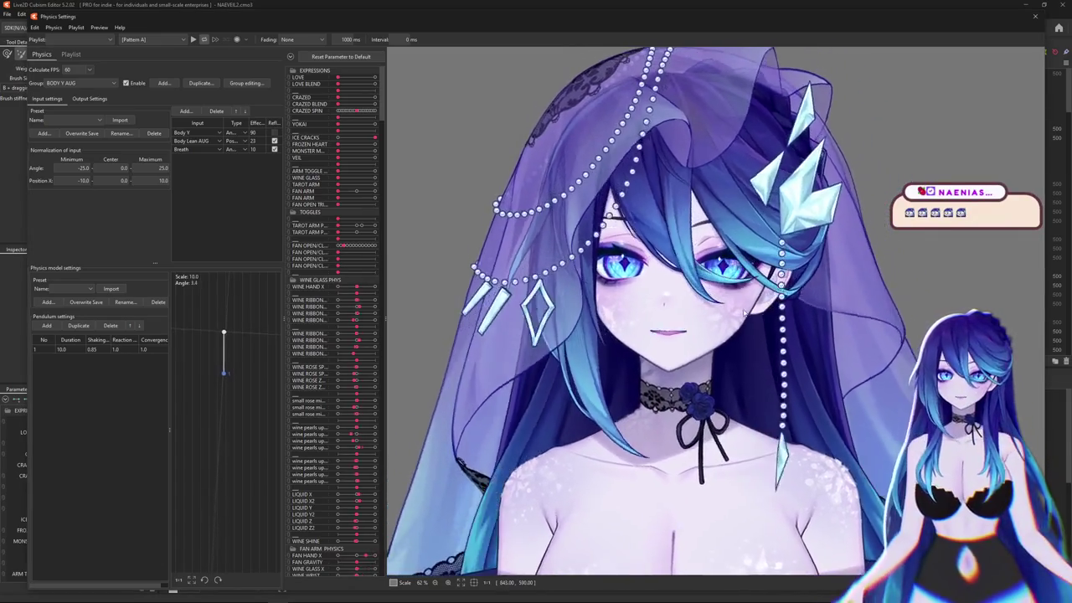
pyautogui.scroll(-5, 691, 291)
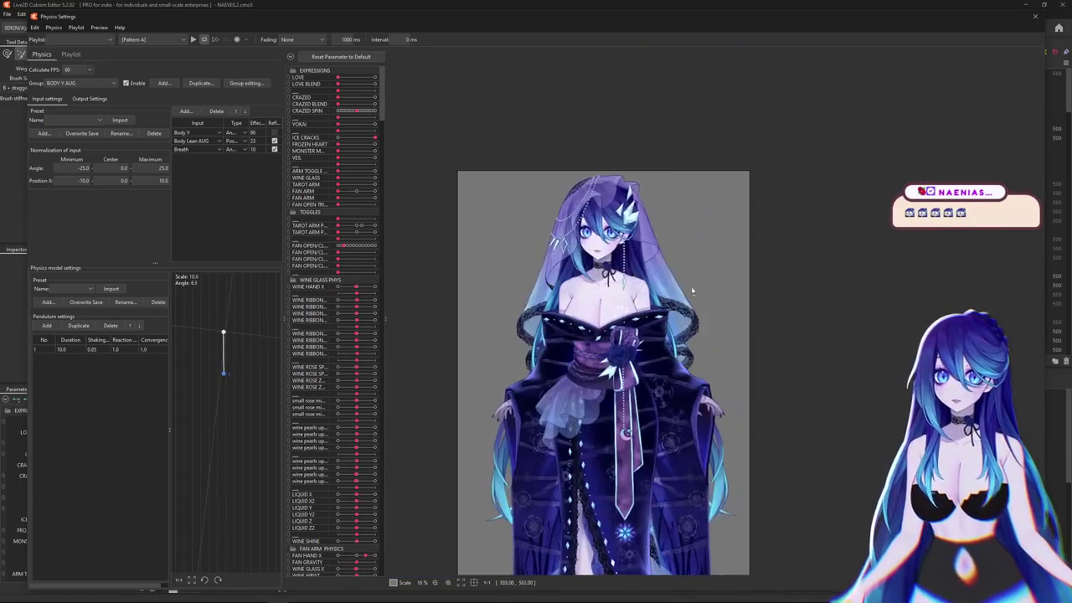
pyautogui.scroll(3, 618, 298)
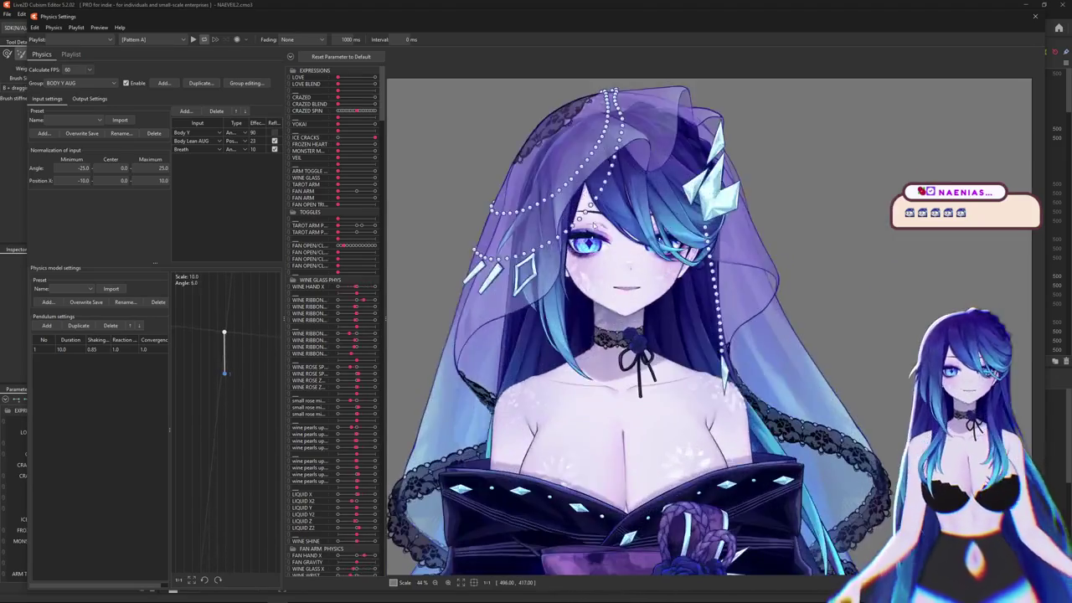
pyautogui.scroll(1, 608, 142)
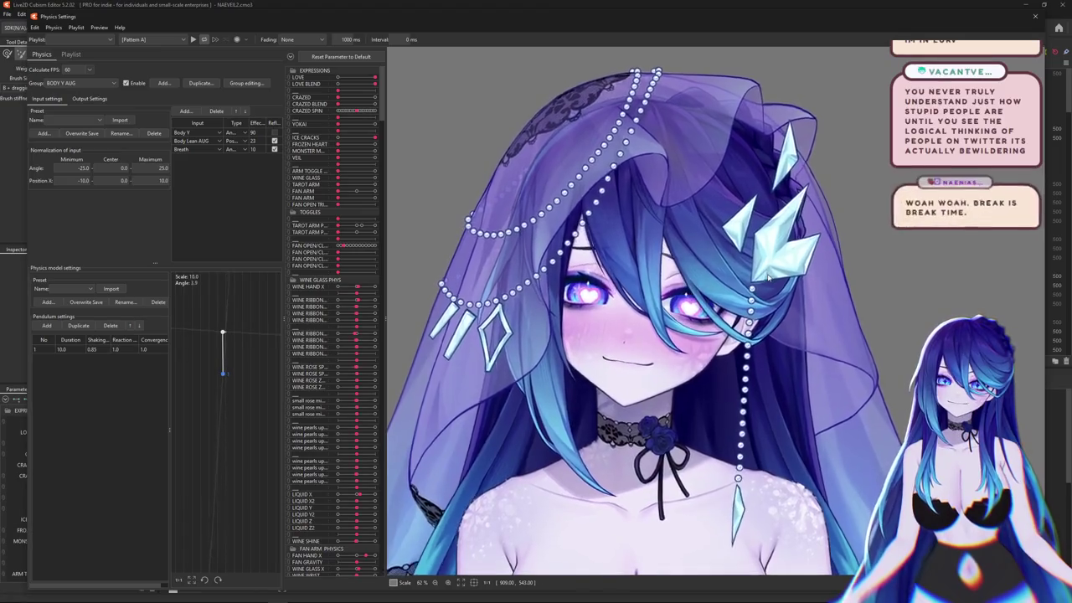
# - Zoom over the bride's eyes while the spiral-eyed CRAZED look is cycled back to normal
pyautogui.scroll(5, 598, 297)
pyautogui.scroll(4, 598, 298)
pyautogui.scroll(2, 598, 297)
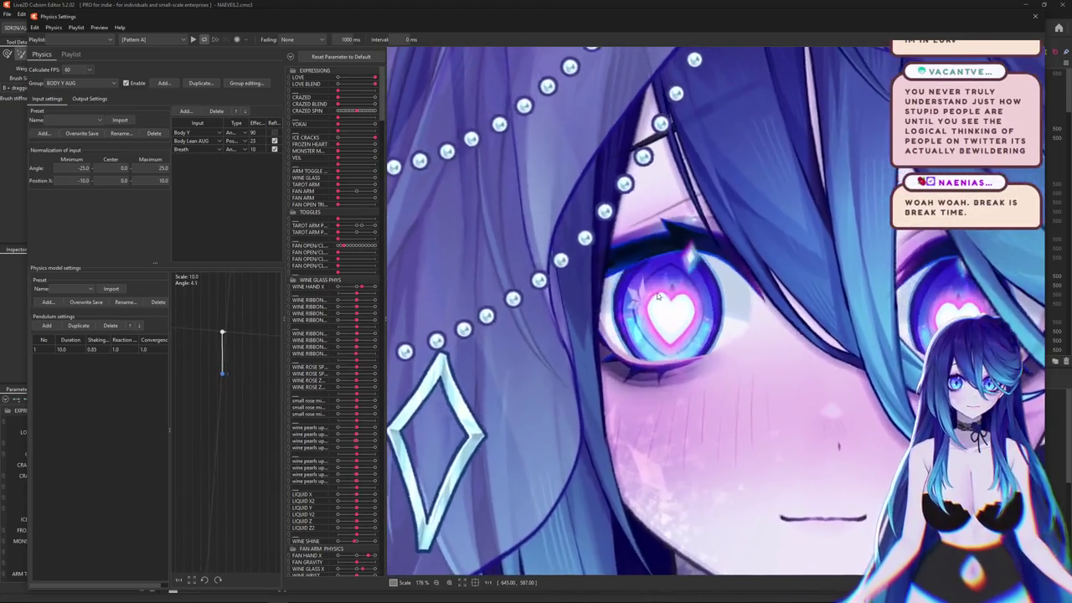
pyautogui.scroll(-4, 659, 296)
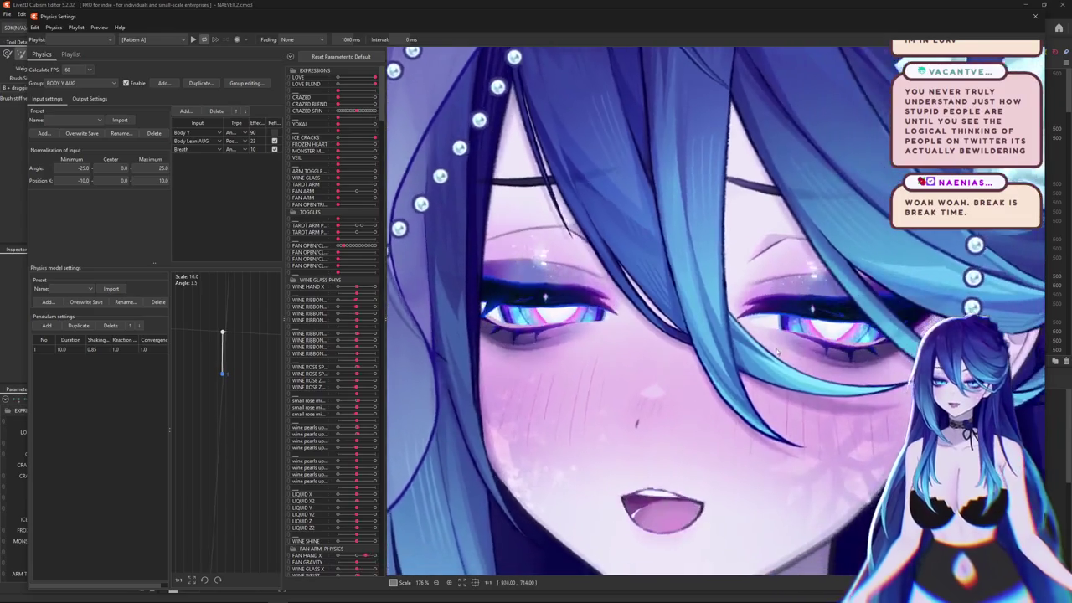
pyautogui.scroll(-2, 781, 353)
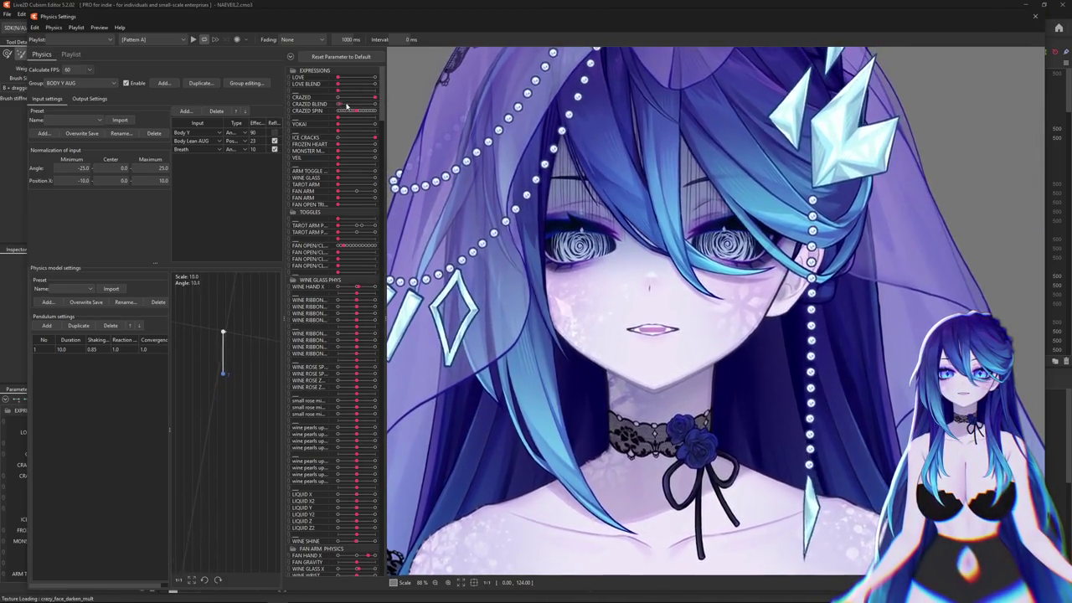
pyautogui.scroll(-3, 881, 334)
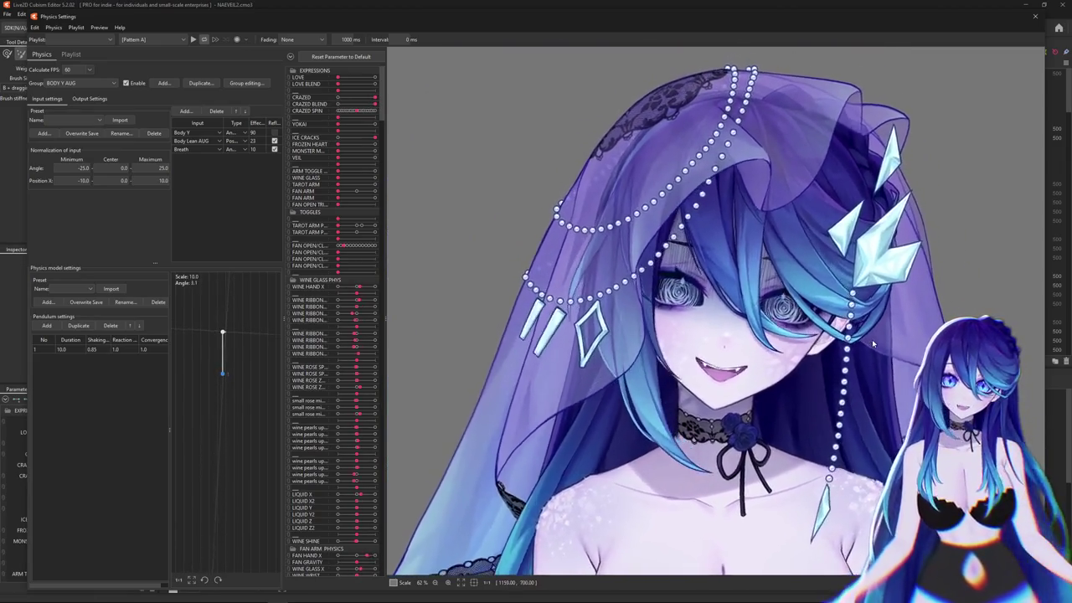
pyautogui.scroll(3, 872, 339)
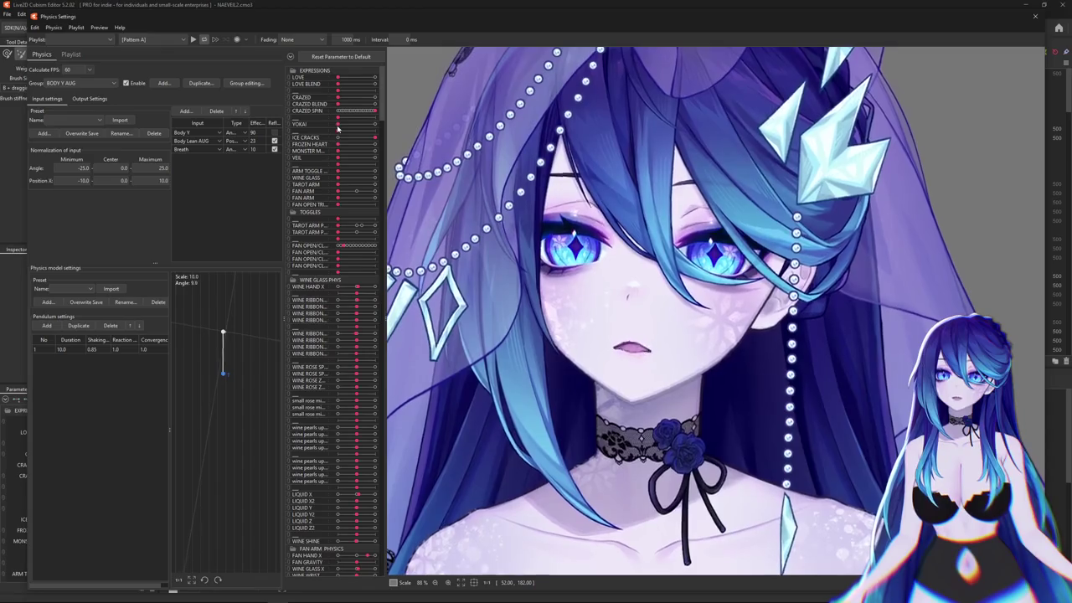
# - Try the YOKAI eye style, then collapse every parameter group to its header
pyautogui.moveTo(339, 126); pyautogui.dragTo(386, 125)
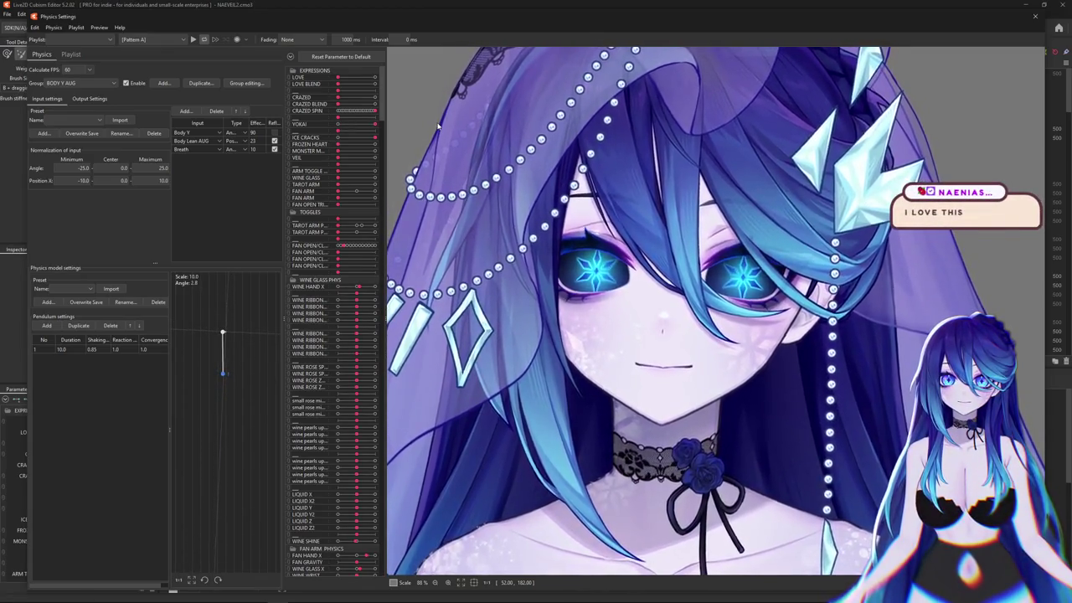
pyautogui.scroll(5, 437, 122)
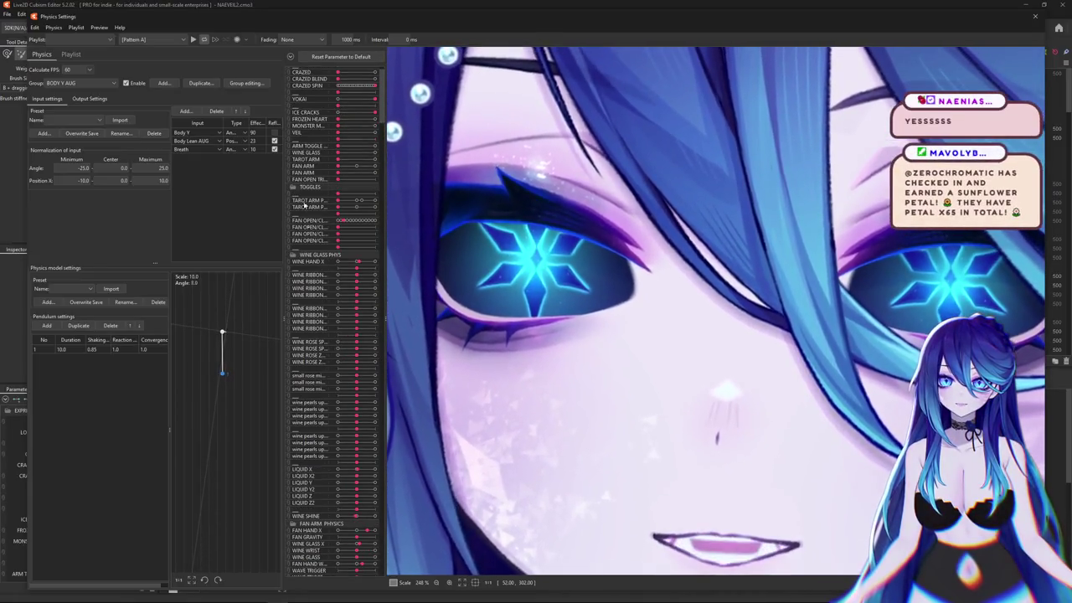
pyautogui.click(290, 57)
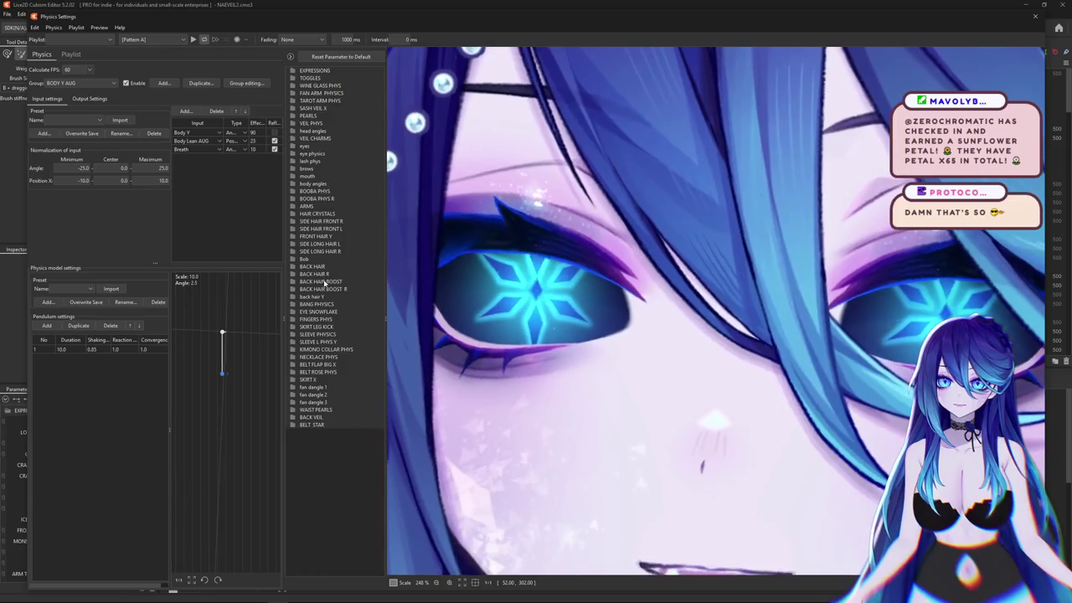
# - Raise SNOW FALLING in the EYE SNOWFLAKE group, then collapse that group again
pyautogui.click(295, 311)
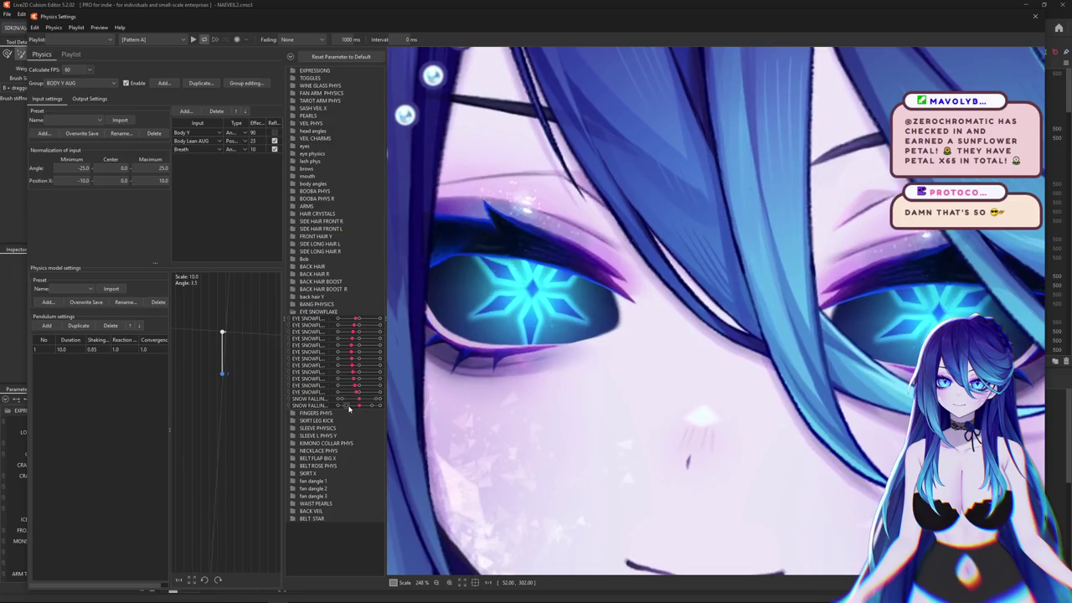
pyautogui.moveTo(361, 403); pyautogui.dragTo(374, 403)
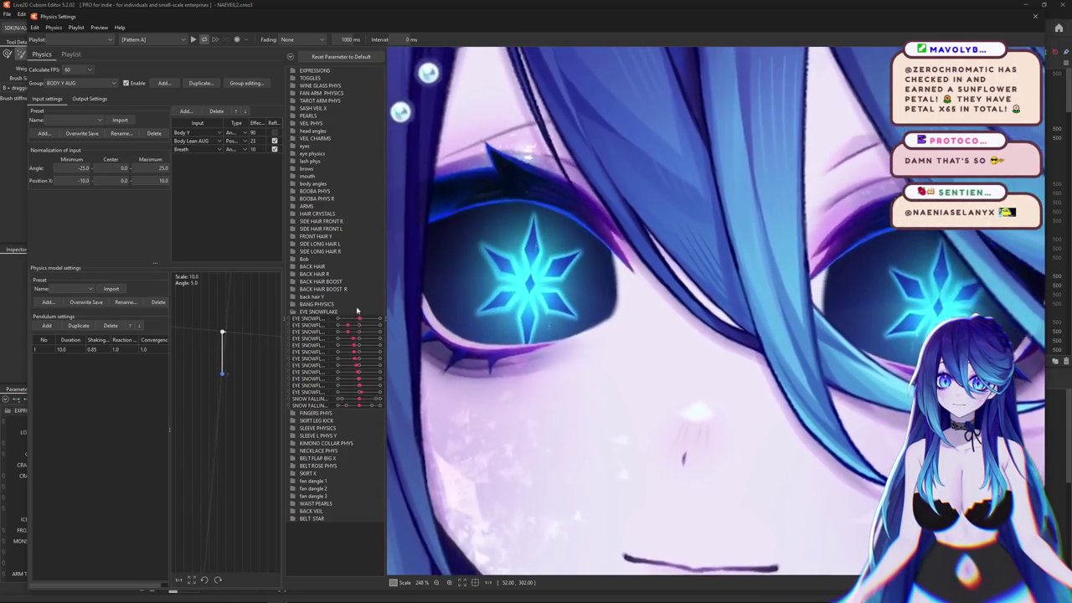
pyautogui.scroll(-5, 411, 127)
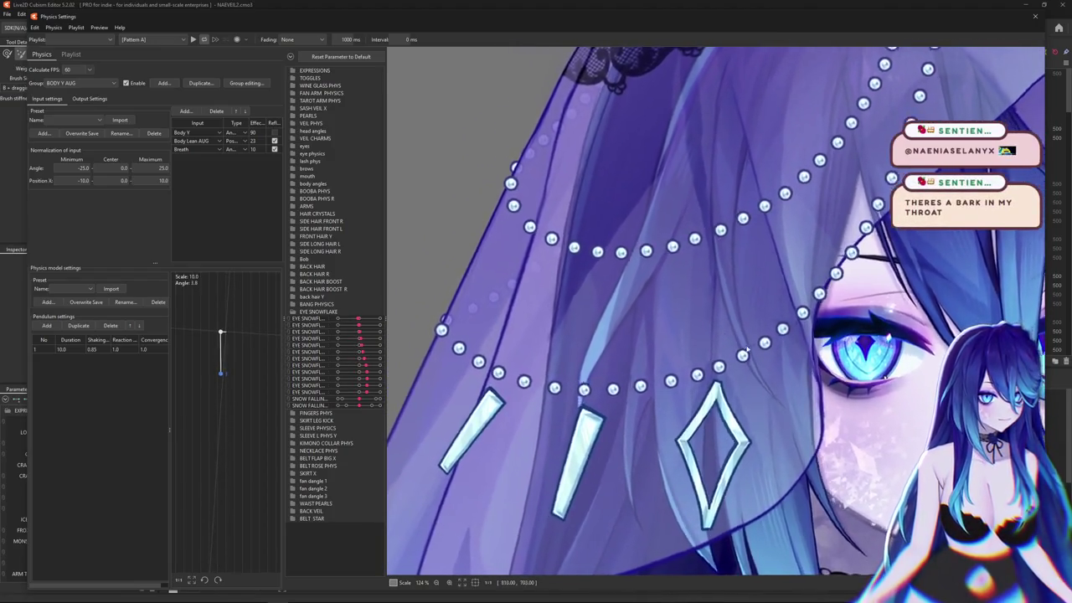
pyautogui.scroll(-2, 748, 350)
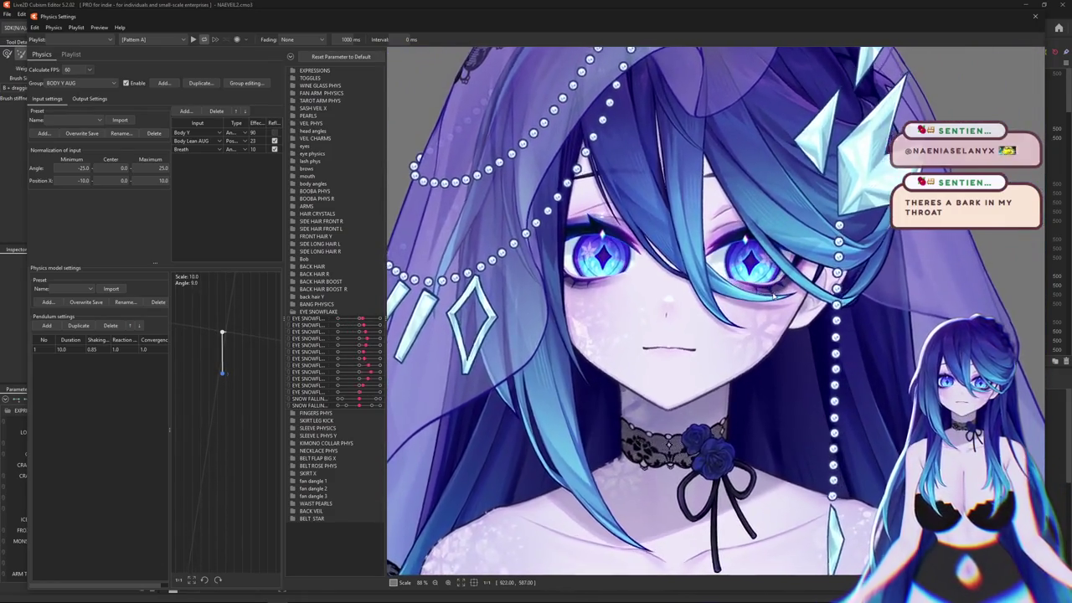
pyautogui.click(294, 311)
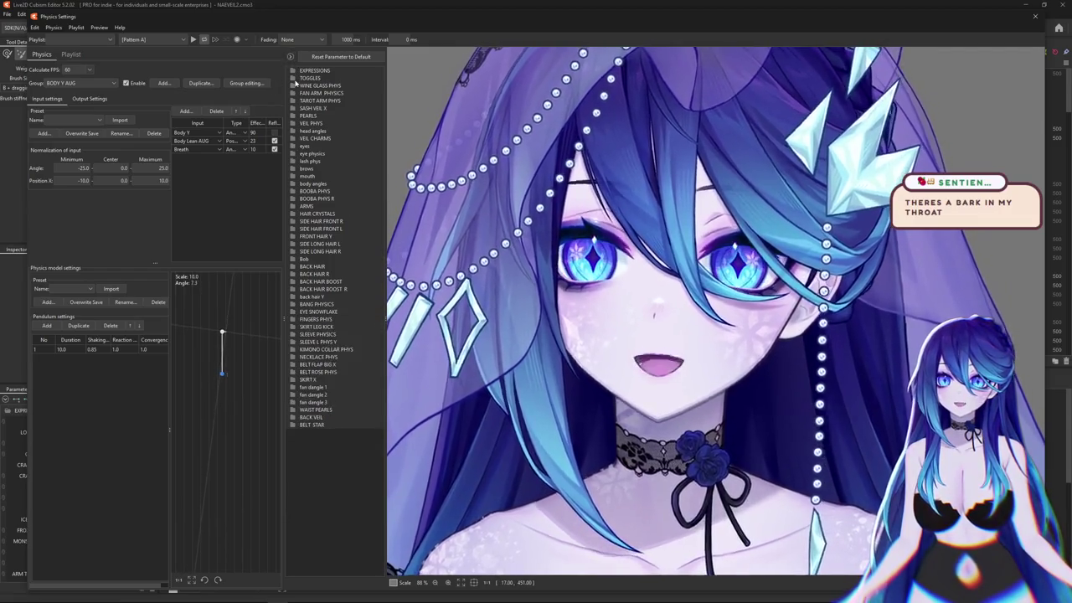
# - Under EXPRESSIONS, raise FROZEN HEART, ICE CRACKS and CRAZED for a frozen-heart crazed grin
pyautogui.click(293, 78)
pyautogui.click(293, 70)
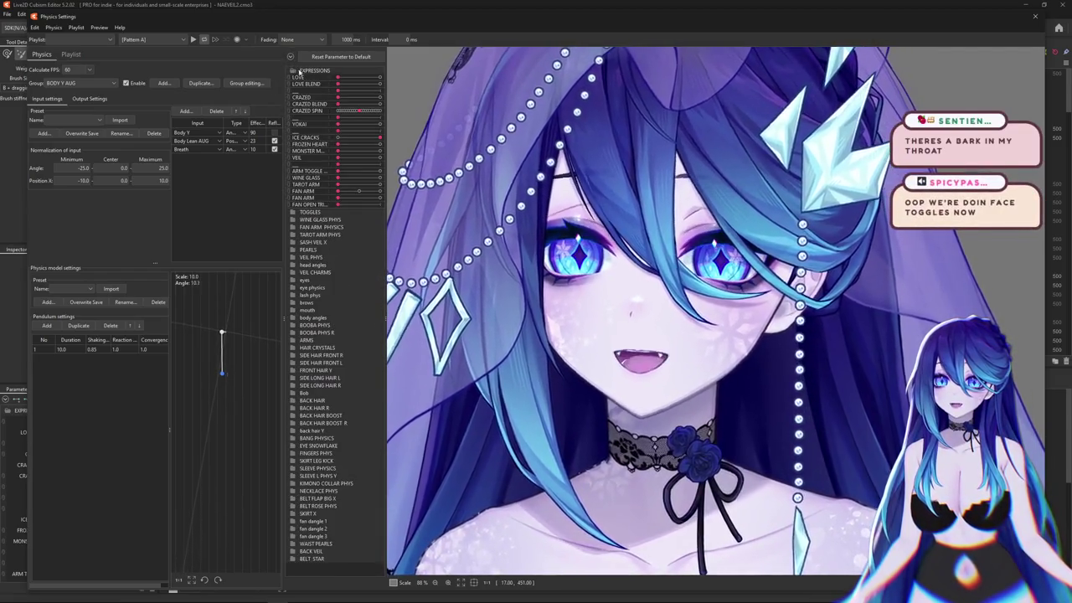
pyautogui.scroll(-3, 551, 128)
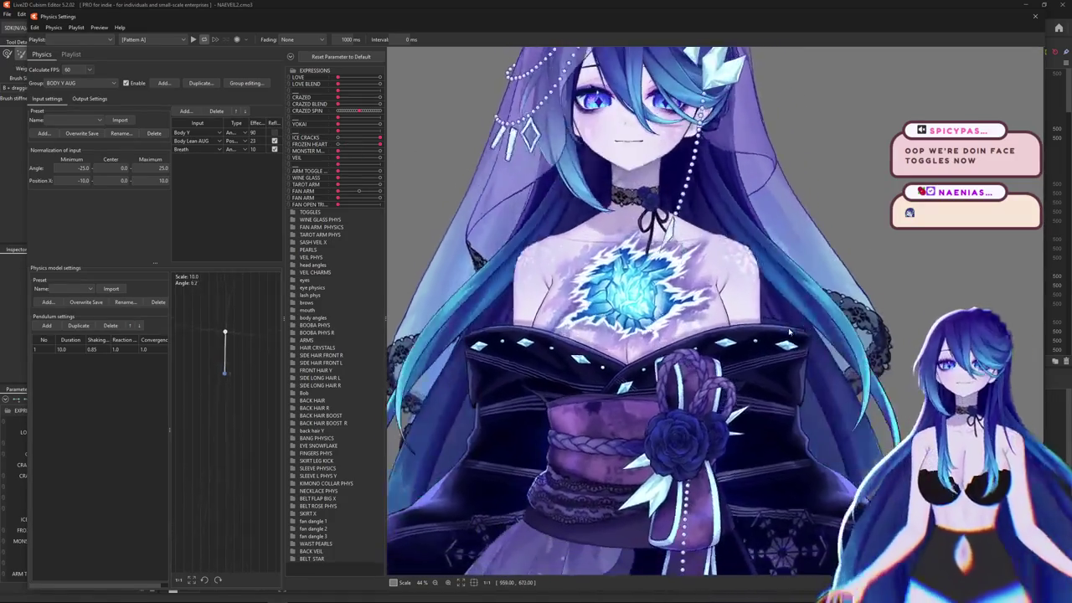
pyautogui.scroll(2, 779, 327)
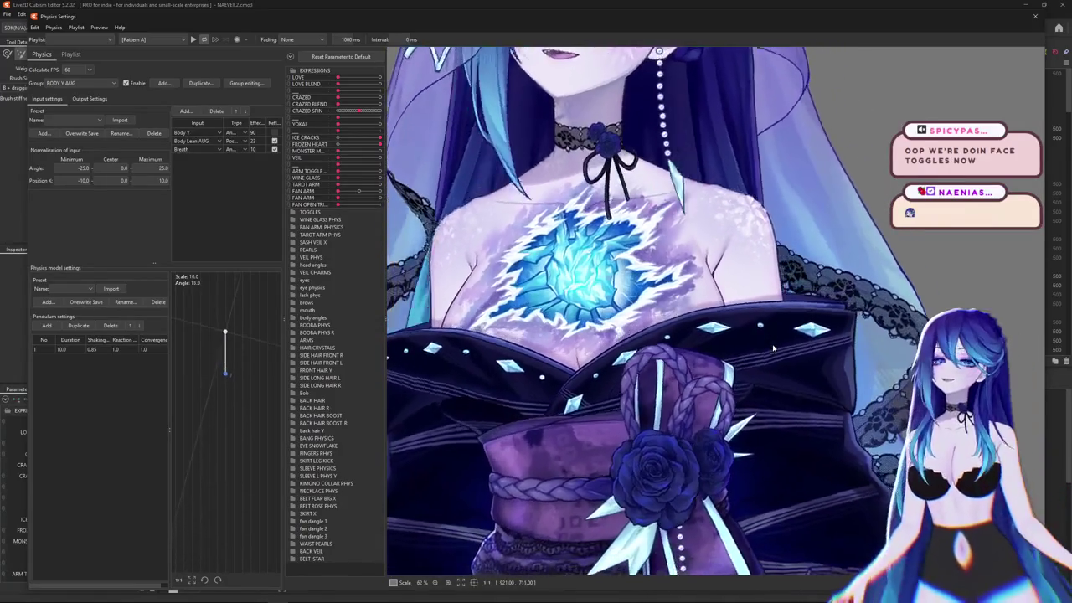
pyautogui.scroll(-2, 777, 344)
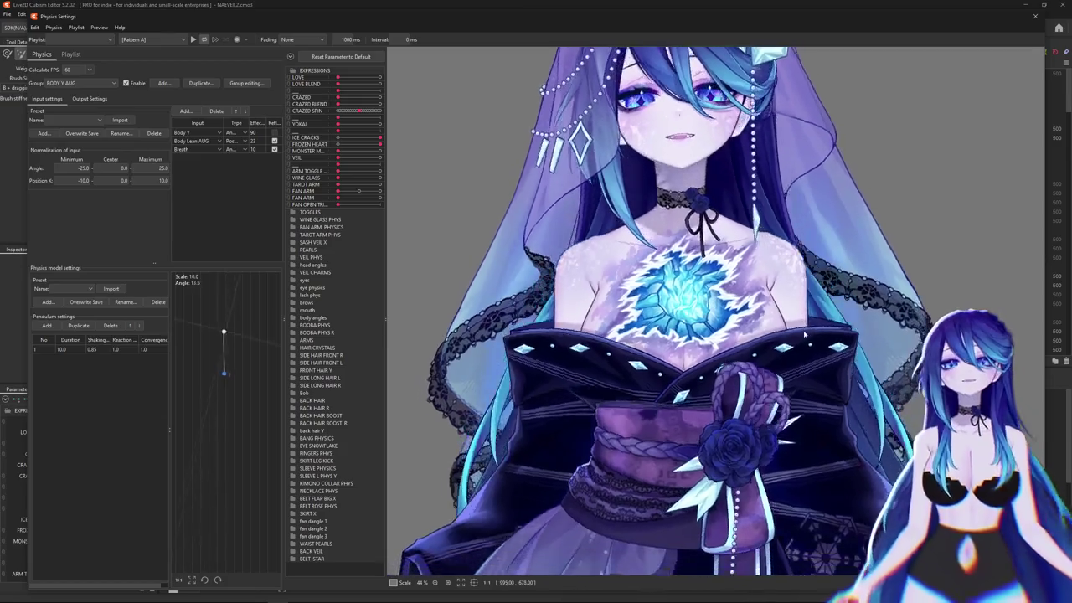
pyautogui.scroll(-3, 804, 335)
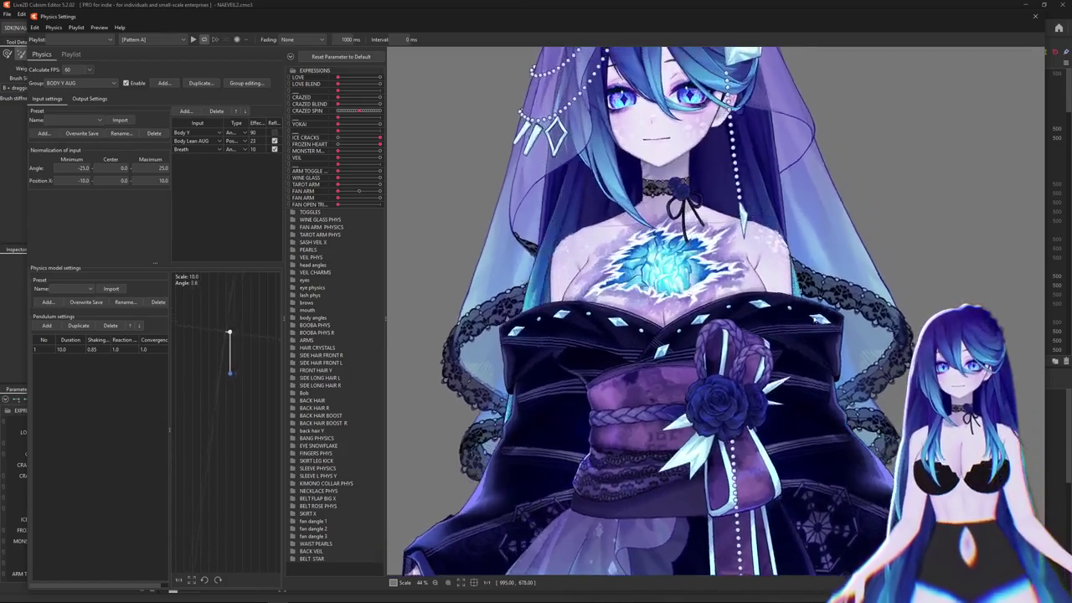
pyautogui.scroll(3, 685, 266)
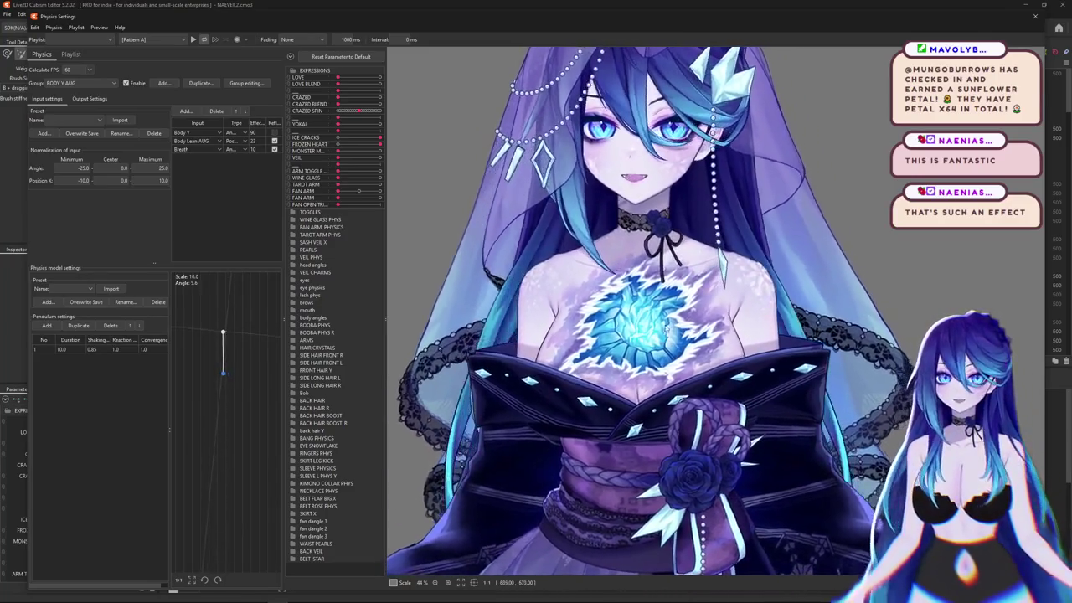
pyautogui.scroll(-2, 721, 289)
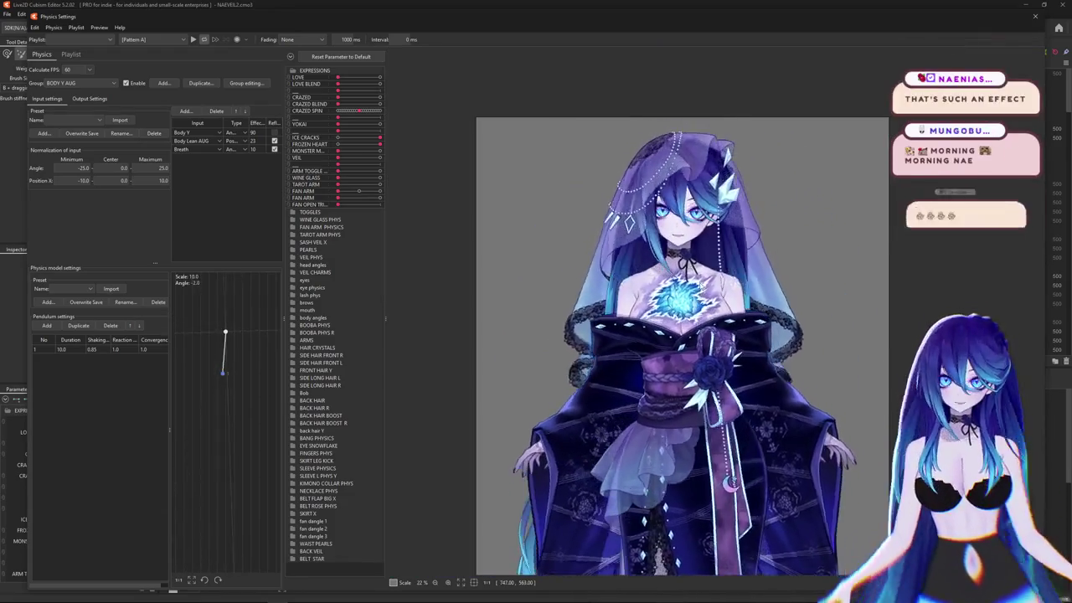
pyautogui.scroll(2, 695, 243)
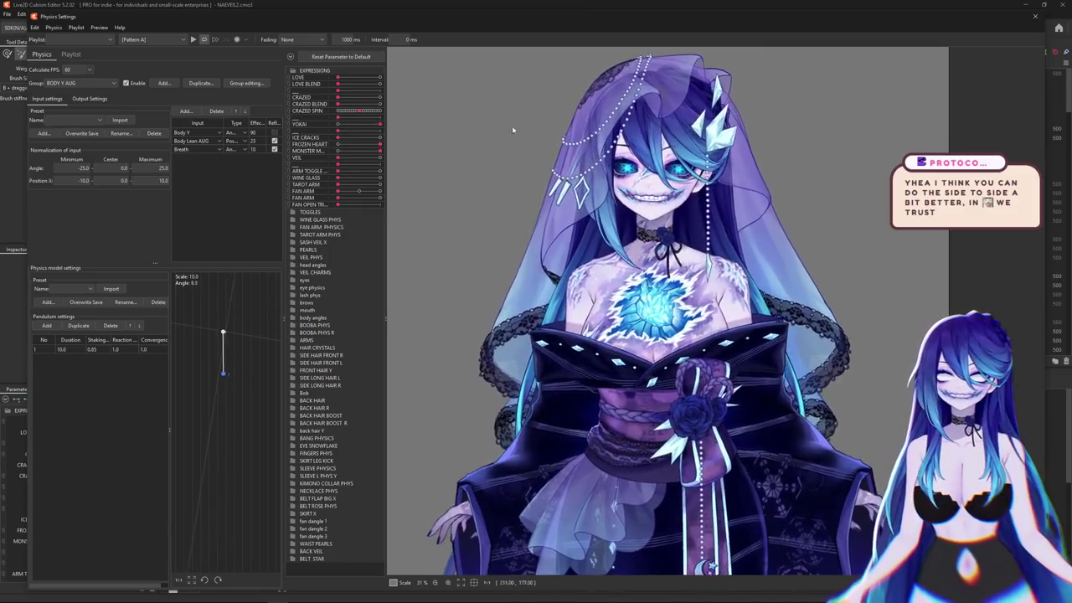
# - Turn on the WINE GLASS toggle so the bride raises a rose-decorated wine glass
pyautogui.scroll(2, 675, 174)
pyautogui.scroll(2, 675, 174)
pyautogui.scroll(2, 675, 174)
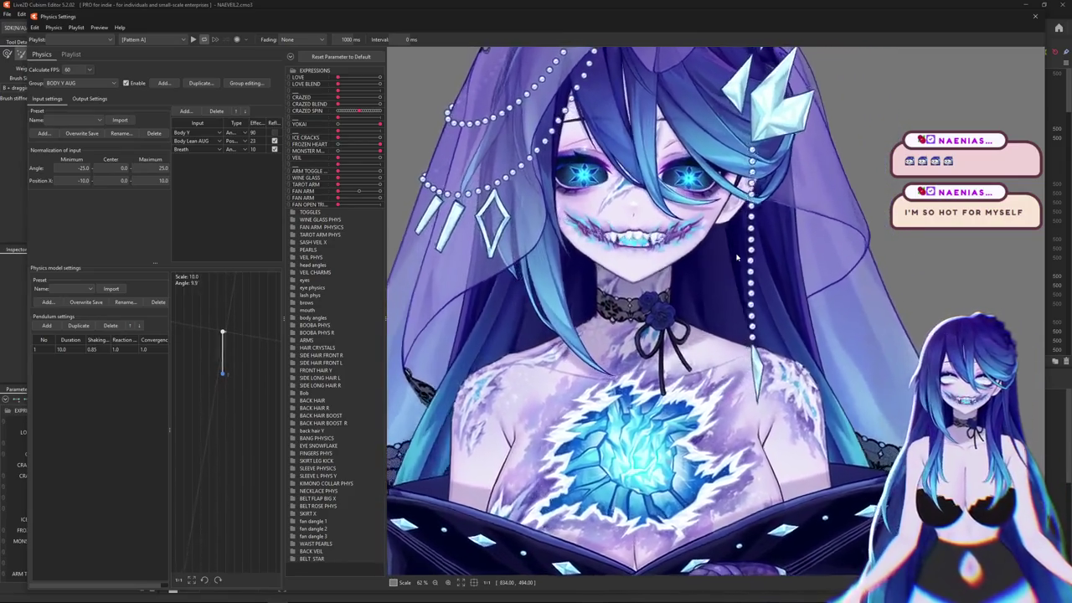
pyautogui.scroll(-2, 737, 258)
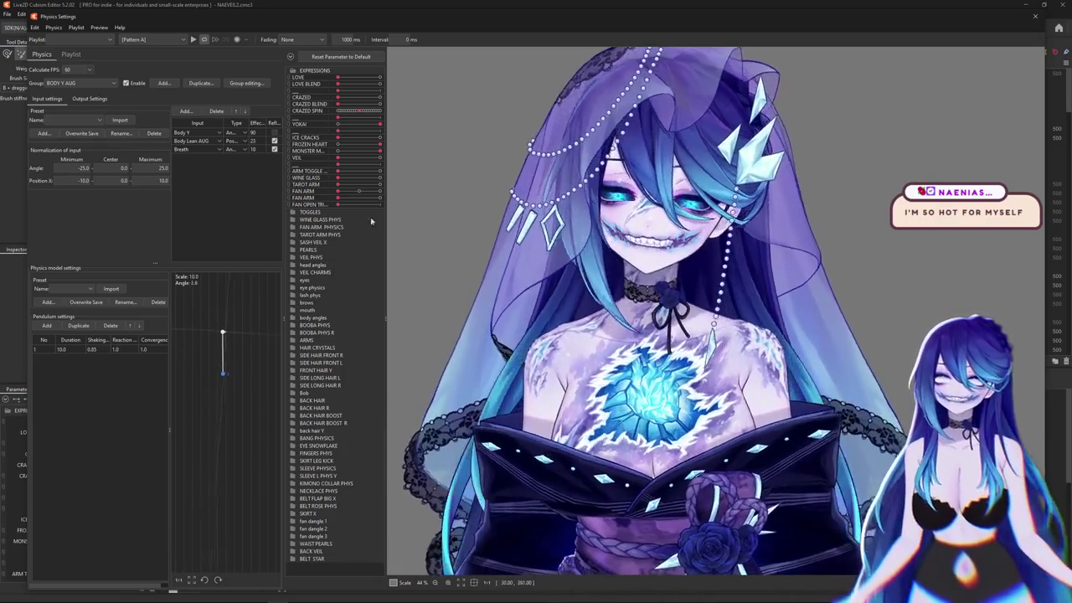
pyautogui.scroll(-2, 502, 210)
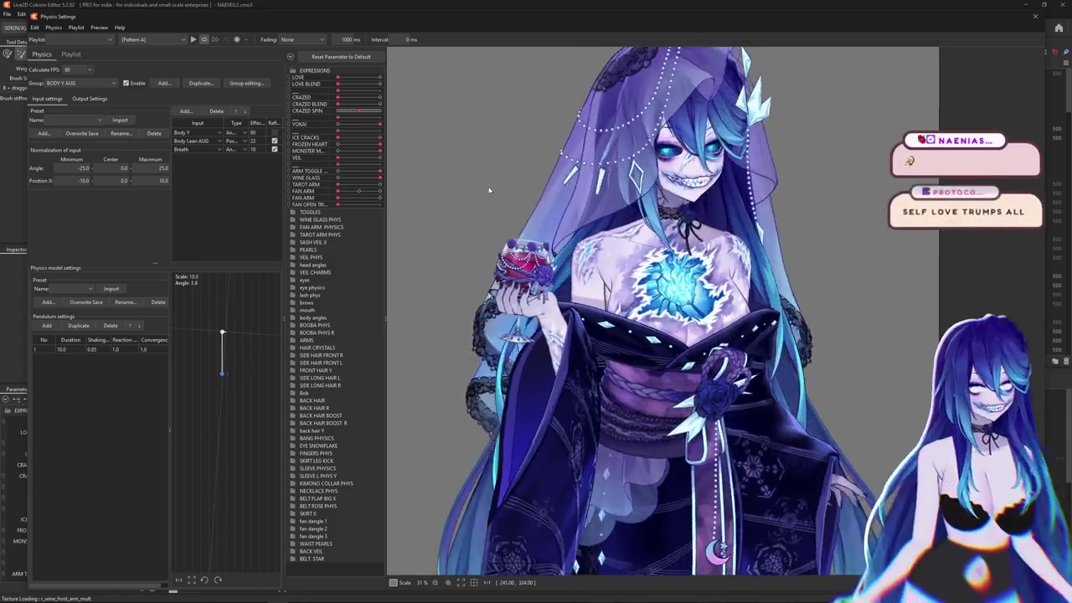
# - Zoom in on the wine glass and pan the view down onto the bride's robe
pyautogui.scroll(3, 614, 245)
pyautogui.scroll(1, 614, 244)
pyautogui.scroll(3, 545, 318)
pyautogui.scroll(1, 586, 318)
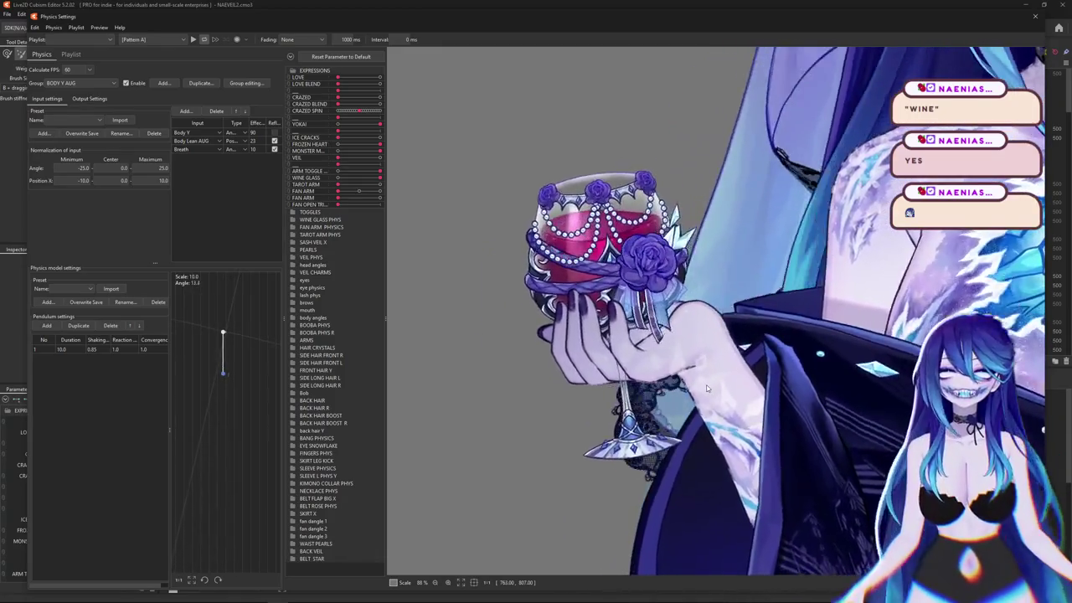
pyautogui.scroll(-5, 637, 244)
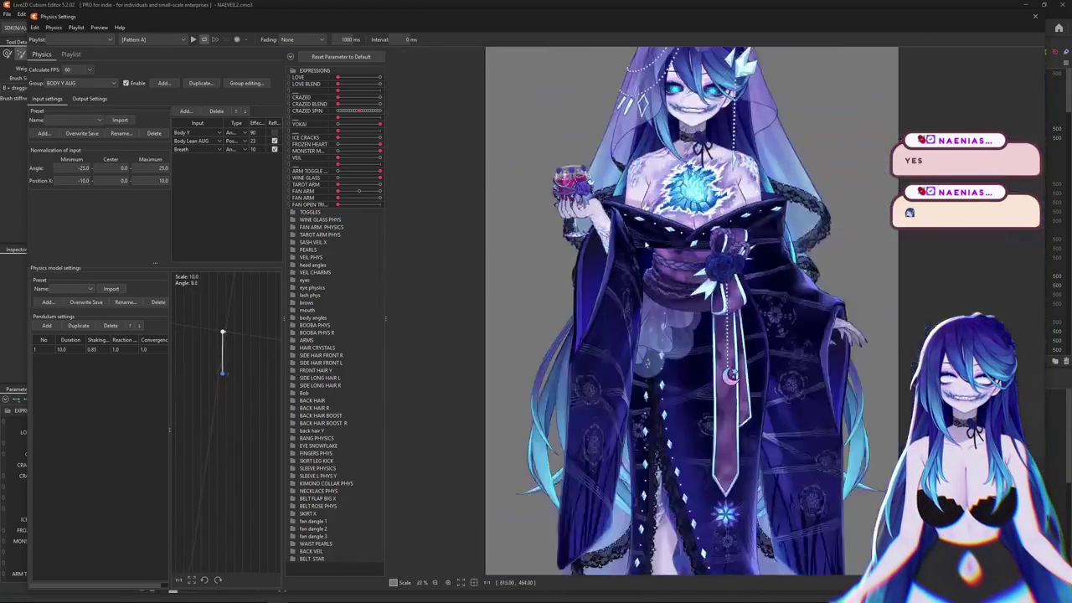
pyautogui.scroll(3, 645, 245)
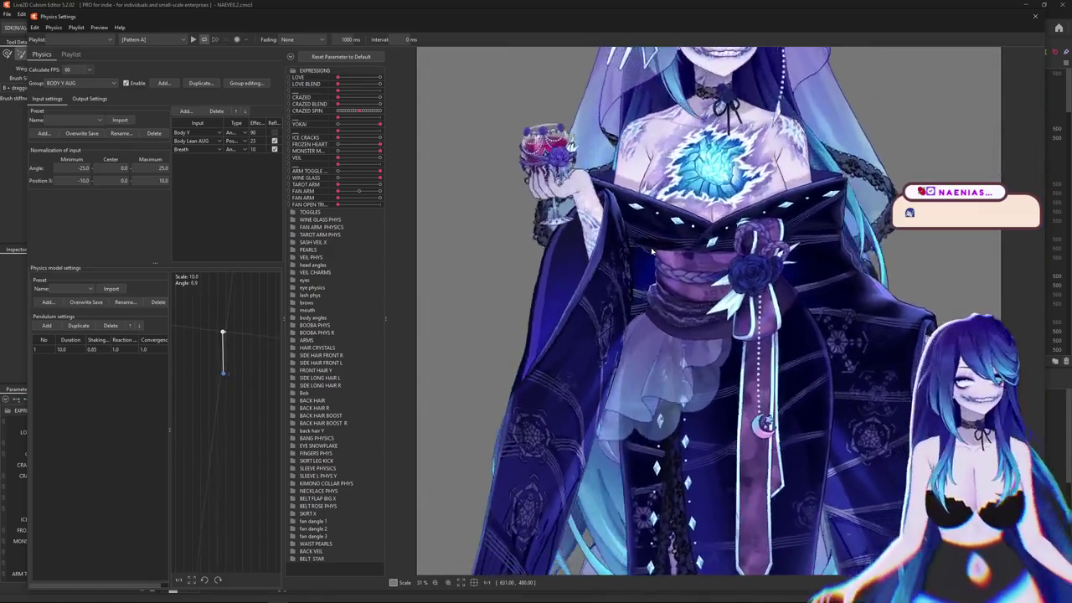
pyautogui.scroll(-3, 649, 250)
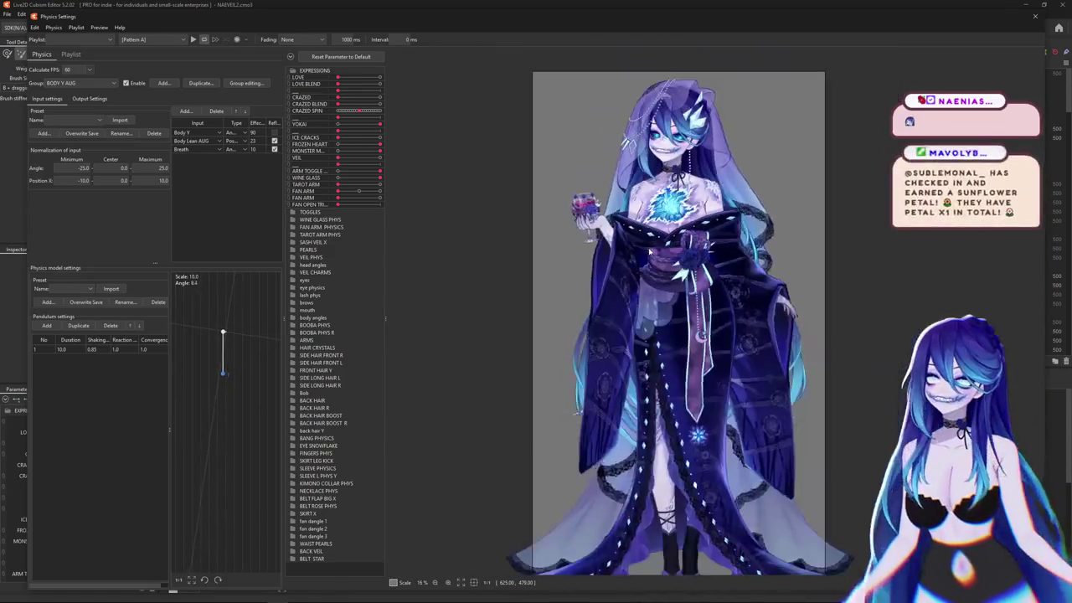
pyautogui.scroll(3, 569, 109)
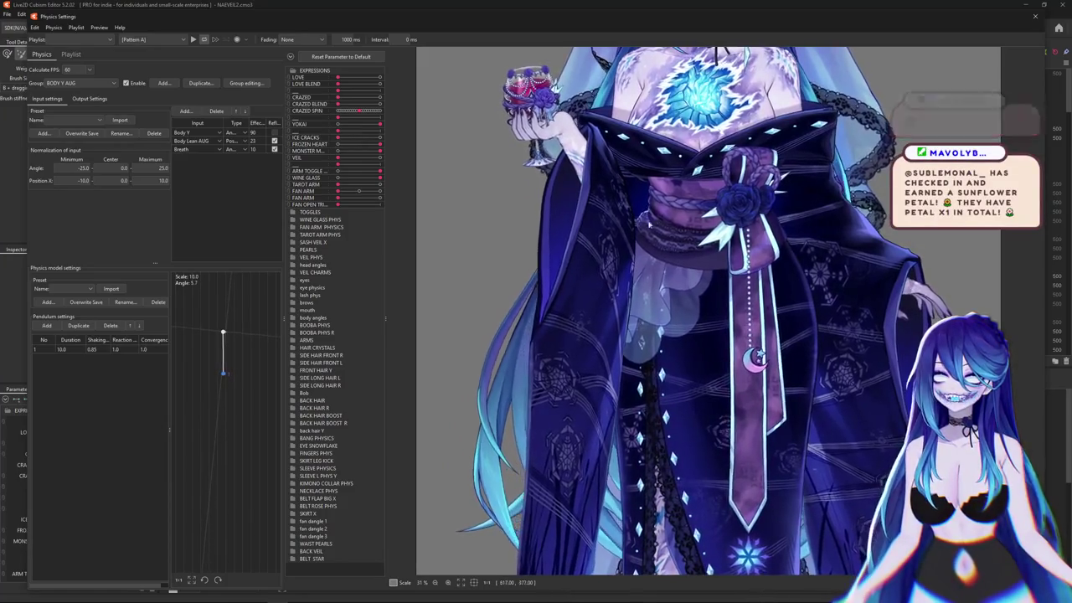
pyautogui.moveTo(666, 333); pyautogui.dragTo(649, 381)
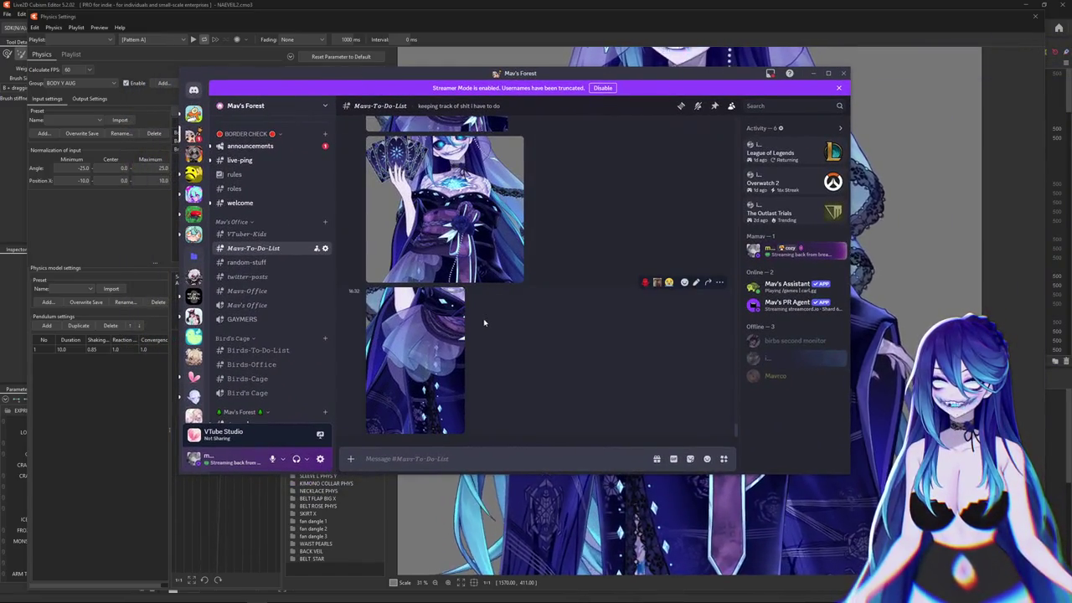
# - View the first reference image full size, zooming in on the character's torso
pyautogui.click(440, 229)
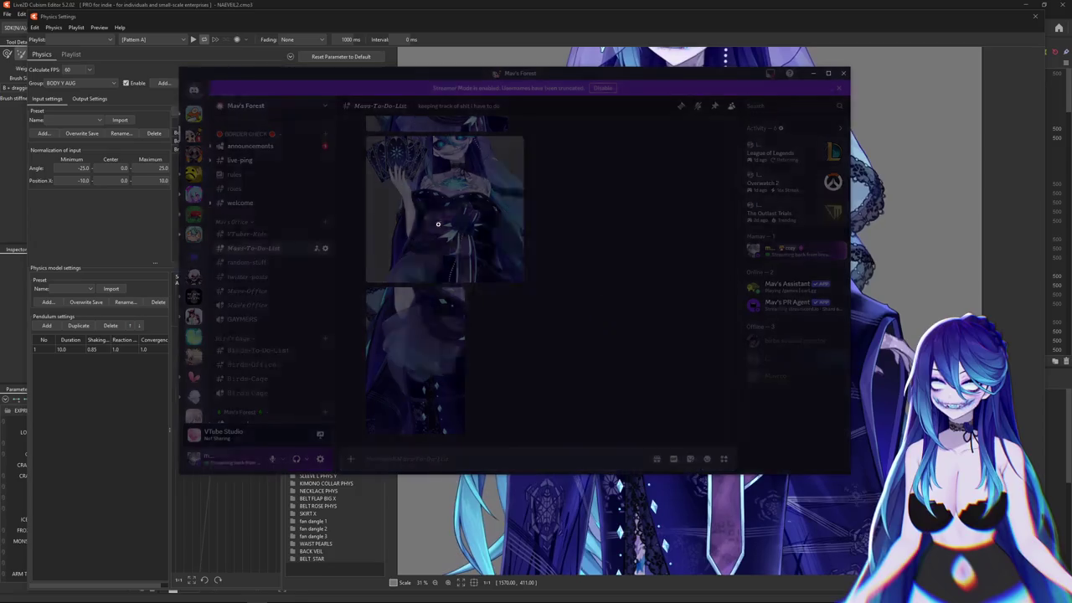
pyautogui.click(432, 243)
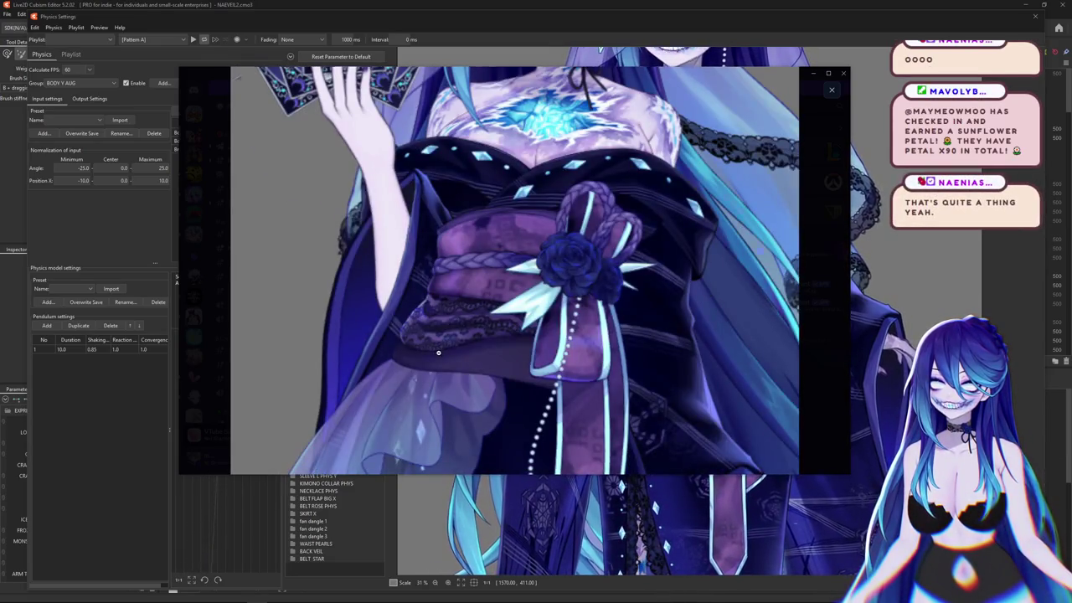
pyautogui.click(438, 352)
pyautogui.click(520, 382)
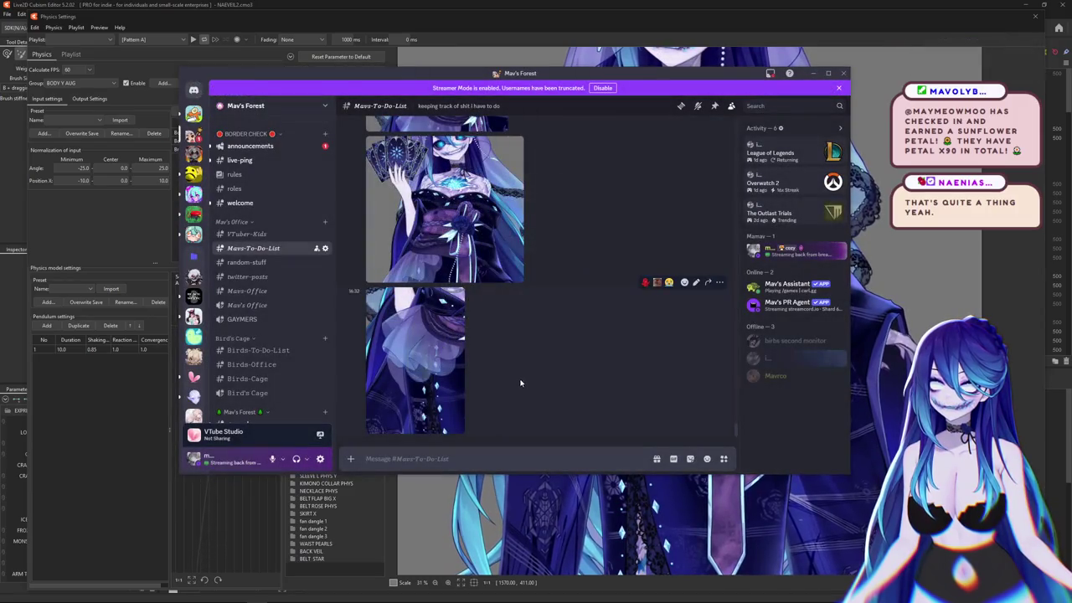
# - View the tarot-card reference image full size and zoom in on it
pyautogui.scroll(2, 520, 382)
pyautogui.click(490, 337)
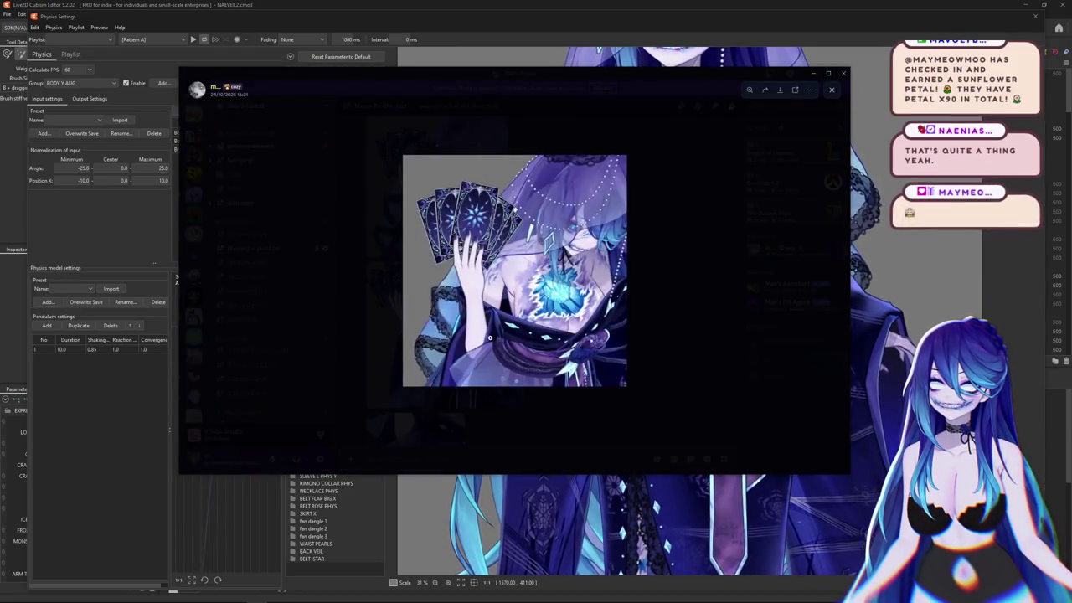
pyautogui.click(490, 337)
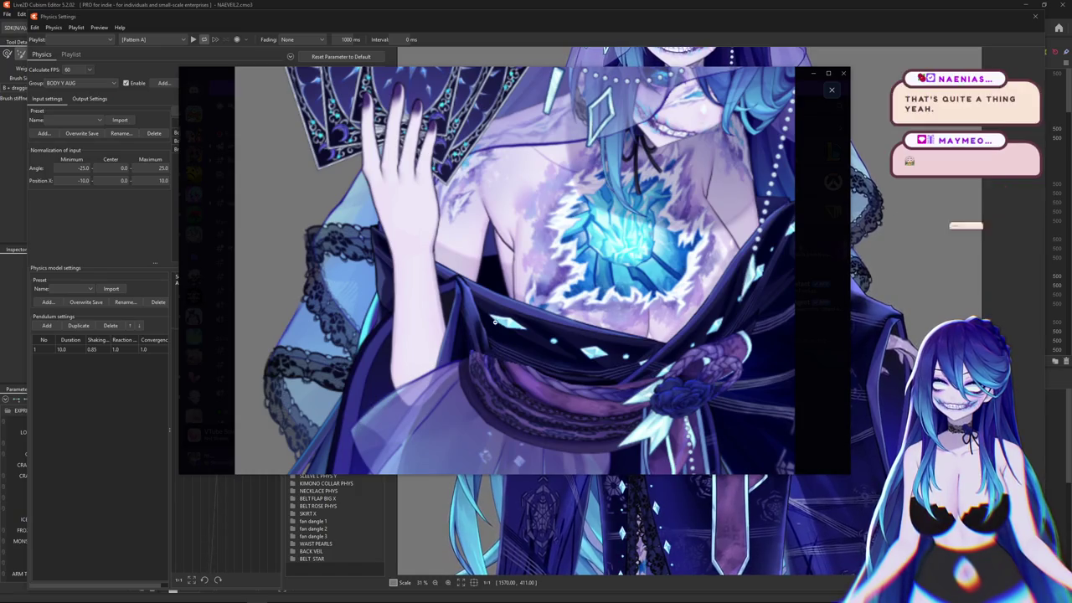
pyautogui.click(488, 367)
pyautogui.click(686, 335)
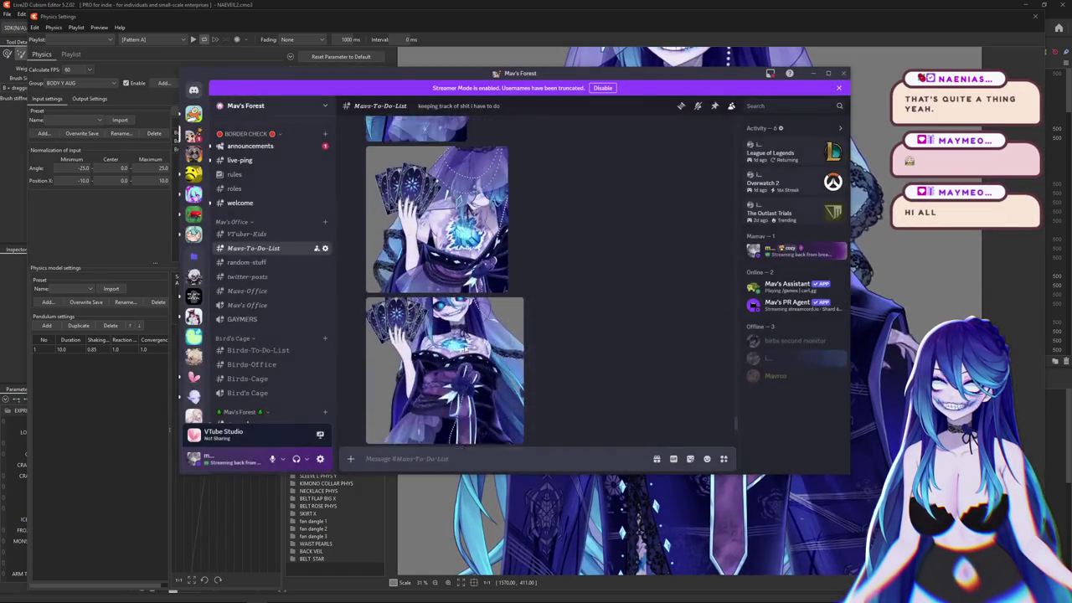
# - Open the next reference image zoomed in, panning to show the lower skirt
pyautogui.scroll(2, 465, 353)
pyautogui.click(469, 360)
pyautogui.click(533, 329)
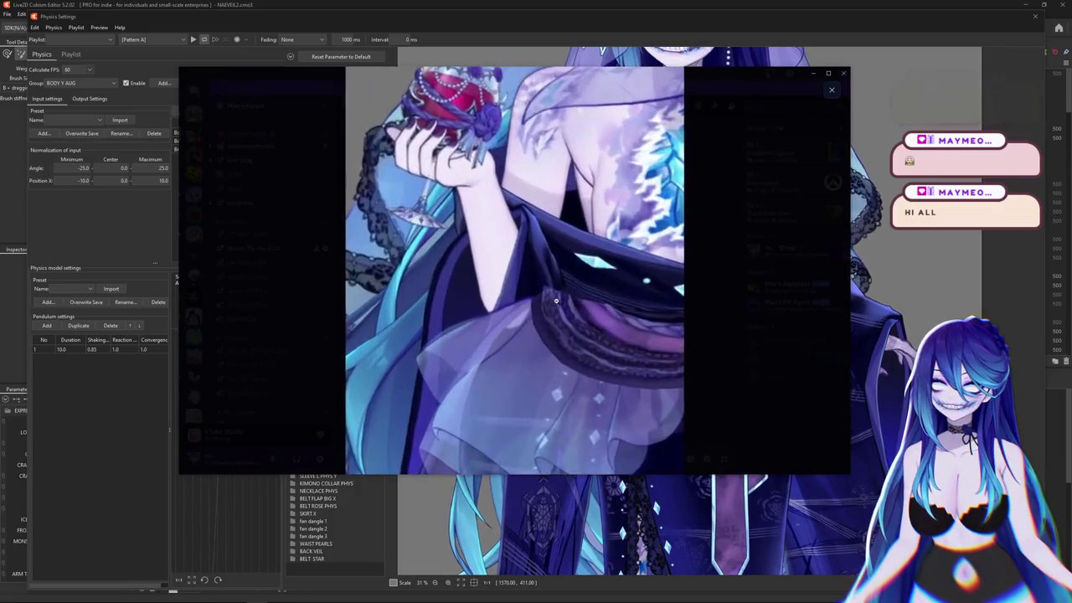
pyautogui.moveTo(534, 328); pyautogui.dragTo(528, 296)
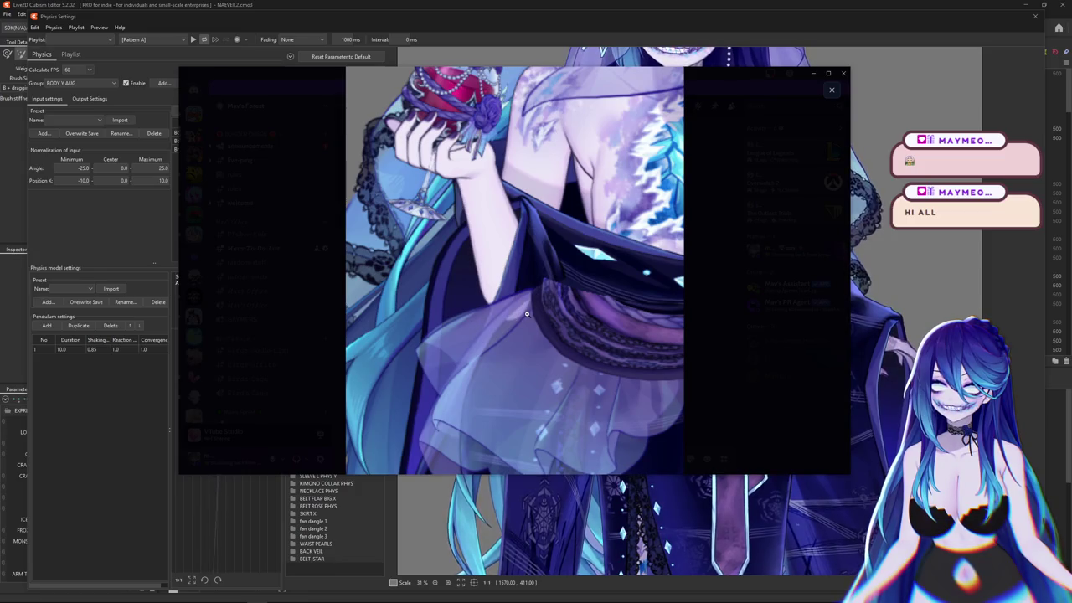
pyautogui.click(497, 191)
pyautogui.click(540, 256)
pyautogui.scroll(-2, 538, 263)
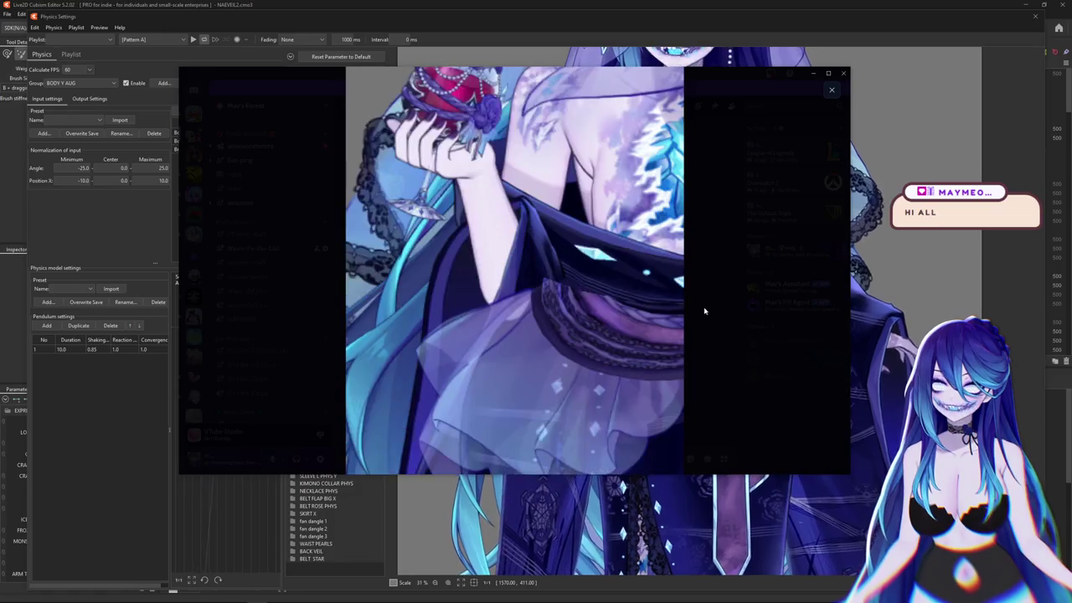
pyautogui.click(701, 311)
# - Minimize Discord to return to the Live2D model
pyautogui.scroll(1, 610, 318)
pyautogui.scroll(-3, 610, 317)
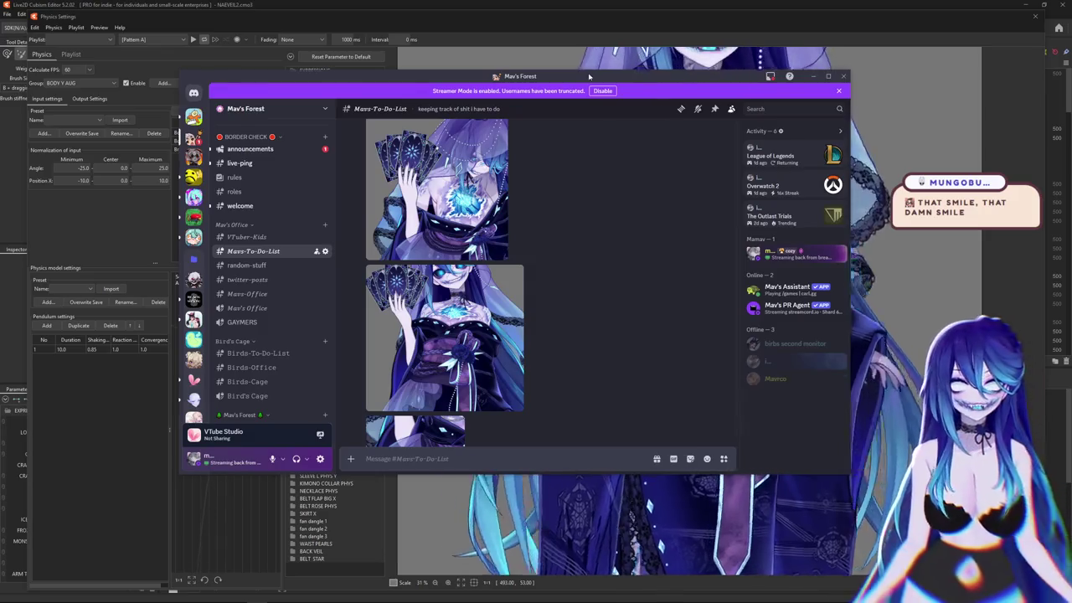
pyautogui.click(815, 76)
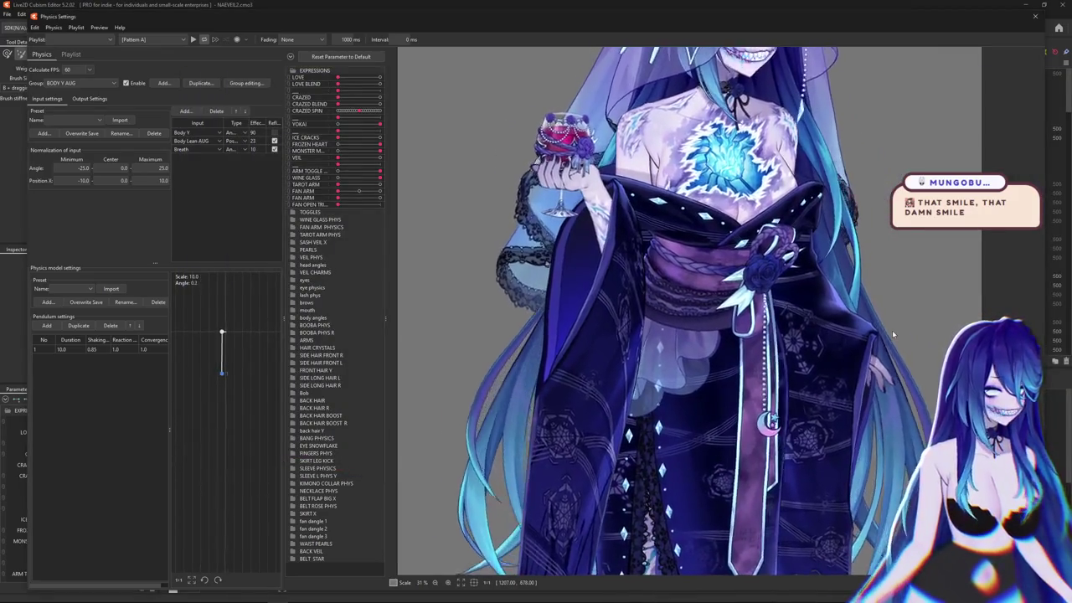
pyautogui.moveTo(892, 330); pyautogui.dragTo(826, 352)
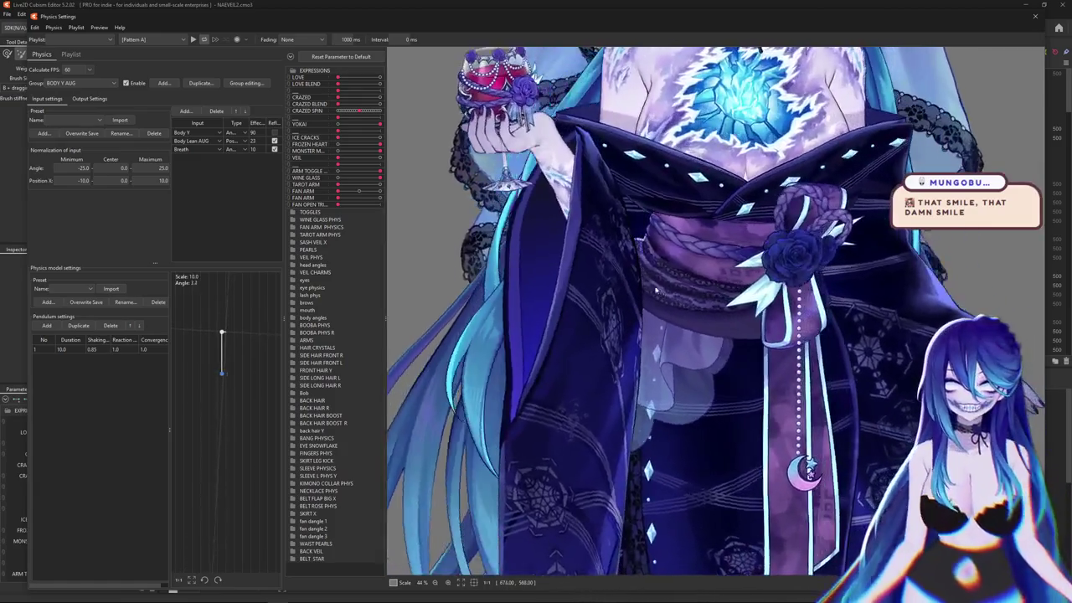
pyautogui.scroll(-3, 779, 373)
pyautogui.moveTo(776, 376)
pyautogui.mouseDown()
pyautogui.moveTo(786, 400)
pyautogui.moveTo(744, 384)
pyautogui.mouseUp()
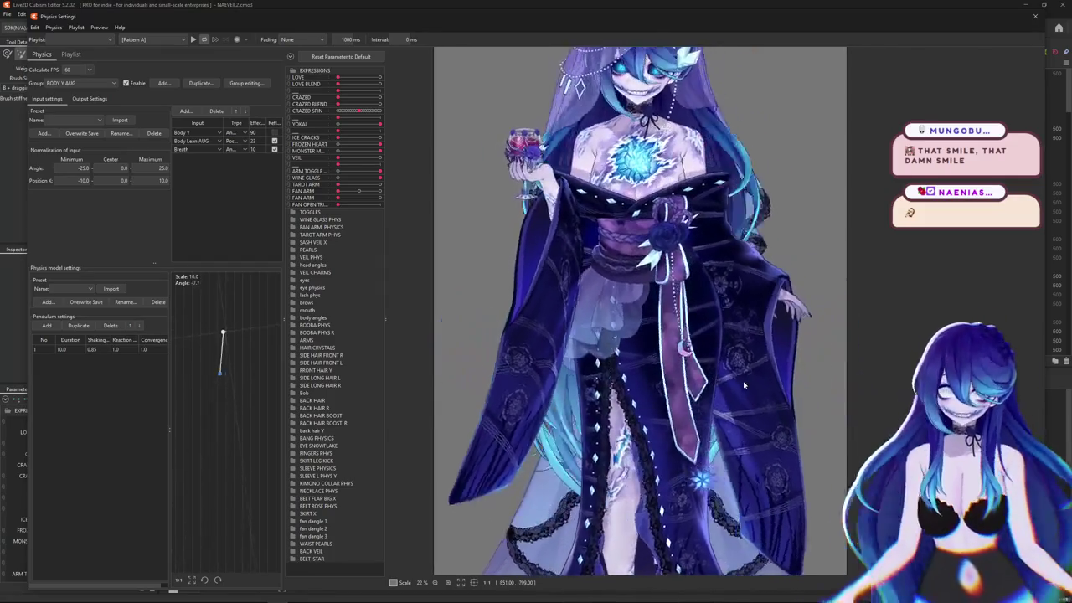
pyautogui.scroll(3, 581, 247)
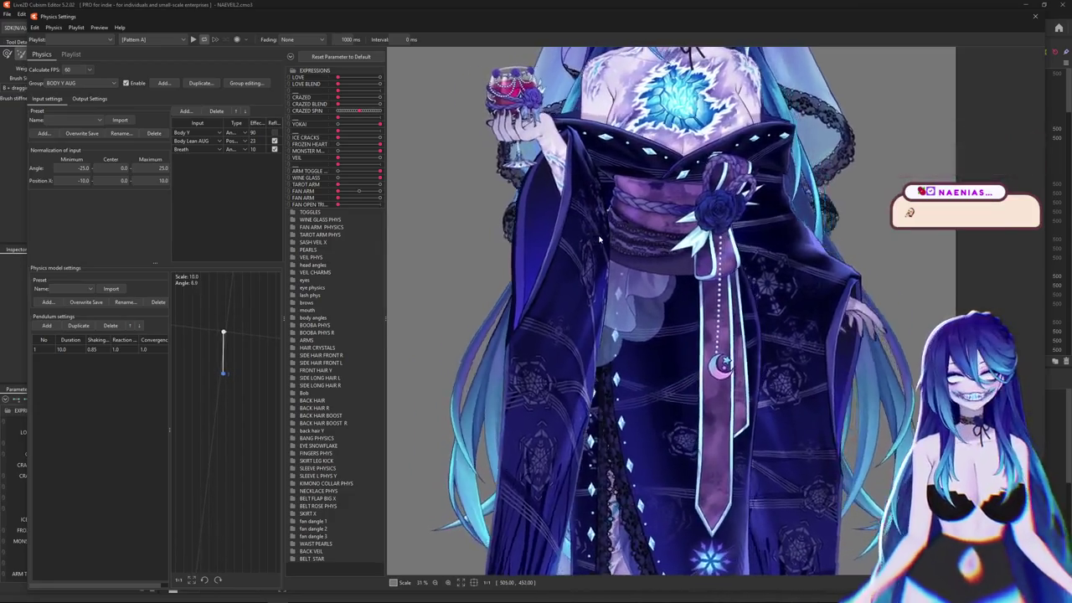
pyautogui.scroll(-3, 550, 262)
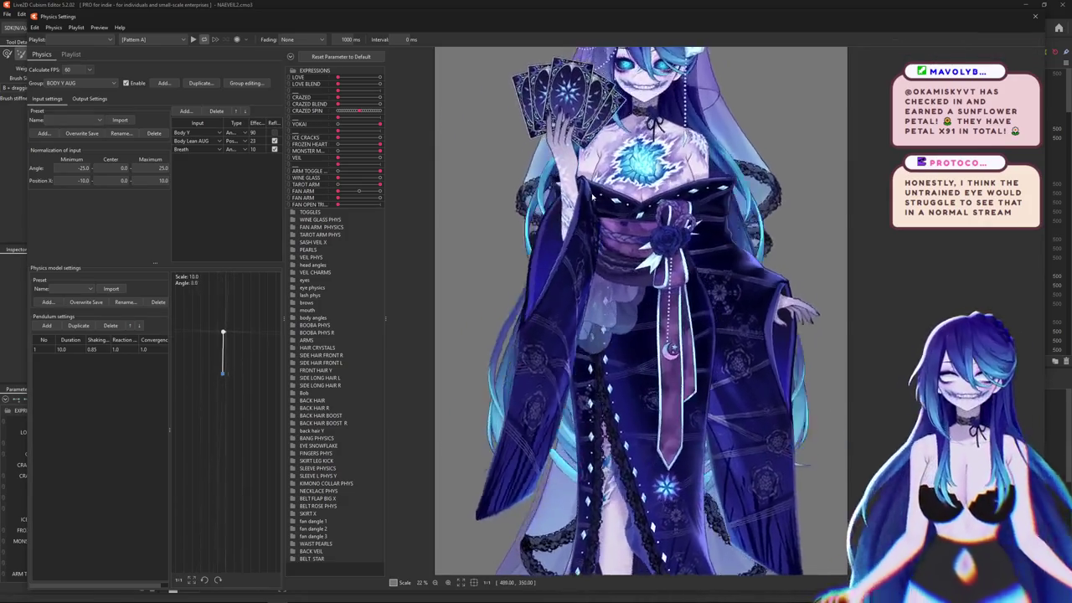
pyautogui.scroll(-2, 622, 249)
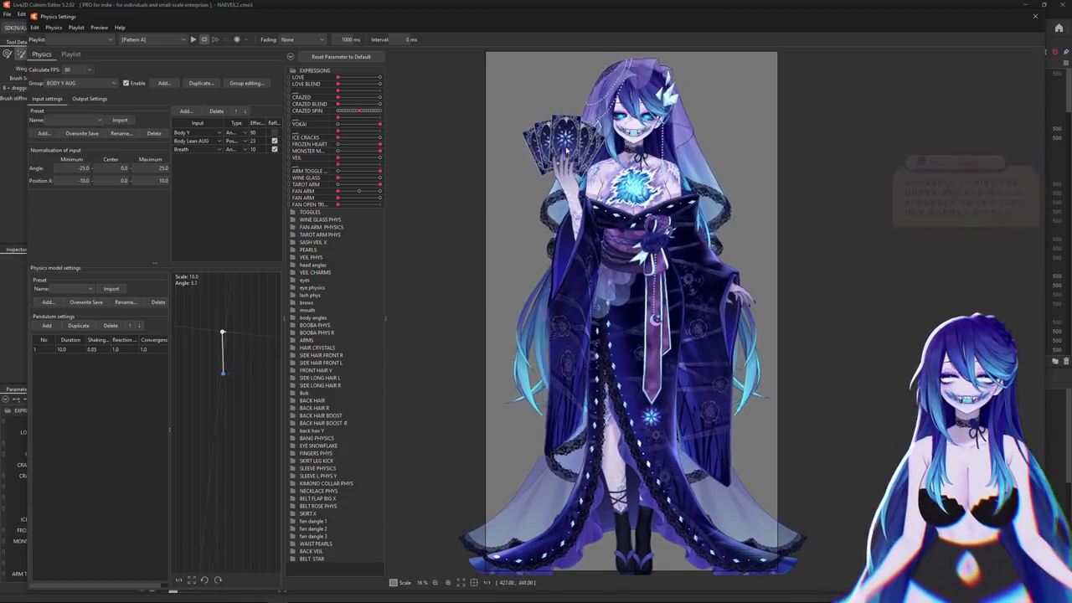
pyautogui.scroll(3, 612, 273)
pyautogui.scroll(2, 587, 328)
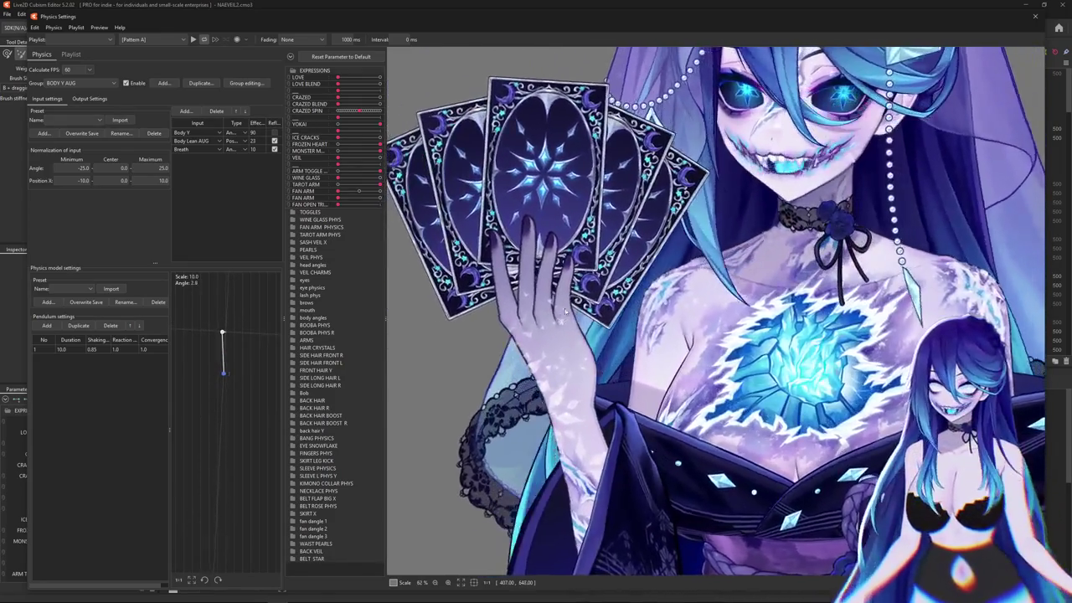
pyautogui.moveTo(565, 311); pyautogui.dragTo(618, 109)
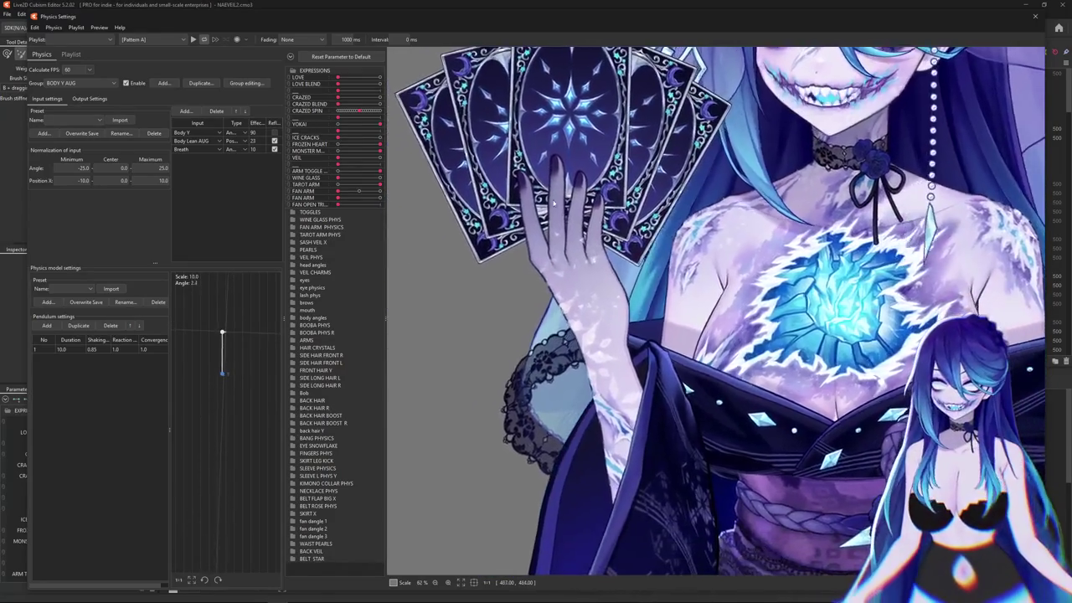
pyautogui.moveTo(531, 289); pyautogui.dragTo(633, 310)
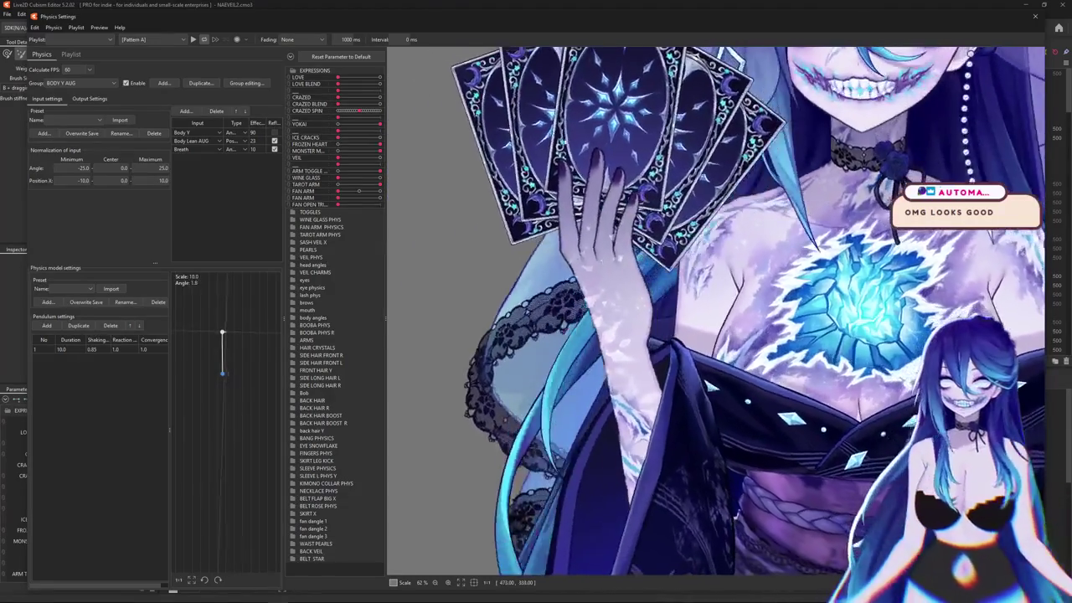
pyautogui.moveTo(582, 272); pyautogui.dragTo(603, 287)
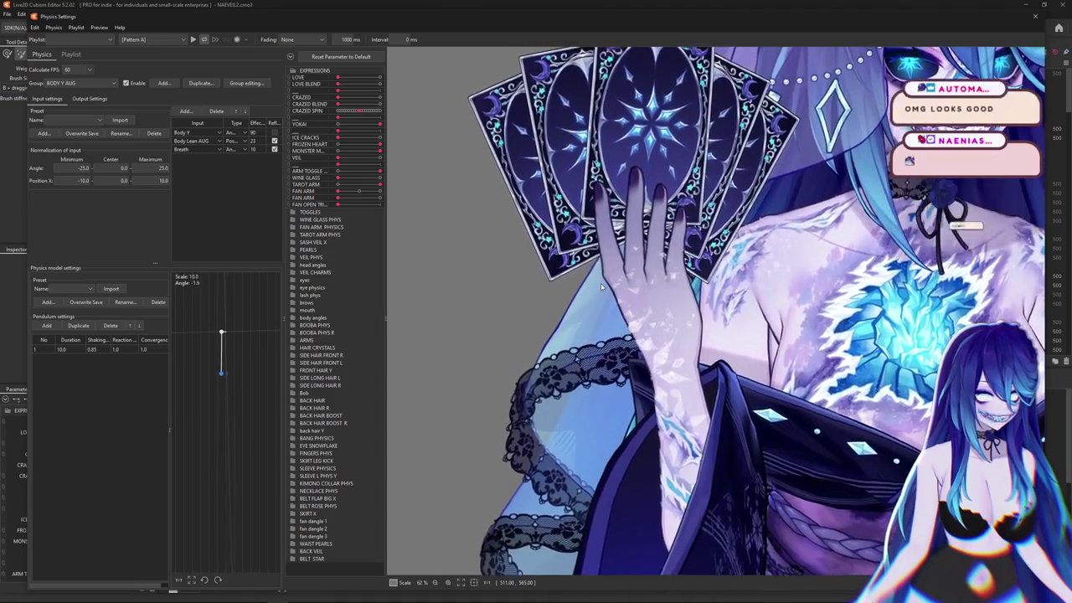
pyautogui.scroll(-3, 599, 285)
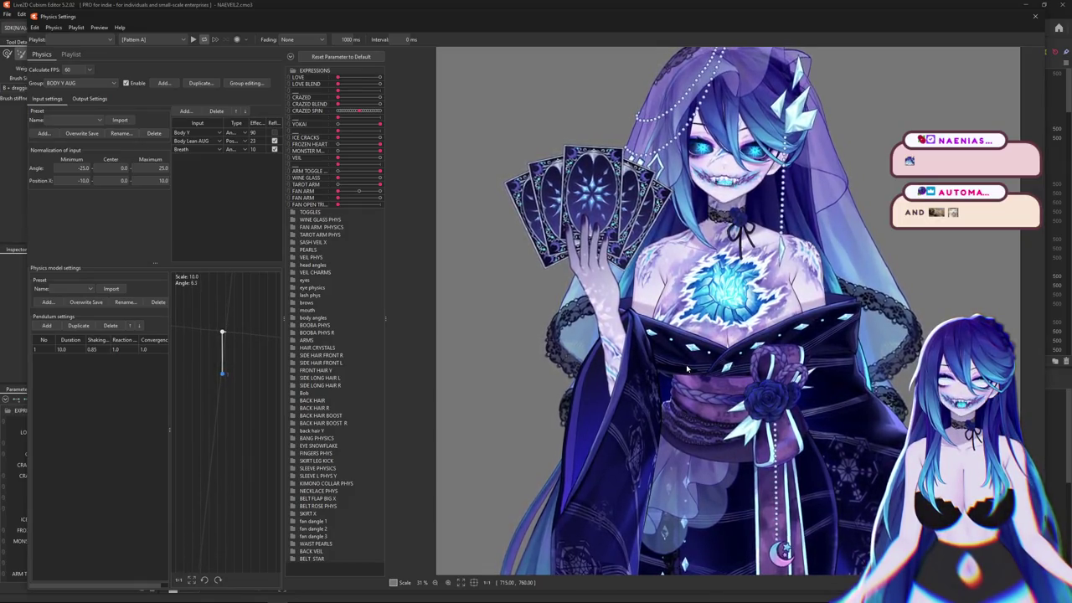
pyautogui.scroll(-1, 687, 368)
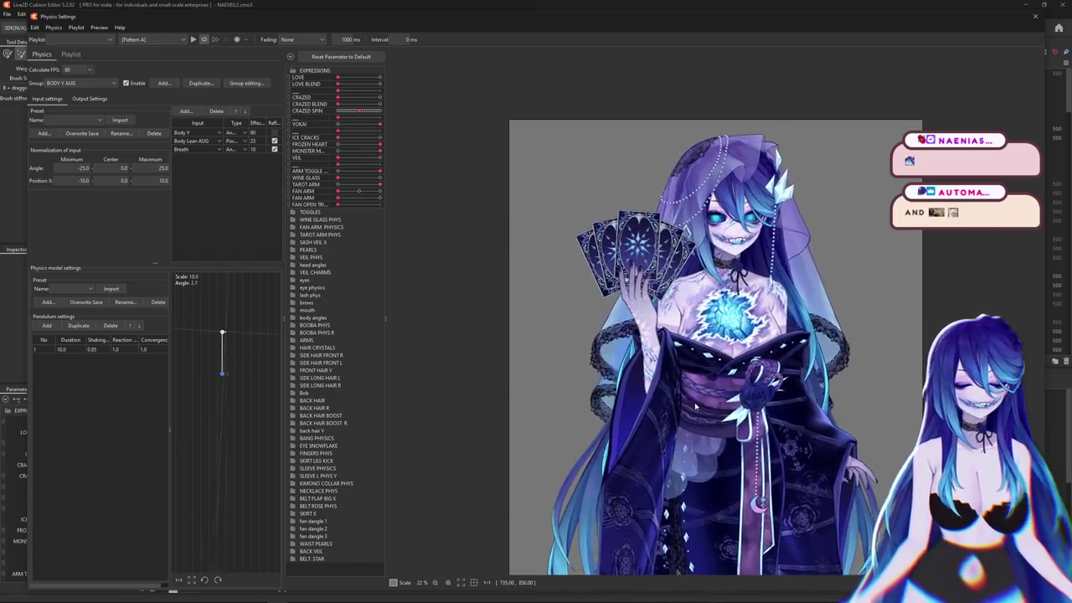
pyautogui.scroll(1, 694, 402)
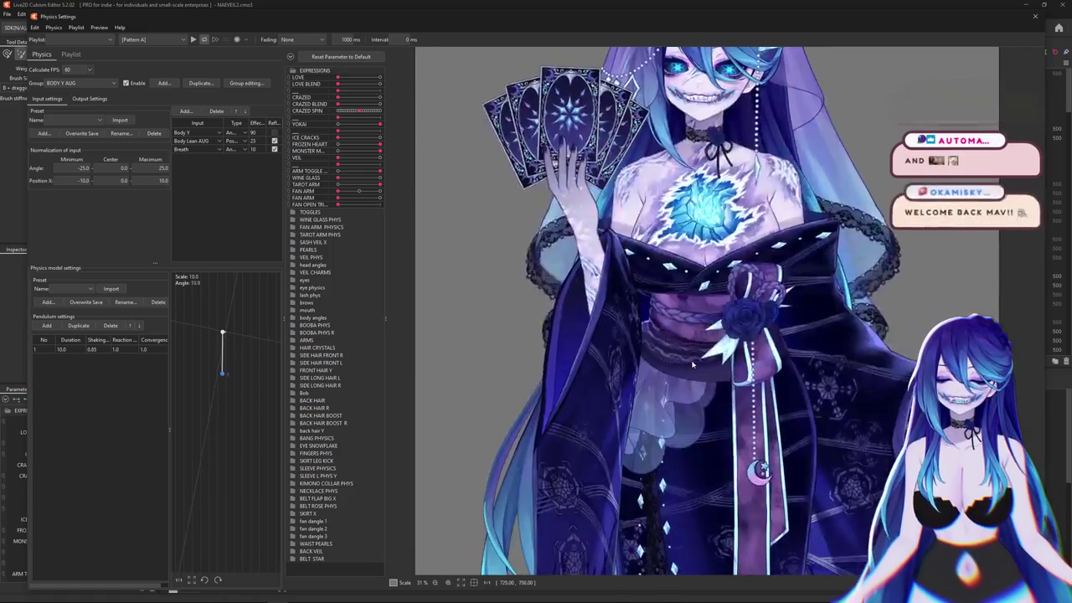
pyautogui.scroll(-1, 691, 360)
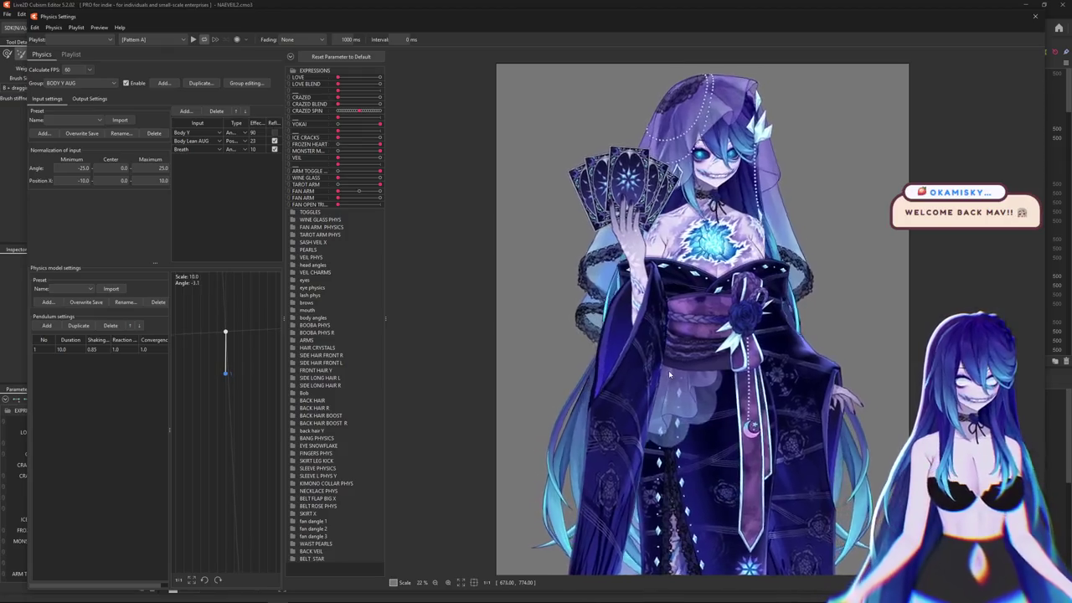
pyautogui.scroll(1, 663, 372)
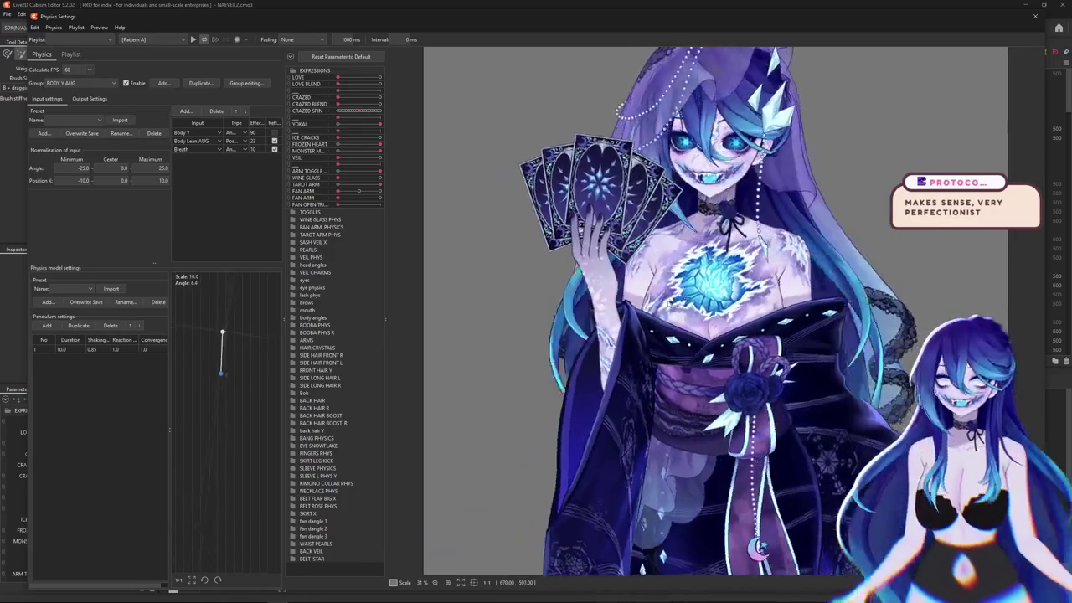
pyautogui.click(293, 213)
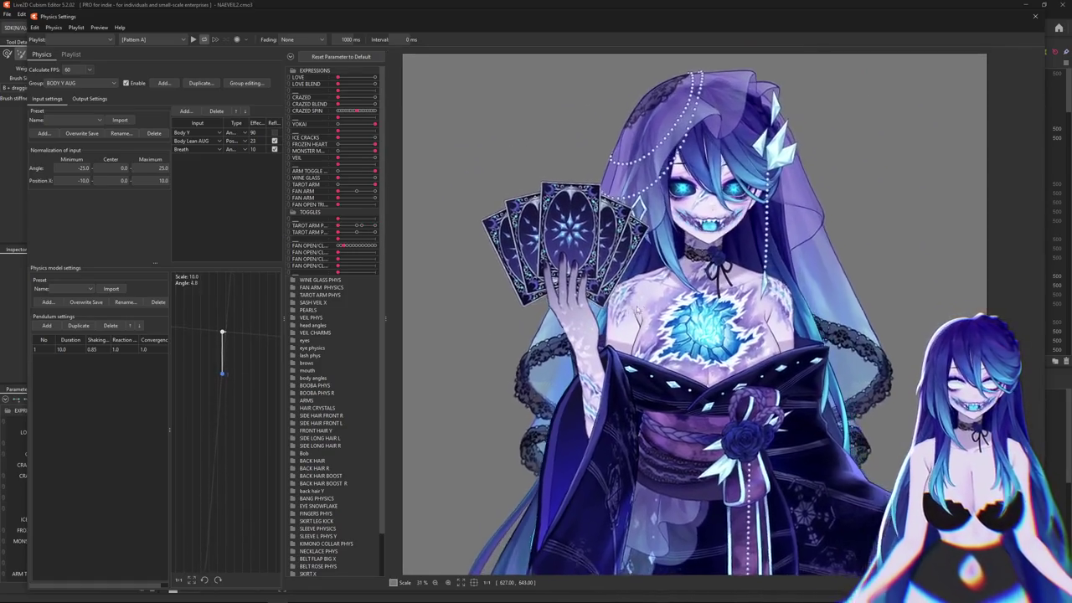
# - Flip the fan prop open with the FAN OPEN toggle beside the tarot cards
pyautogui.scroll(2, 624, 267)
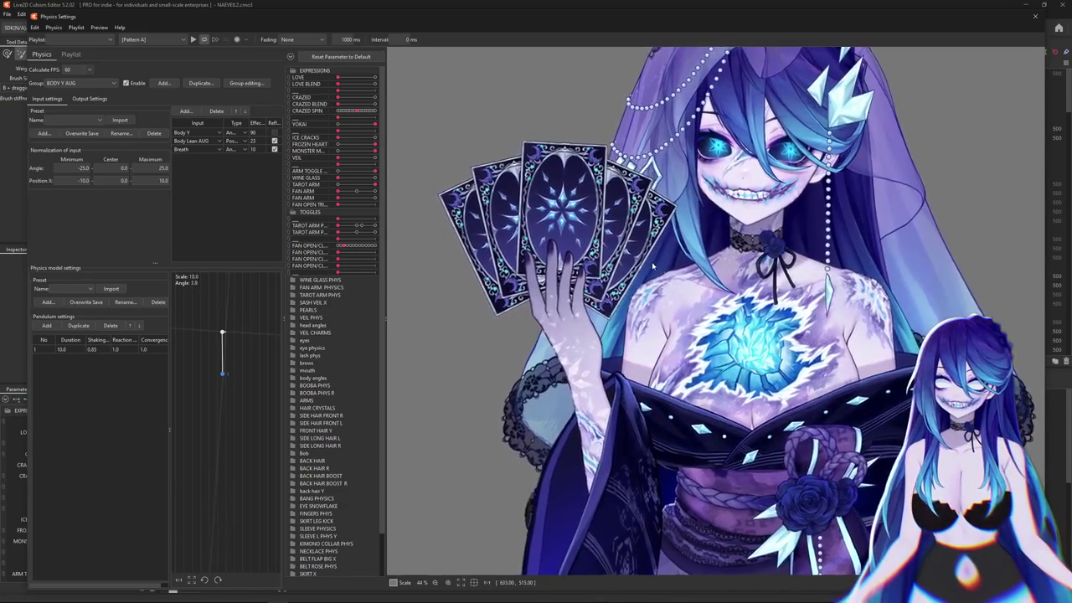
pyautogui.scroll(-2, 652, 262)
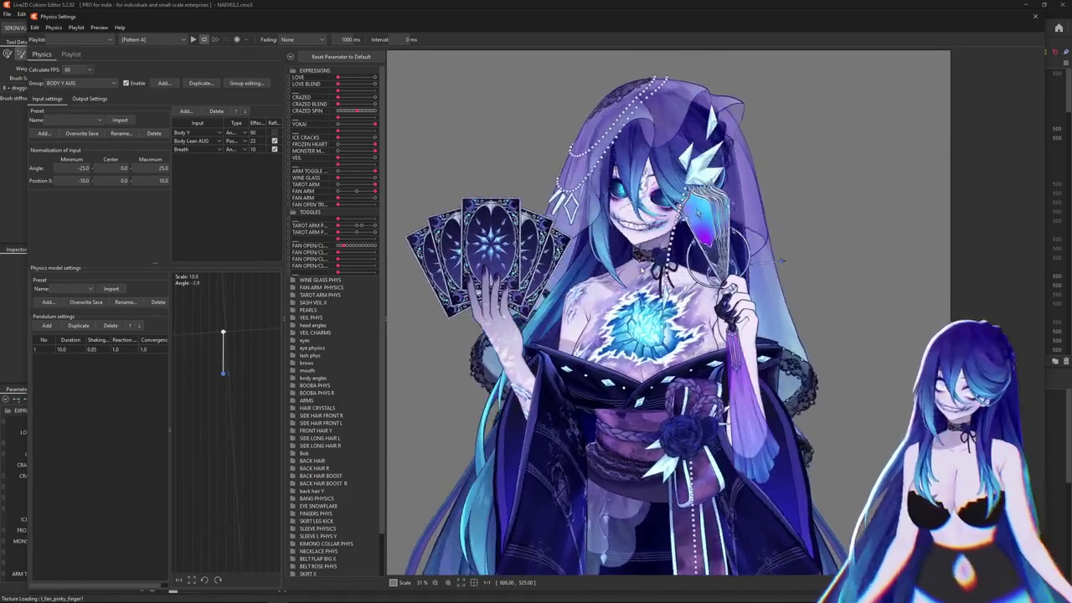
pyautogui.scroll(3, 742, 223)
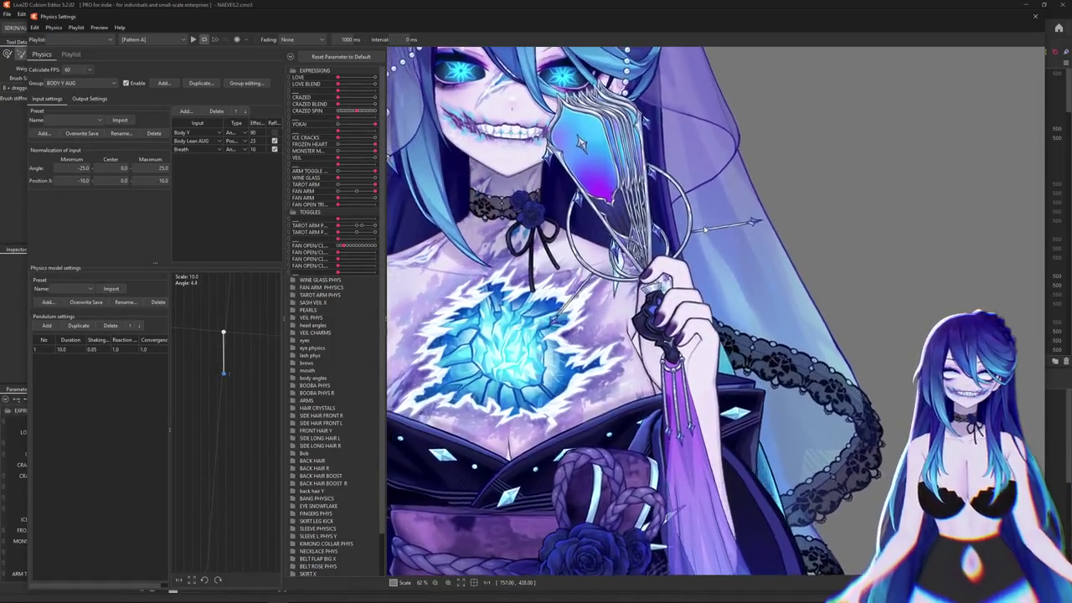
pyautogui.scroll(-2, 716, 348)
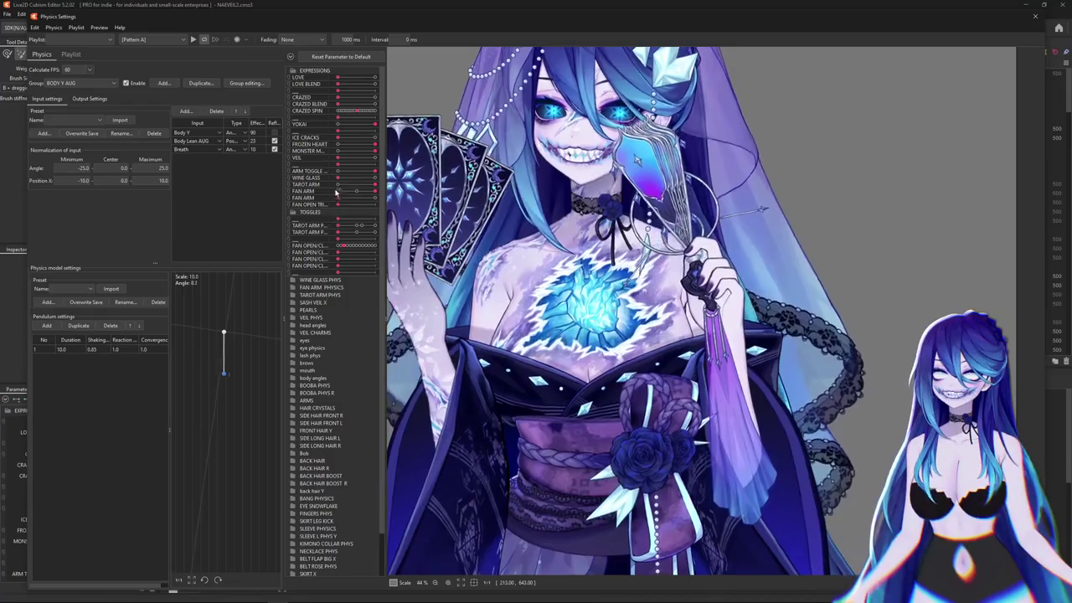
pyautogui.click(338, 205)
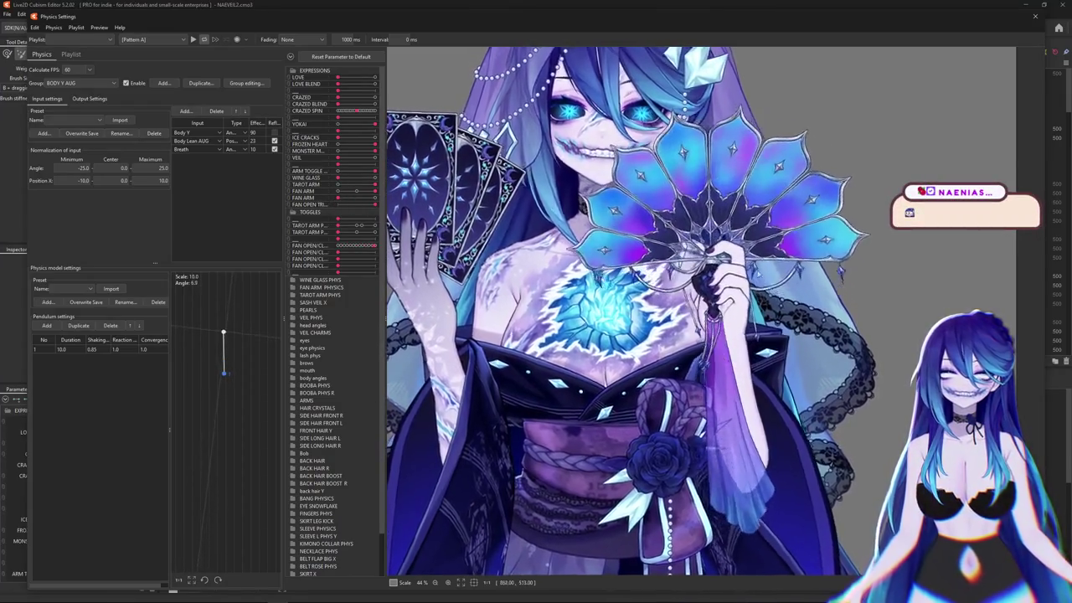
pyautogui.scroll(-2, 429, 203)
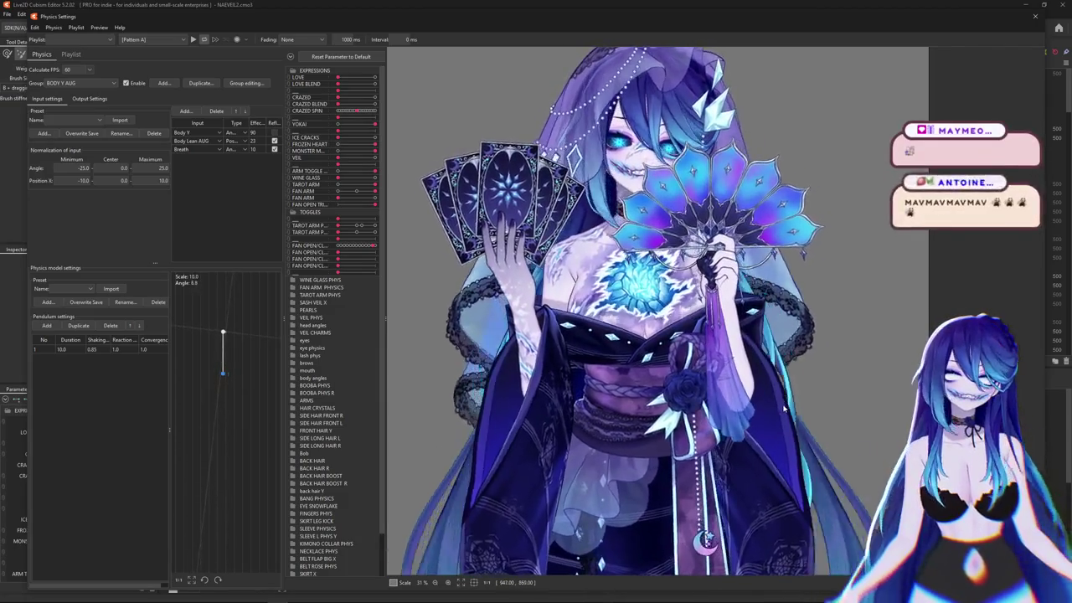
pyautogui.scroll(-3, 783, 406)
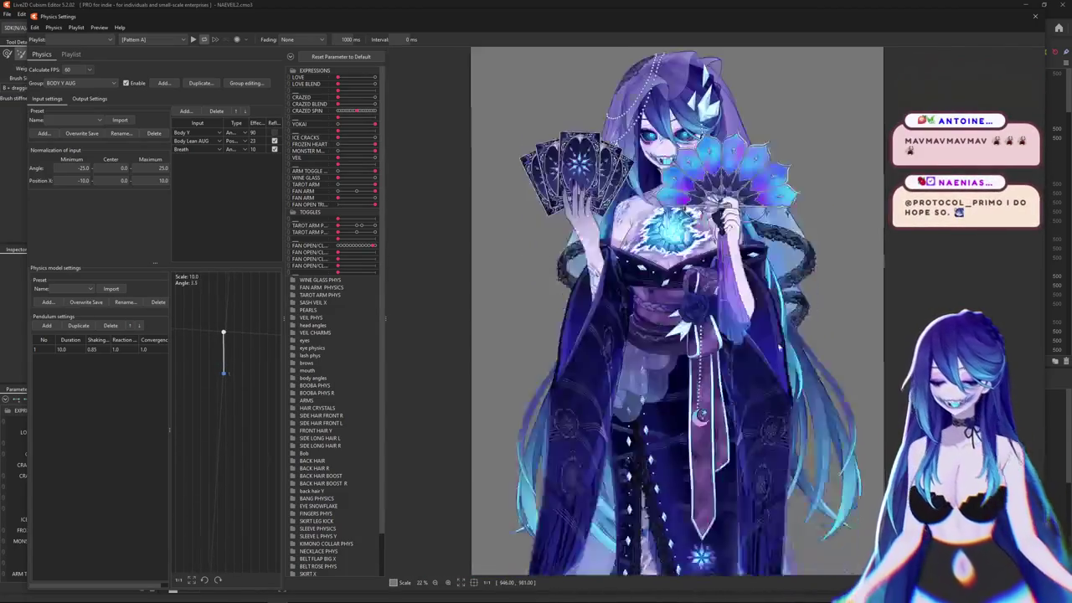
pyautogui.moveTo(653, 179); pyautogui.dragTo(653, 407)
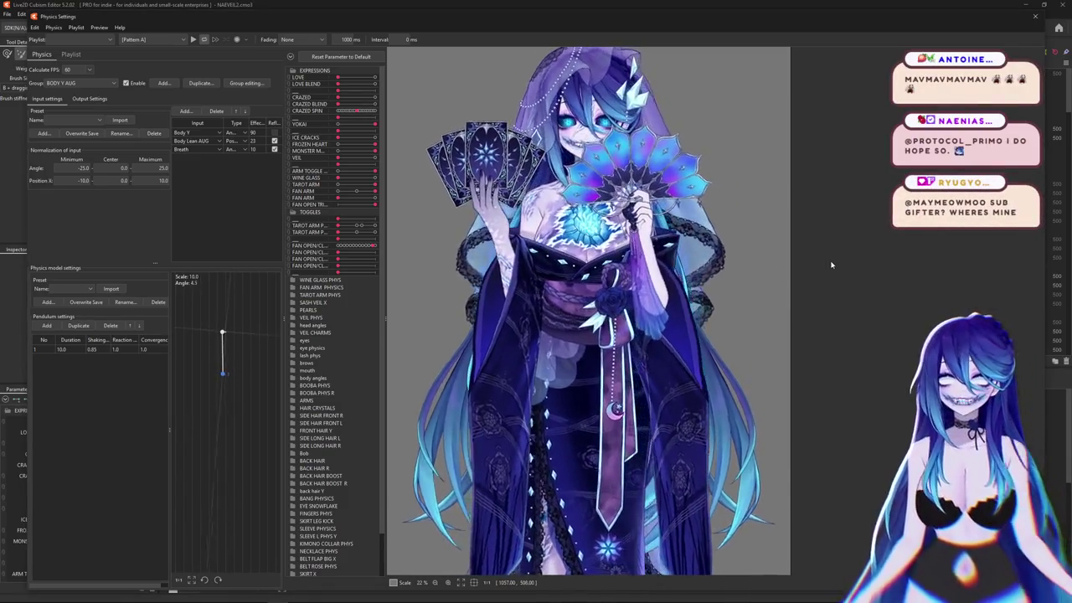
pyautogui.scroll(5, 653, 252)
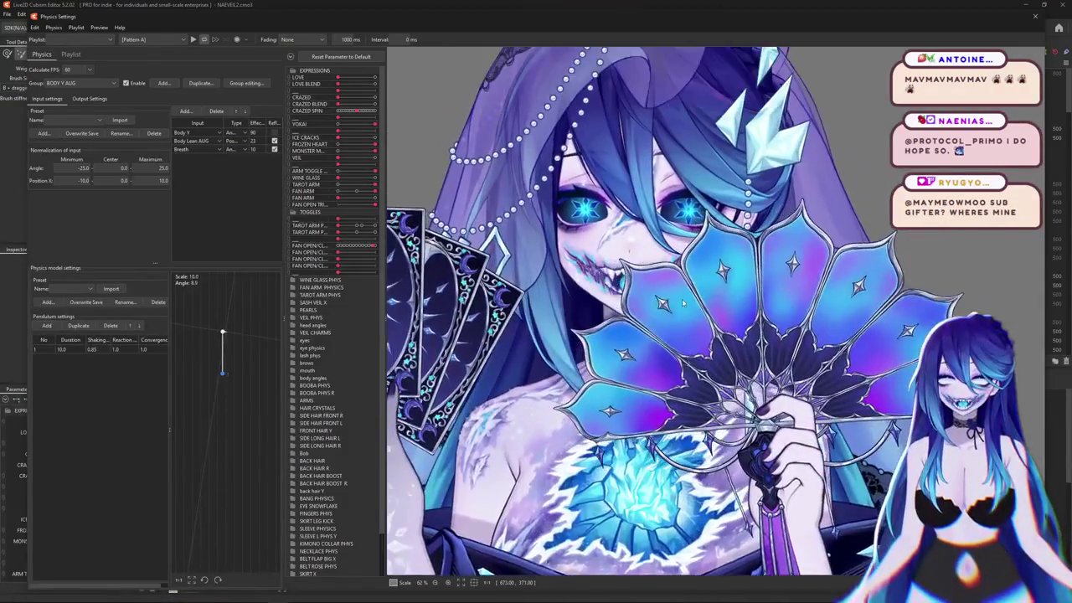
# - Zoom the canvas to inspect the bride holding a single Death tarot card
pyautogui.scroll(-3, 670, 294)
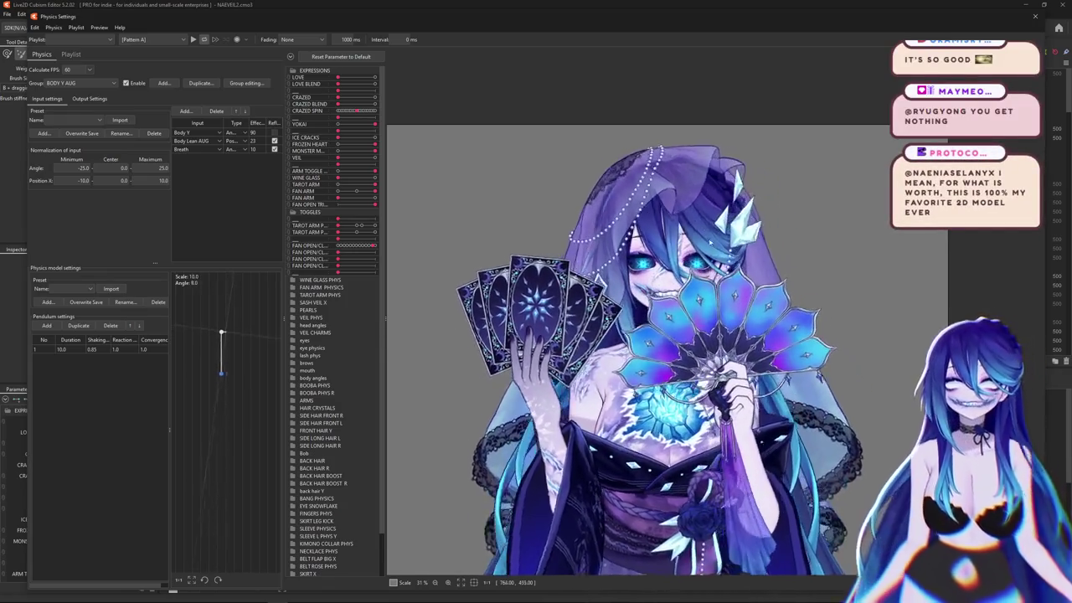
pyautogui.scroll(3, 718, 267)
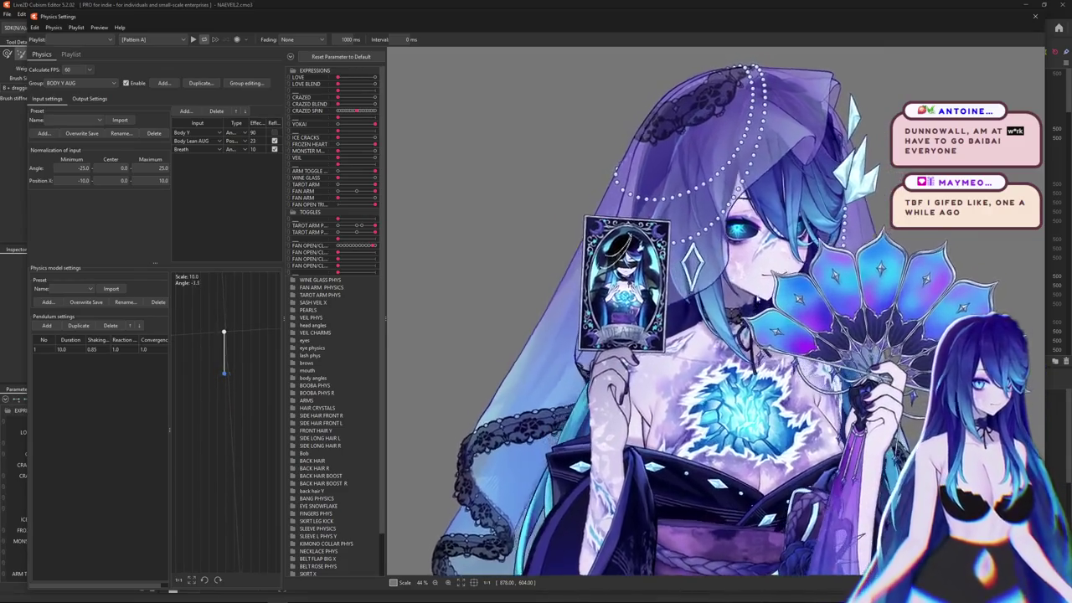
# - Zoom around the bride on the canvas, then switch to the Kamo Reference.png Drive preview
pyautogui.scroll(-5, 828, 257)
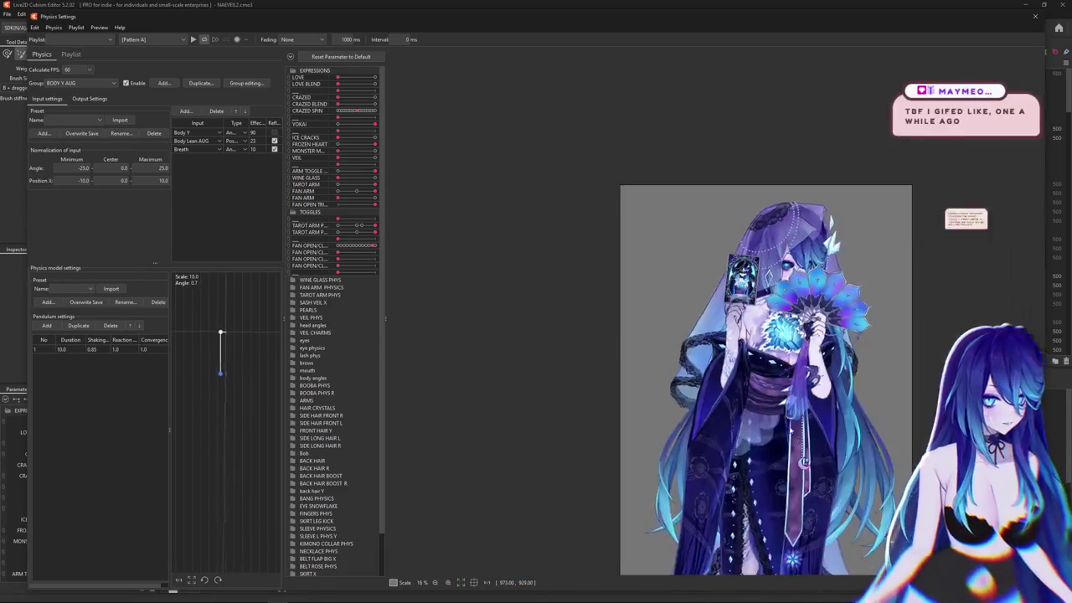
pyautogui.scroll(3, 718, 311)
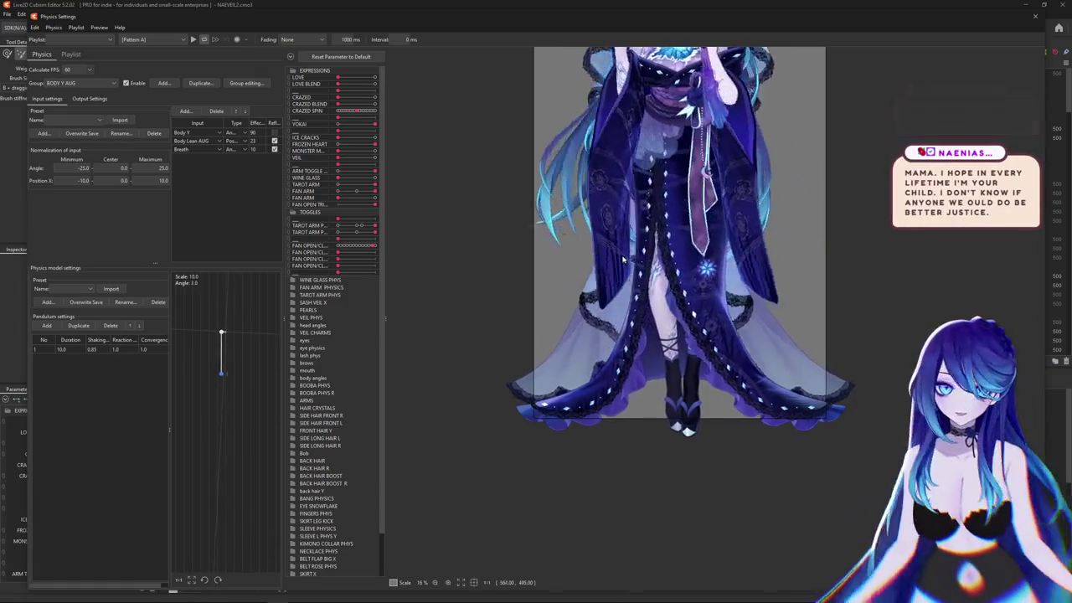
pyautogui.scroll(2, 717, 311)
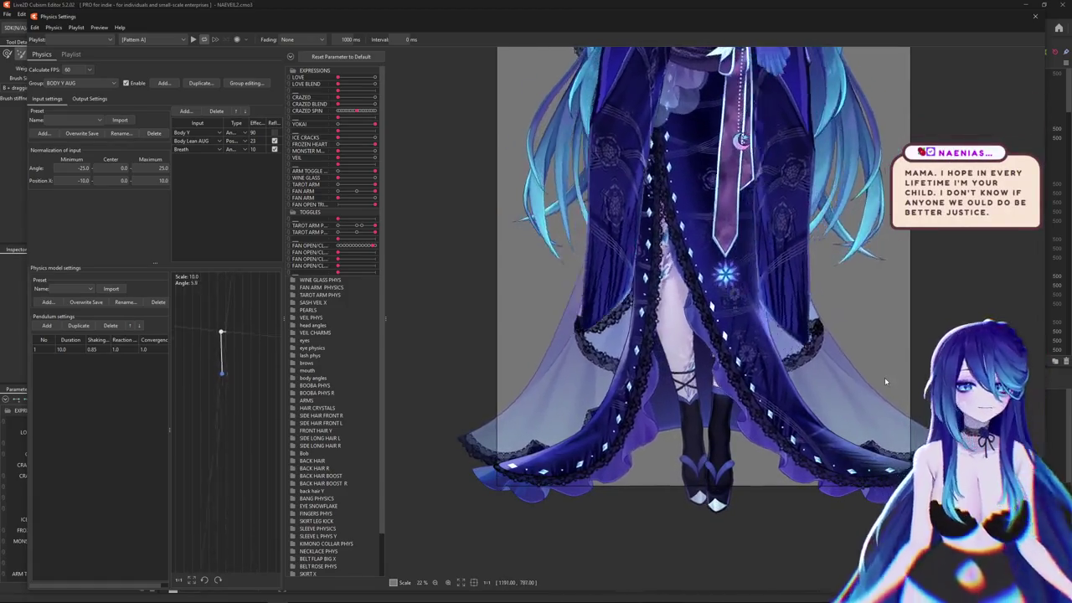
pyautogui.scroll(1, 871, 360)
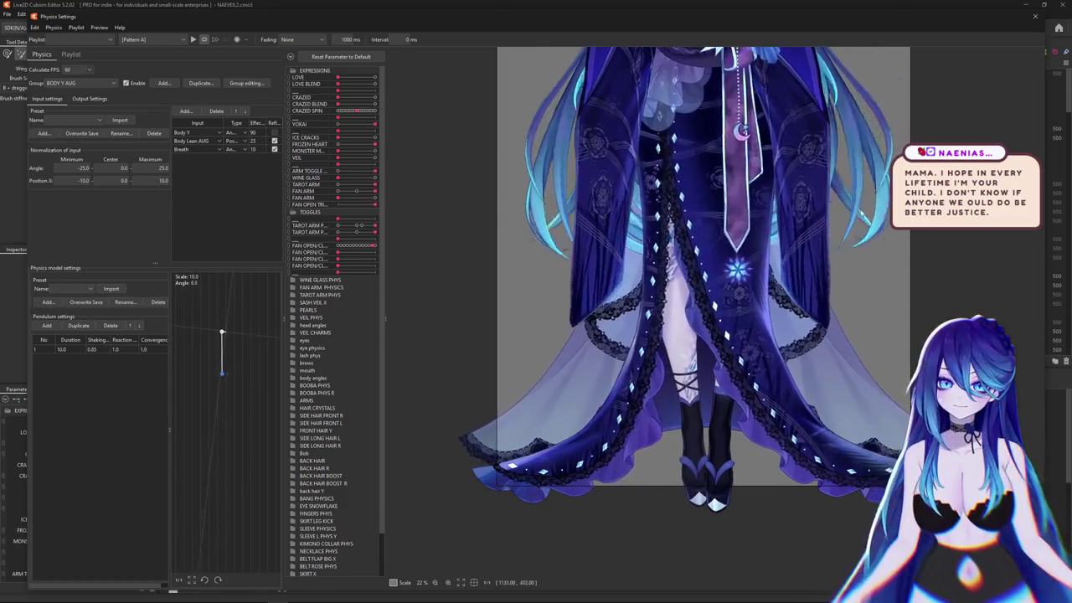
pyautogui.scroll(3, 846, 327)
pyautogui.scroll(2, 821, 285)
pyautogui.scroll(2, 800, 256)
pyautogui.scroll(5, 795, 250)
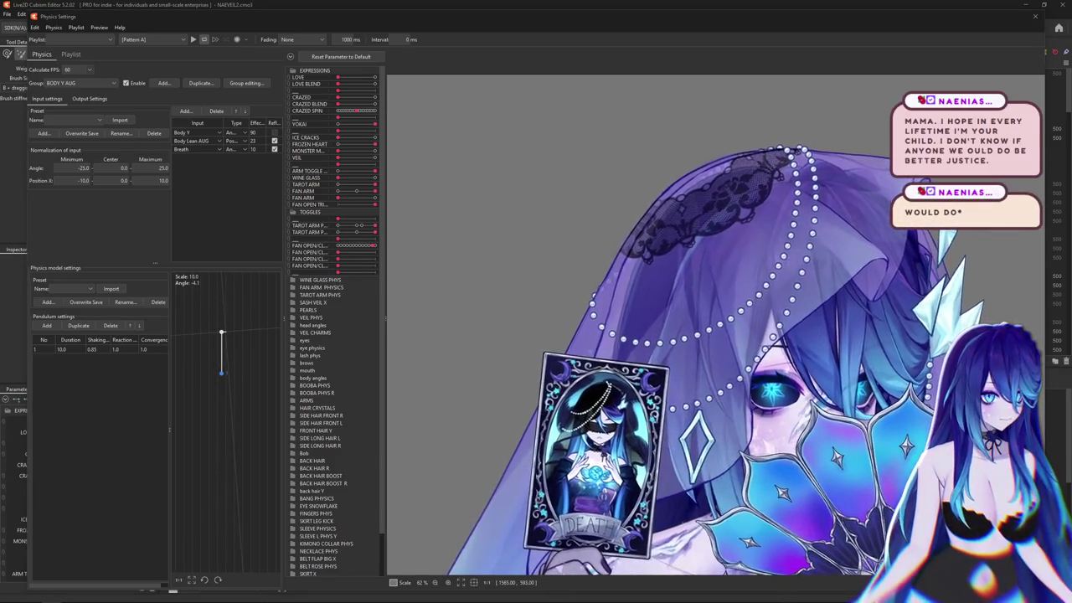
pyautogui.scroll(-3, 733, 138)
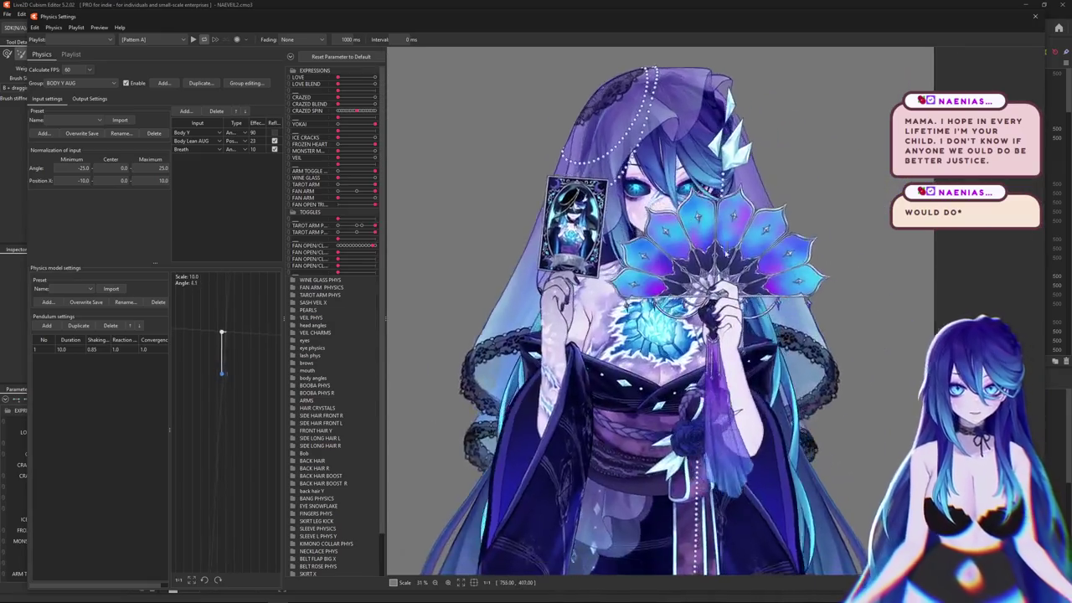
pyautogui.scroll(2, 938, 252)
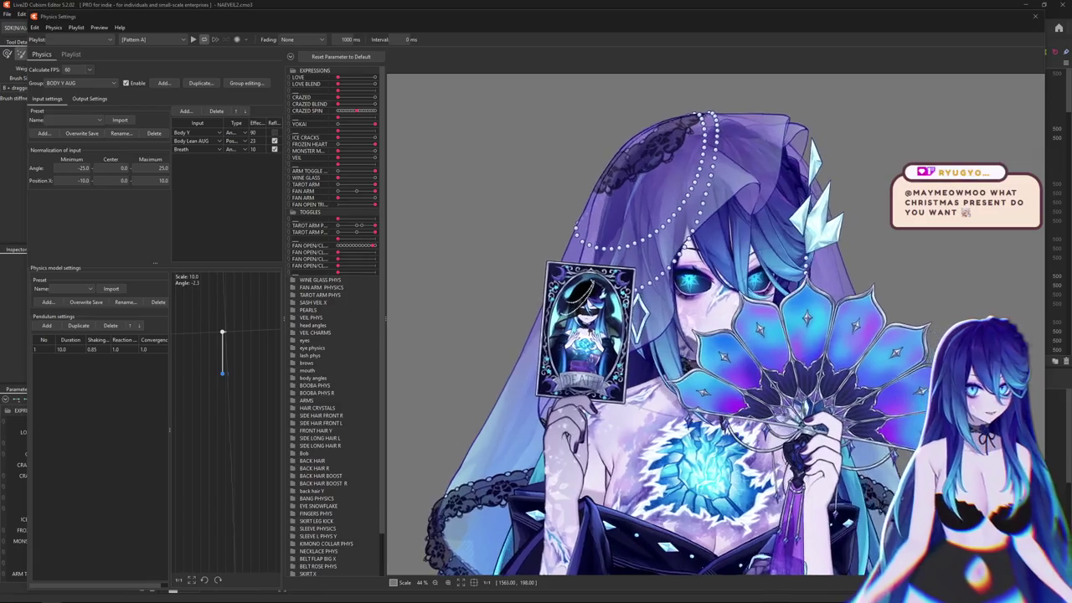
pyautogui.hotkey('alt', 'Tab')
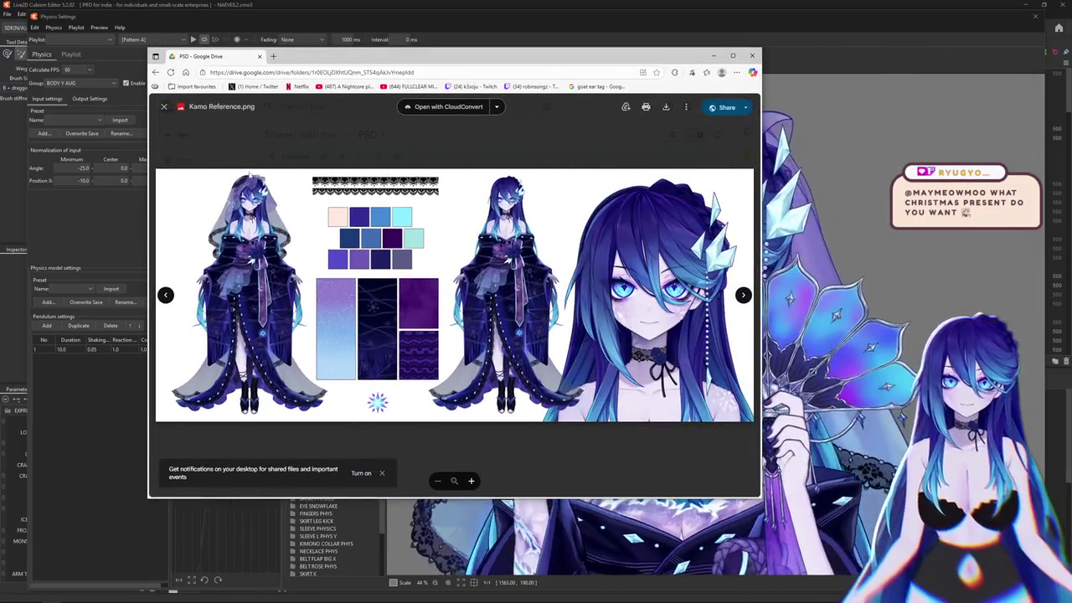
# - Close Kamo Reference.png, open and zoom into Expressions.png, then minimize Chrome
pyautogui.scroll(5, 253, 179)
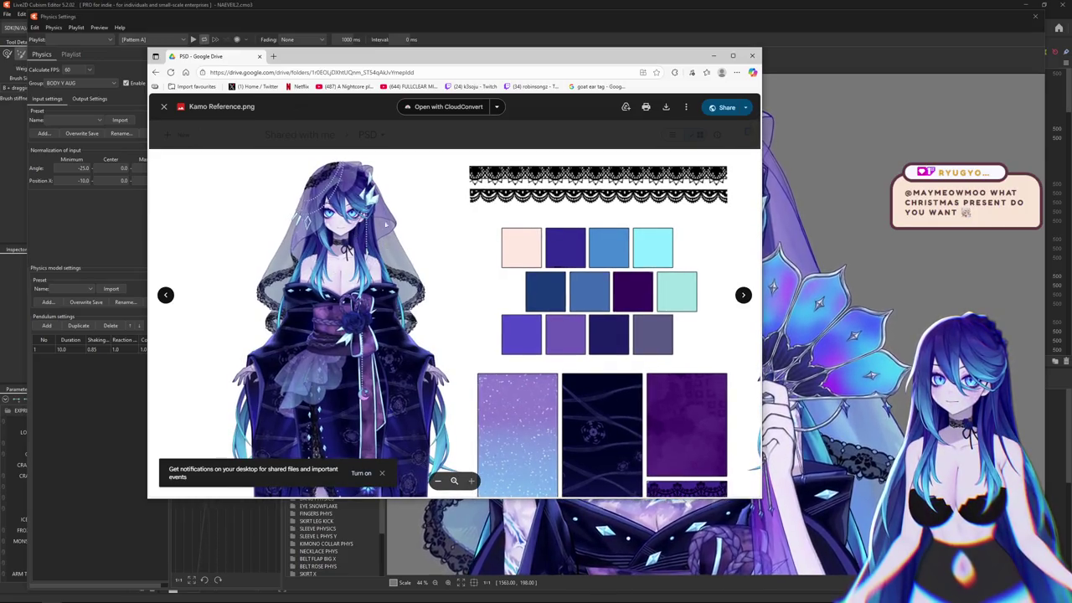
pyautogui.click(721, 133)
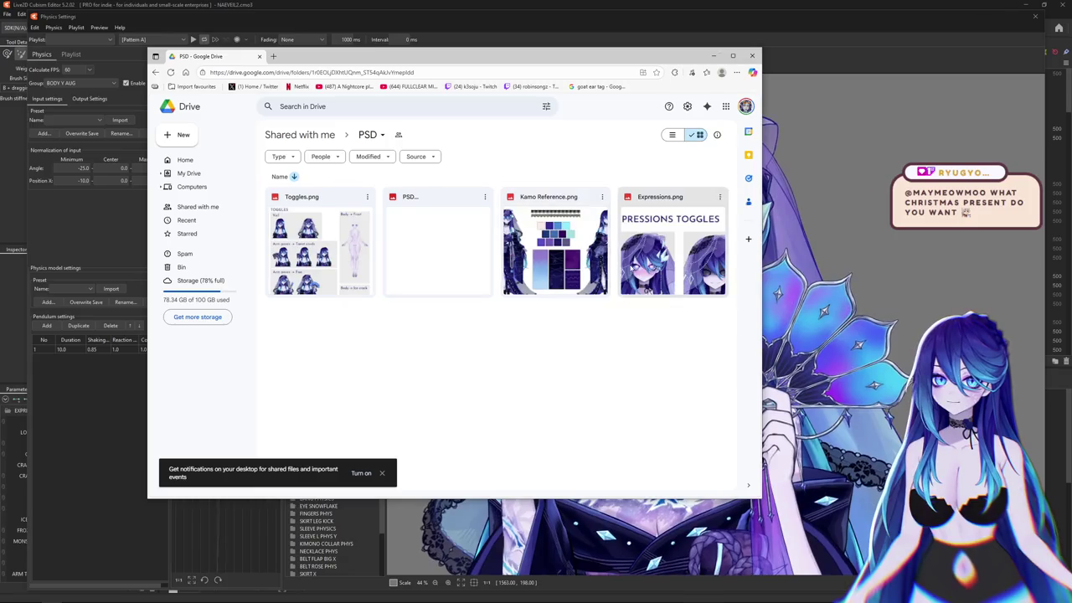
pyautogui.doubleClick(651, 266)
pyautogui.scroll(3, 454, 258)
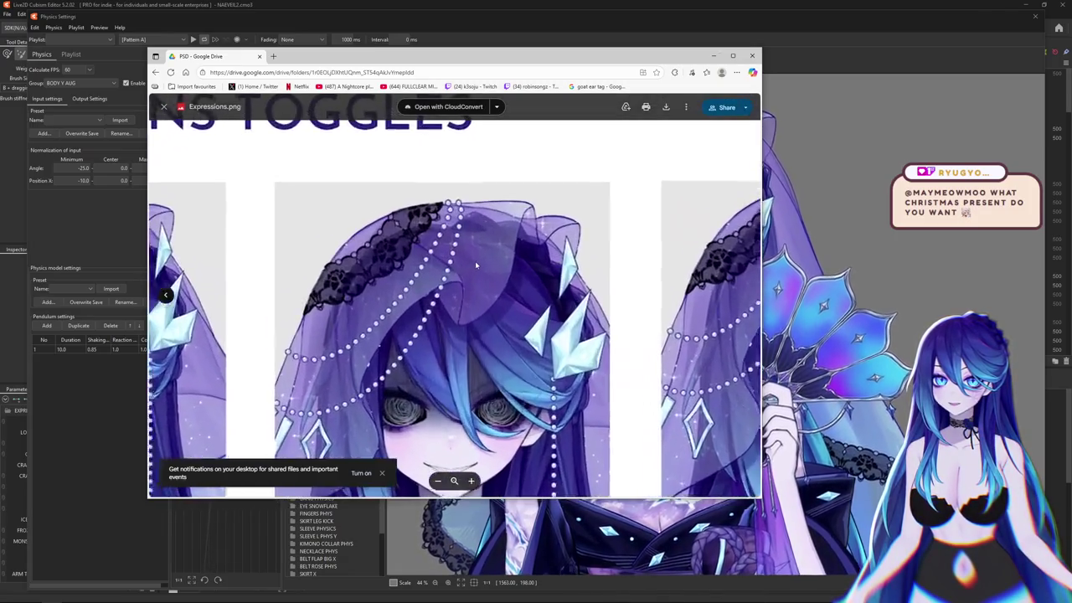
pyautogui.scroll(2, 454, 258)
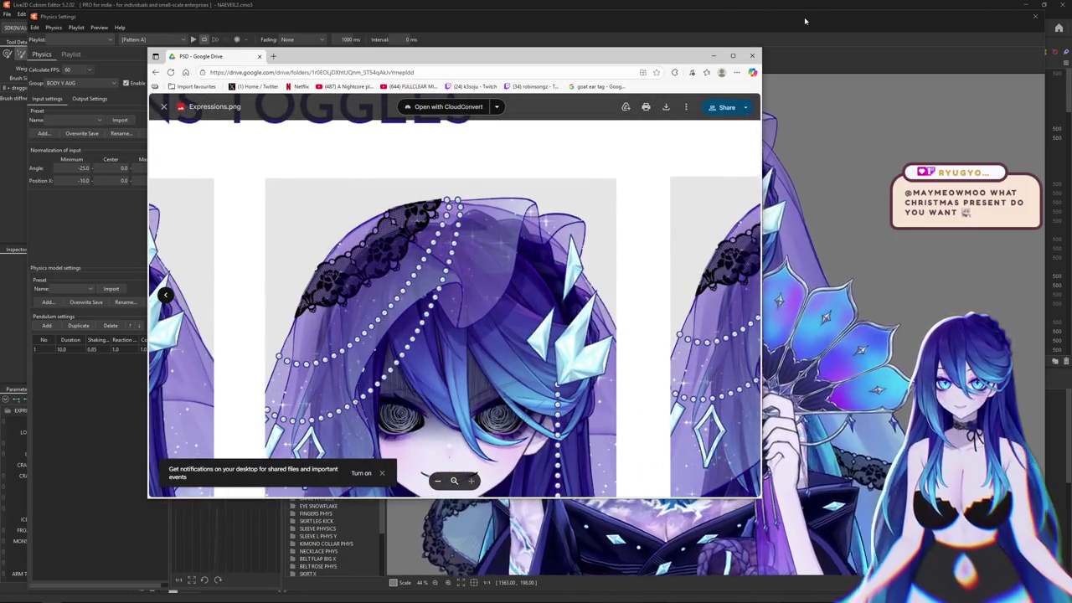
pyautogui.click(805, 20)
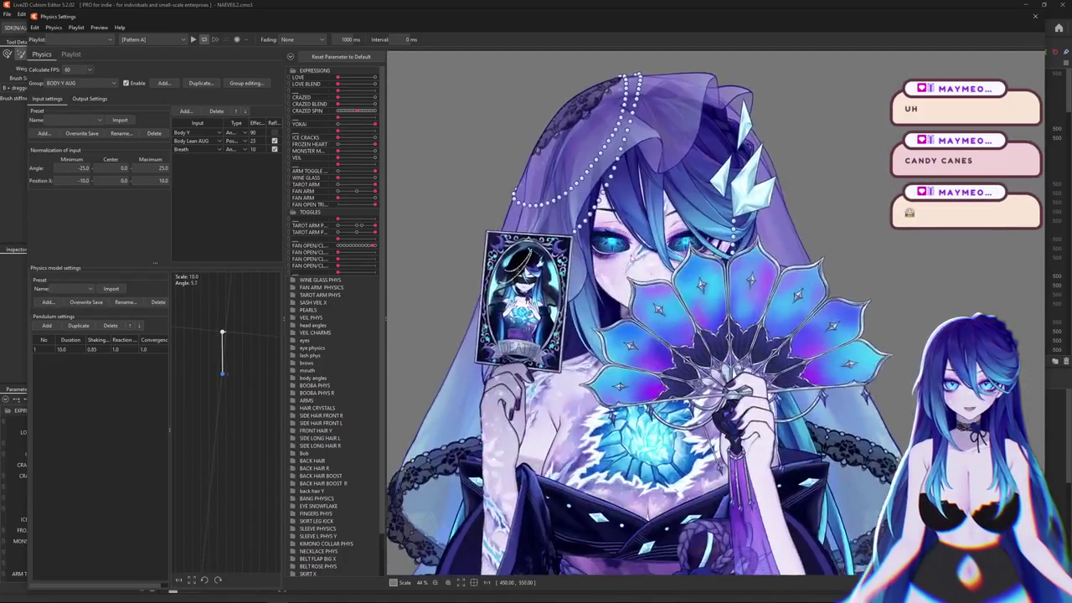
# - Zoom and pan around the bride model to inspect her face while the preview cycles its toggles
pyautogui.scroll(-3, 816, 270)
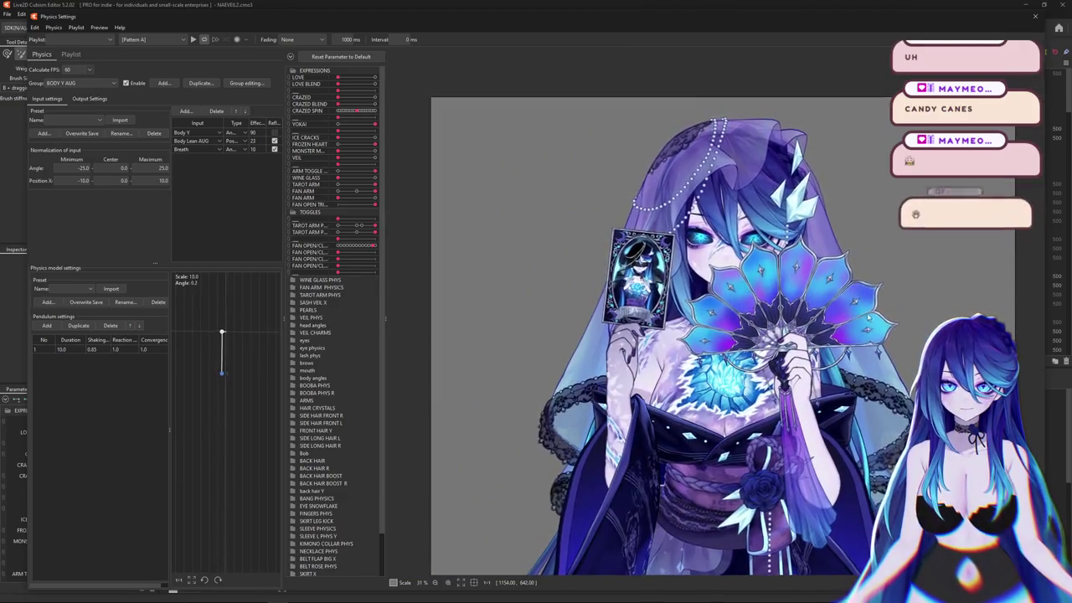
pyautogui.moveTo(874, 325); pyautogui.dragTo(780, 274)
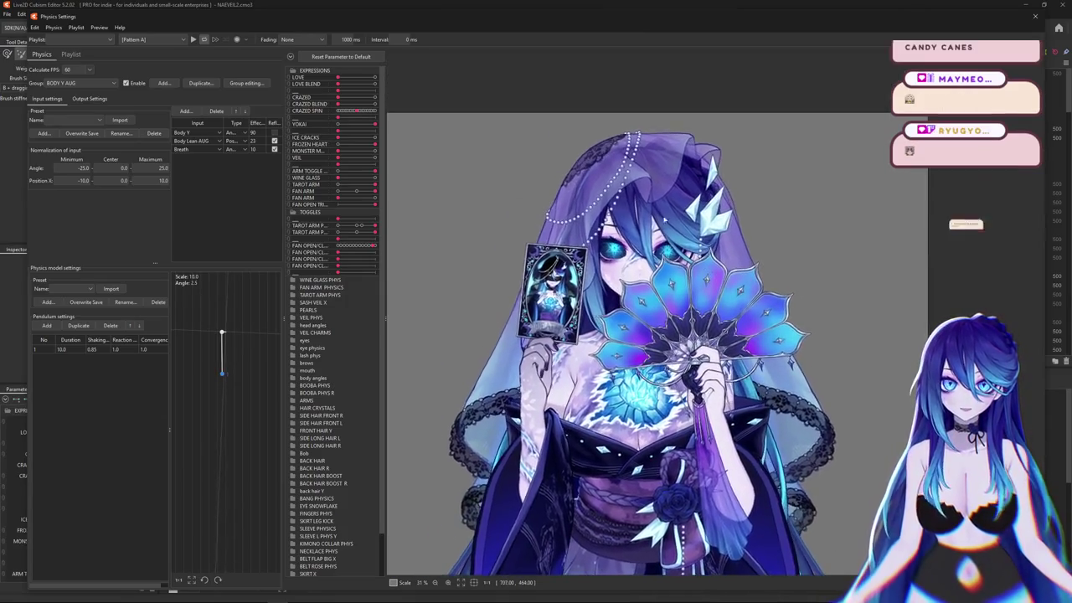
pyautogui.scroll(5, 651, 216)
pyautogui.scroll(-5, 651, 216)
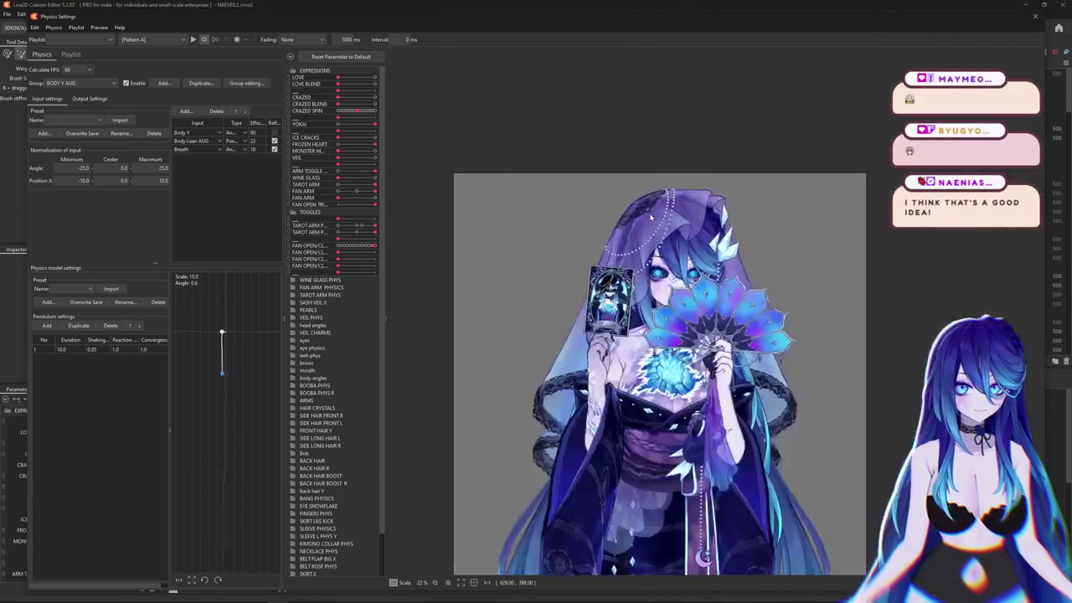
pyautogui.scroll(3, 650, 216)
pyautogui.scroll(-3, 650, 216)
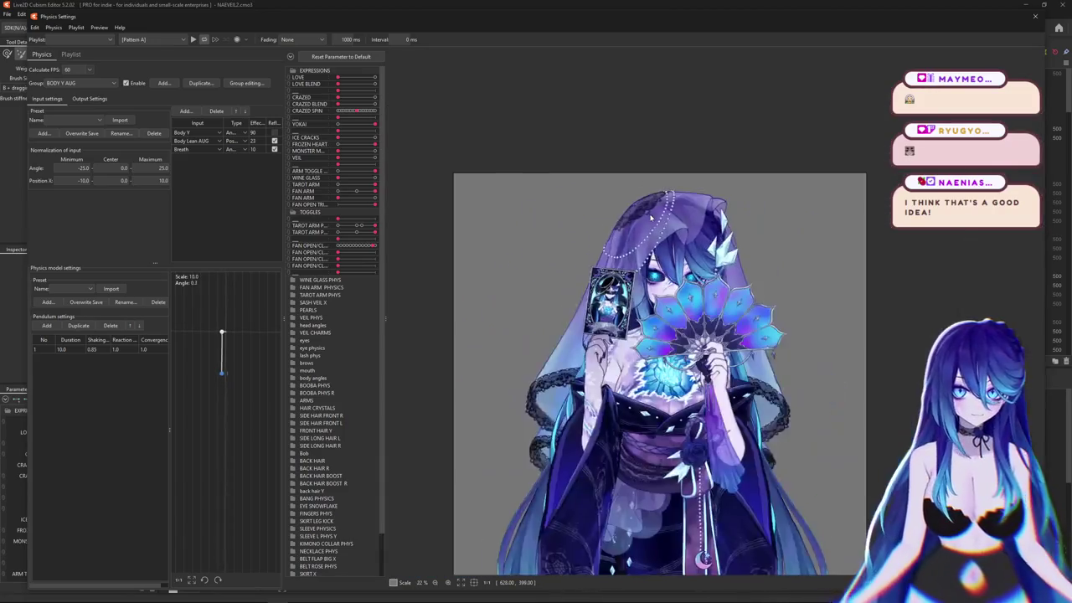
pyautogui.scroll(1, 708, 208)
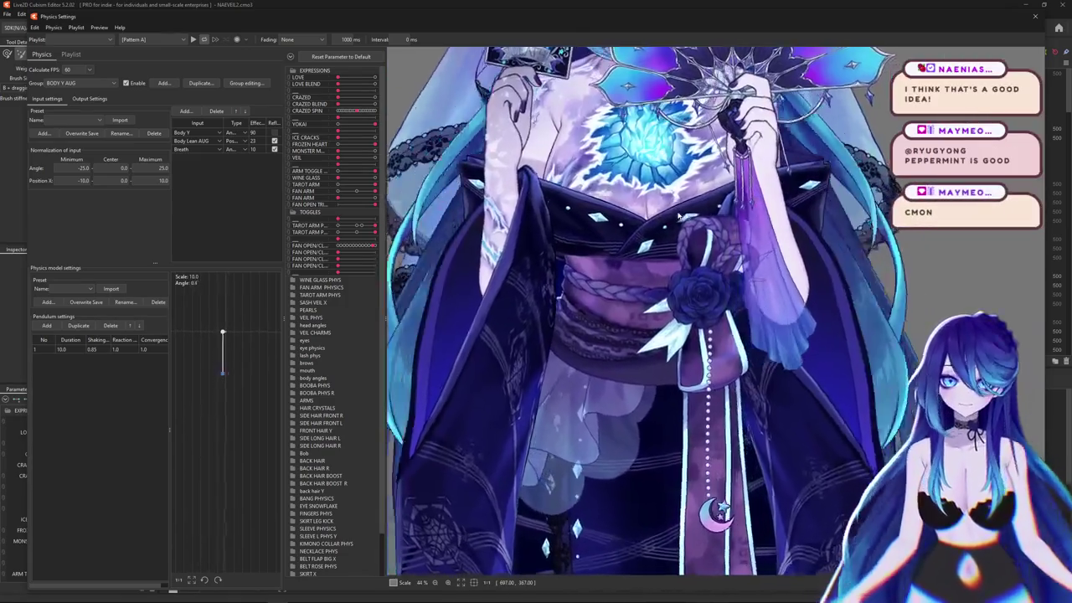
pyautogui.moveTo(679, 216); pyautogui.dragTo(689, 404)
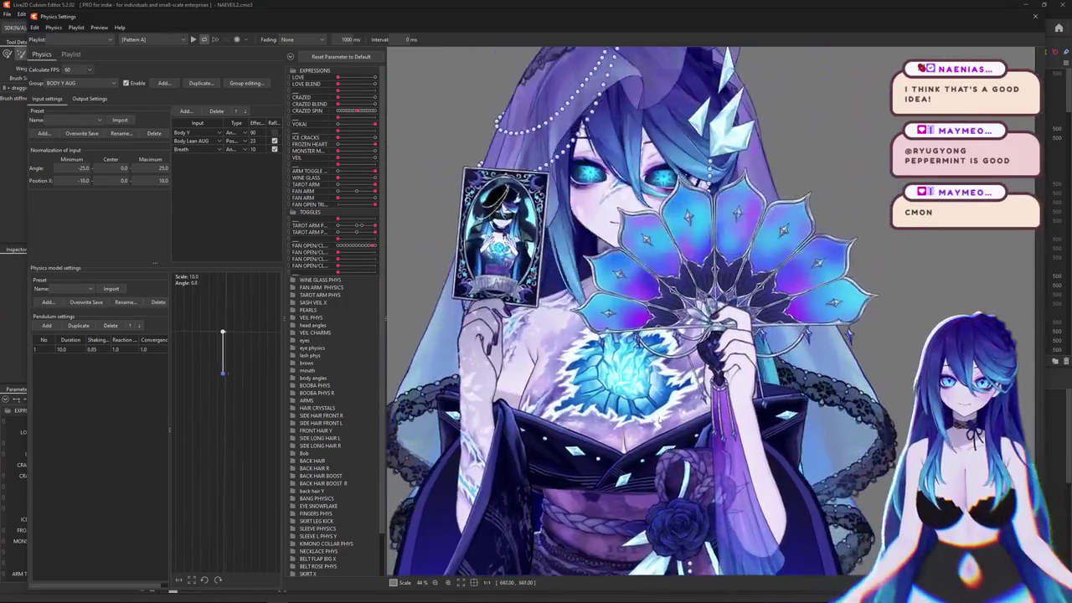
pyautogui.scroll(3, 688, 405)
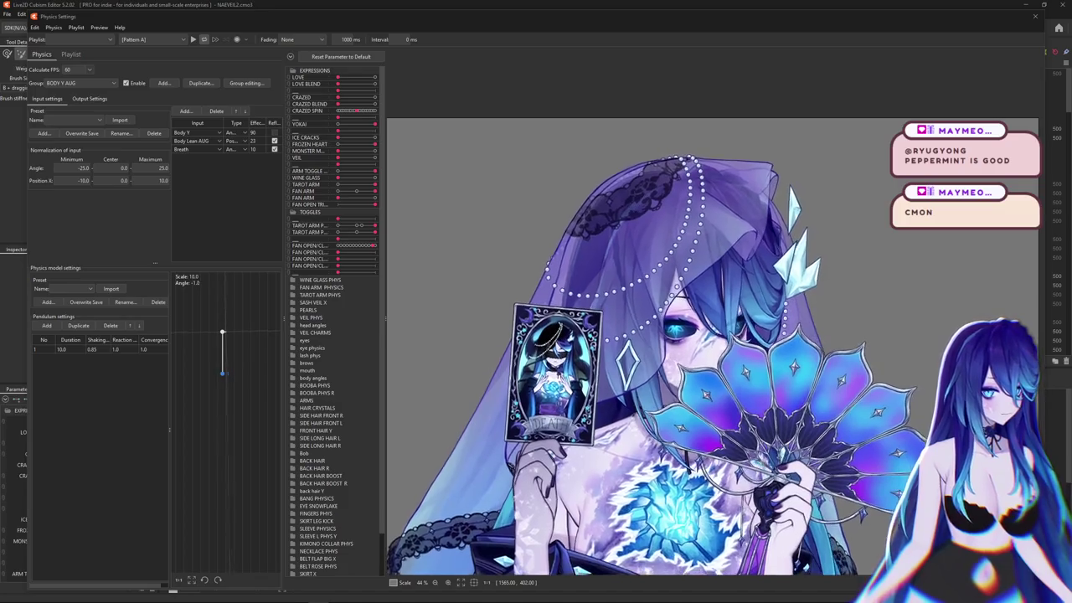
pyautogui.scroll(-2, 767, 317)
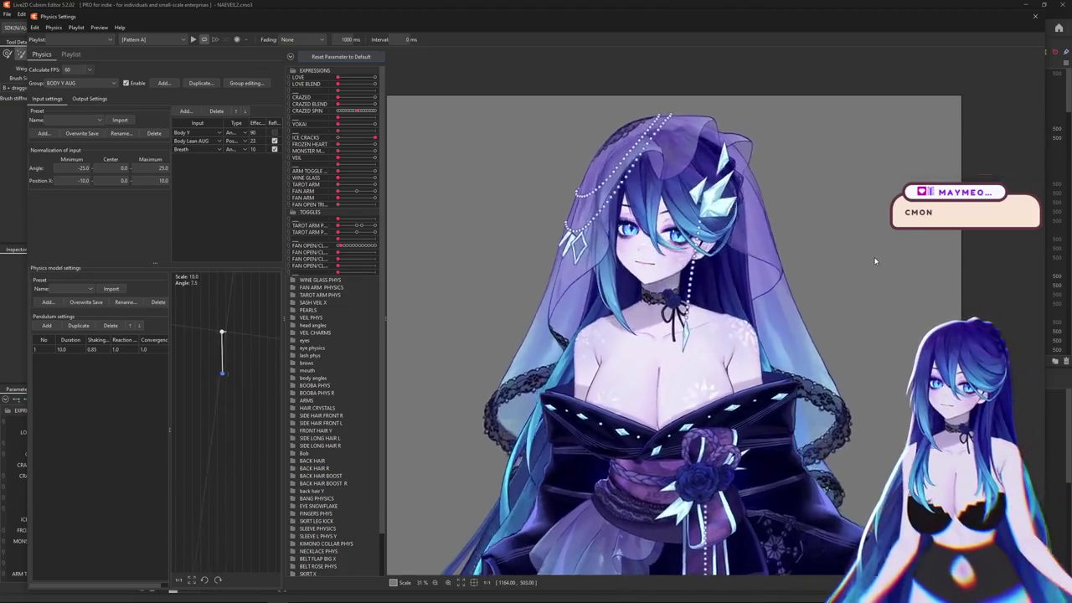
pyautogui.scroll(-1, 872, 261)
pyautogui.scroll(-1, 871, 262)
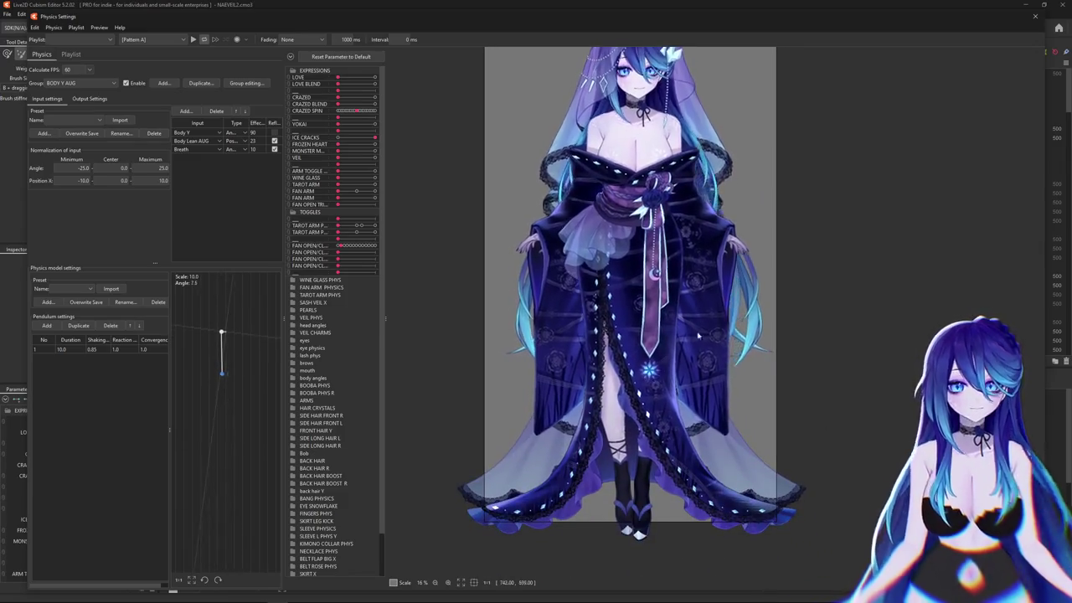
pyautogui.scroll(5, 670, 385)
pyautogui.scroll(2, 686, 352)
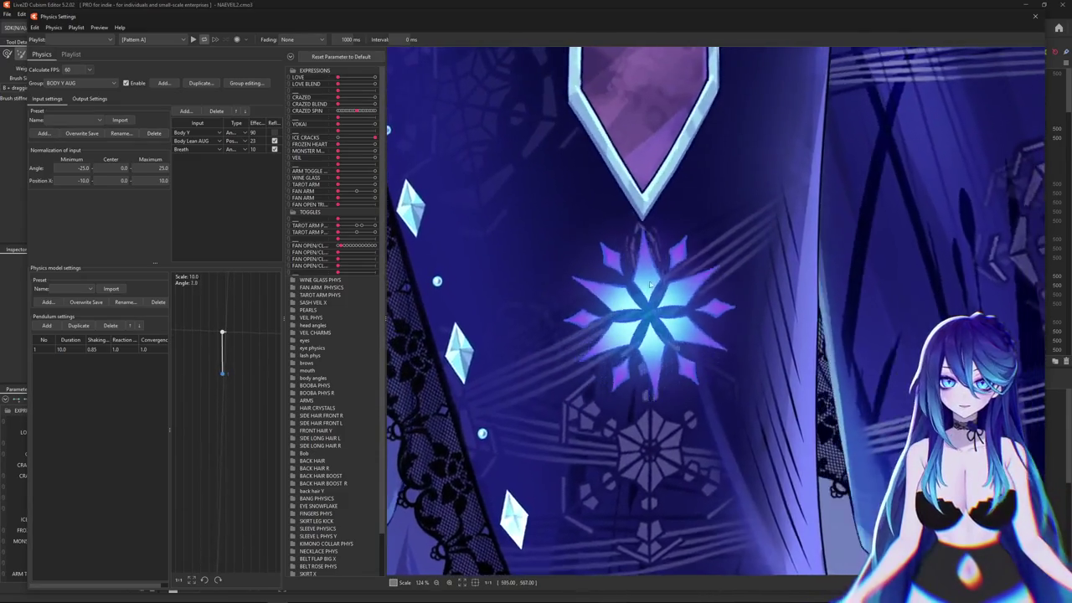
pyautogui.scroll(-5, 697, 322)
pyautogui.scroll(-2, 697, 322)
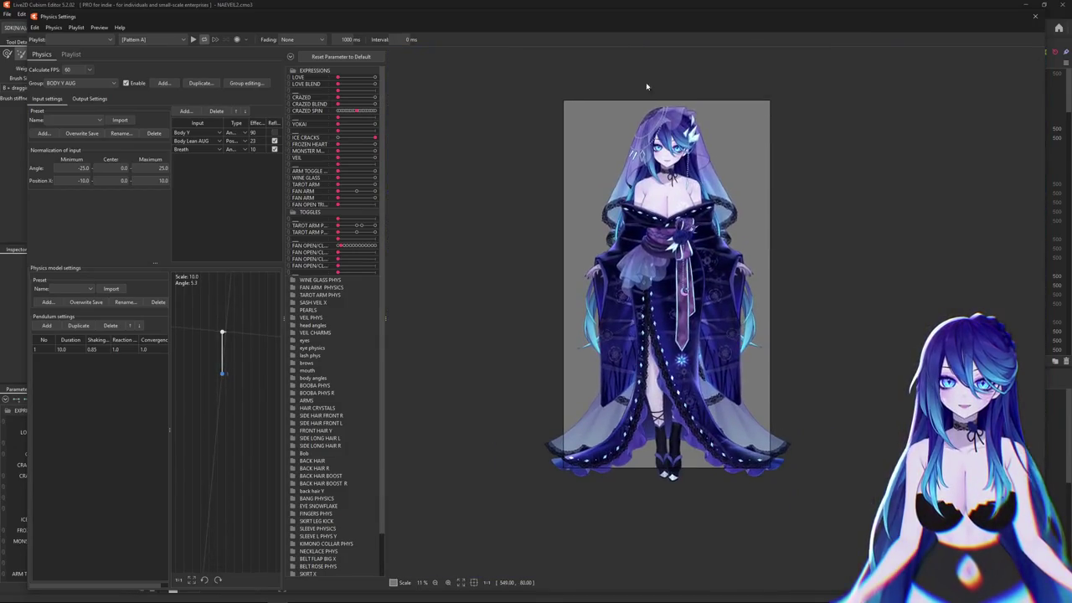
pyautogui.scroll(4, 646, 89)
pyautogui.scroll(2, 754, 386)
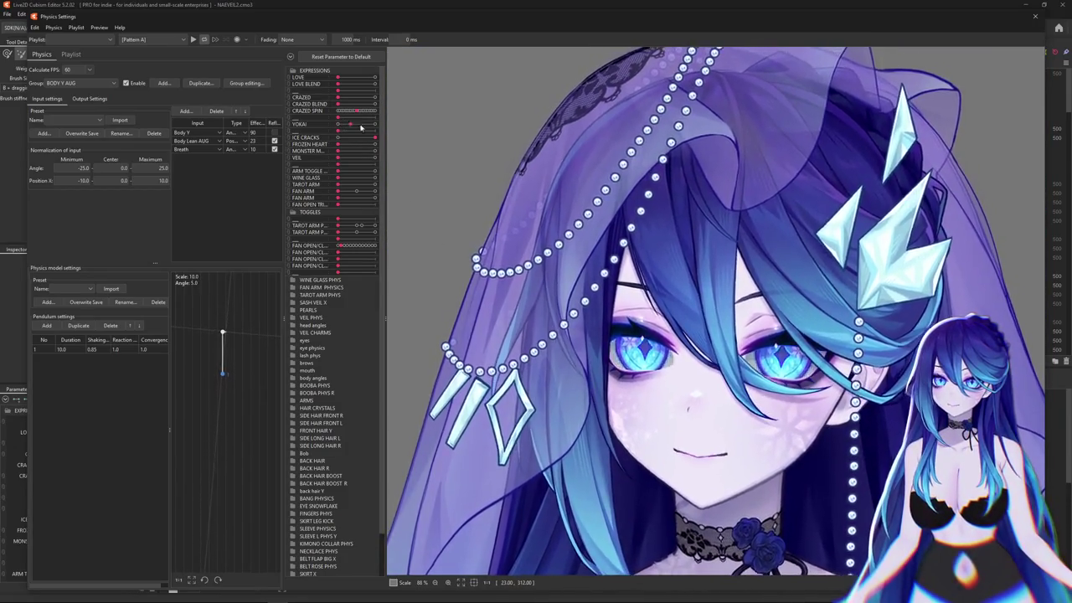
pyautogui.scroll(3, 615, 393)
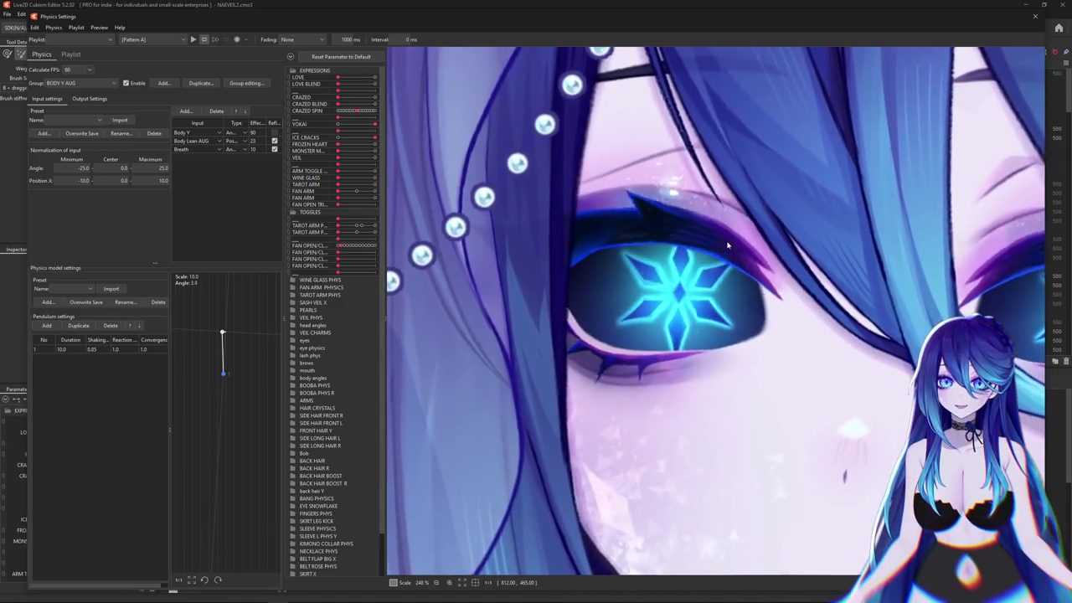
pyautogui.scroll(-3, 727, 245)
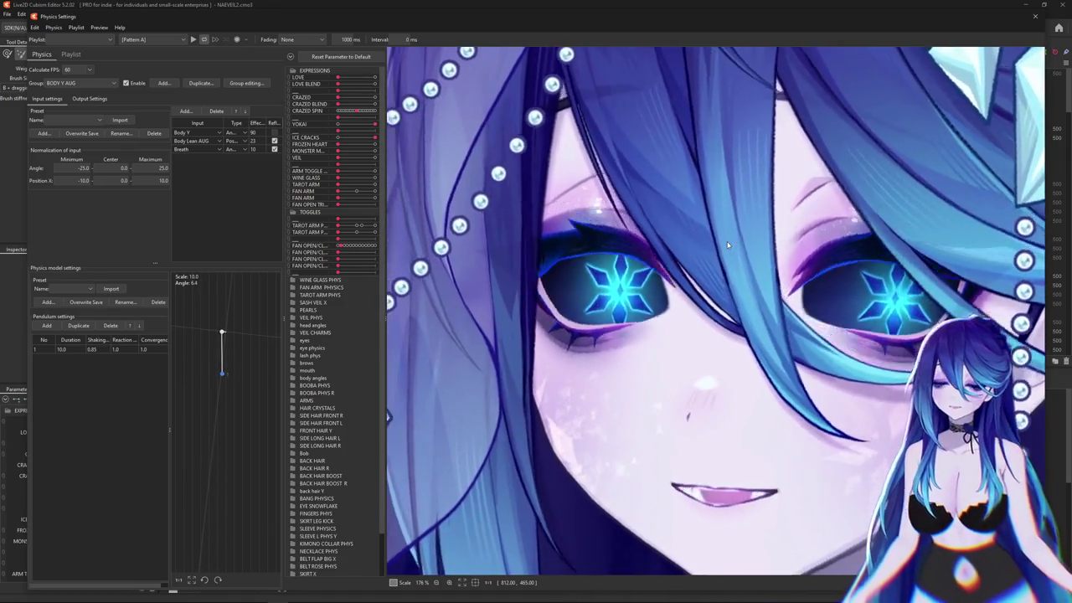
pyautogui.scroll(2, 727, 245)
pyautogui.scroll(-5, 727, 244)
pyautogui.scroll(1, 695, 435)
pyautogui.scroll(3, 690, 458)
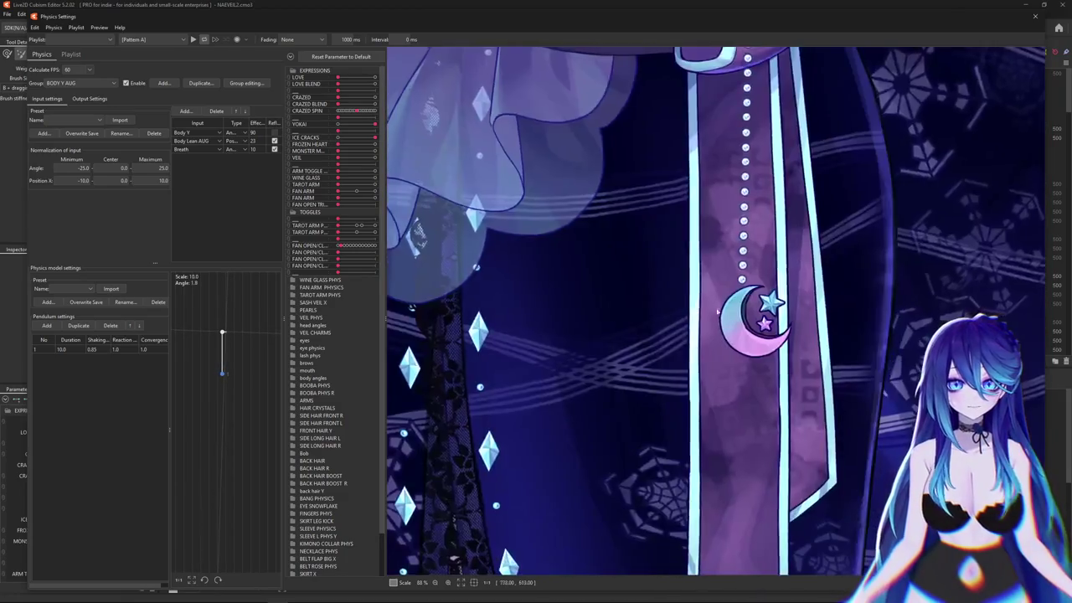
pyautogui.moveTo(690, 458); pyautogui.dragTo(719, 243)
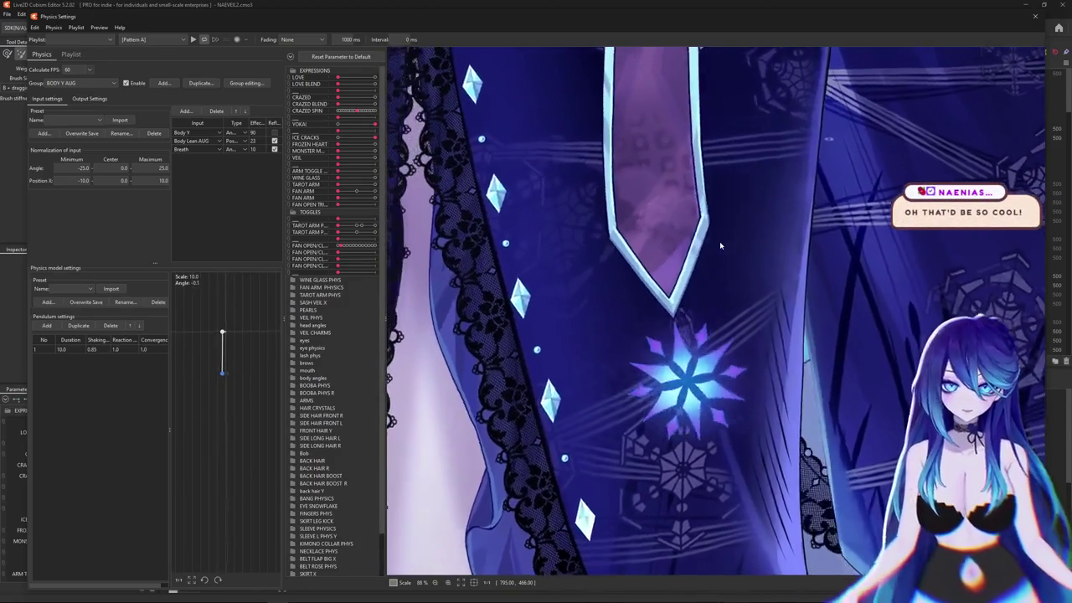
pyautogui.scroll(-4, 721, 247)
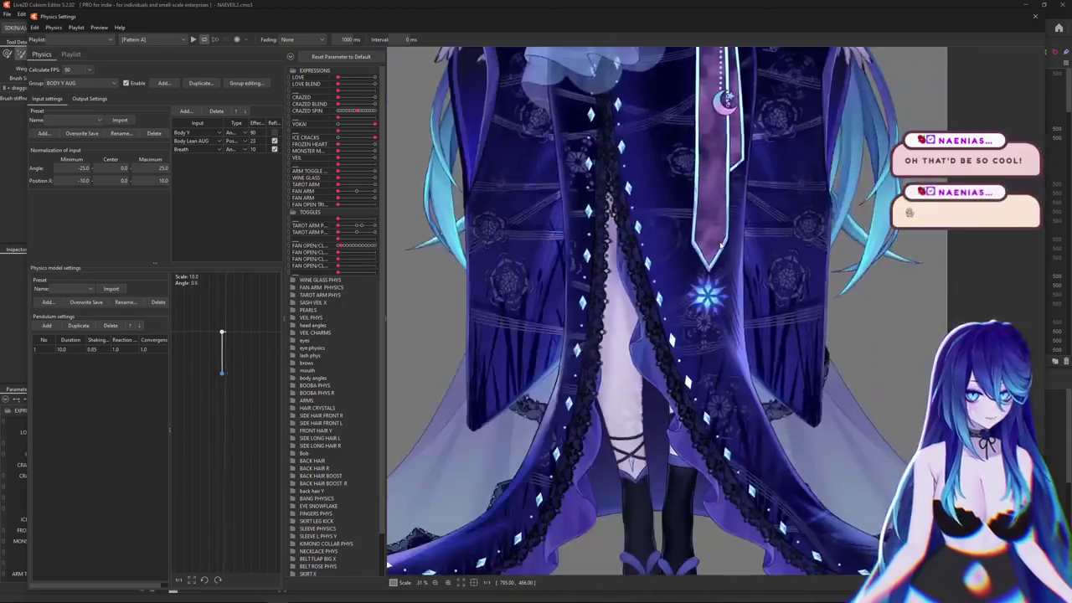
pyautogui.scroll(-2, 685, 365)
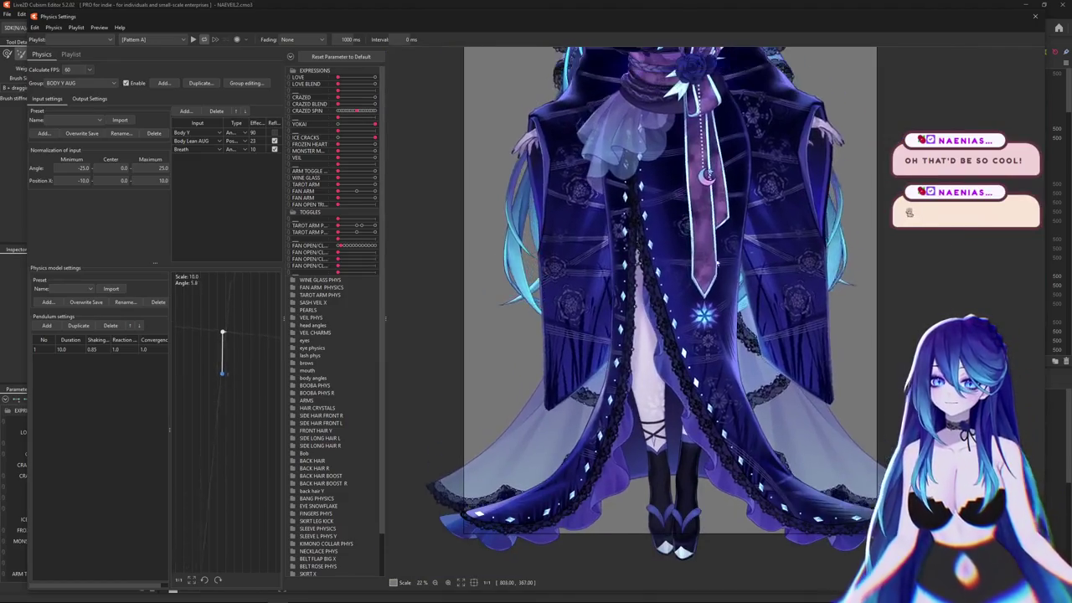
pyautogui.scroll(2, 626, 282)
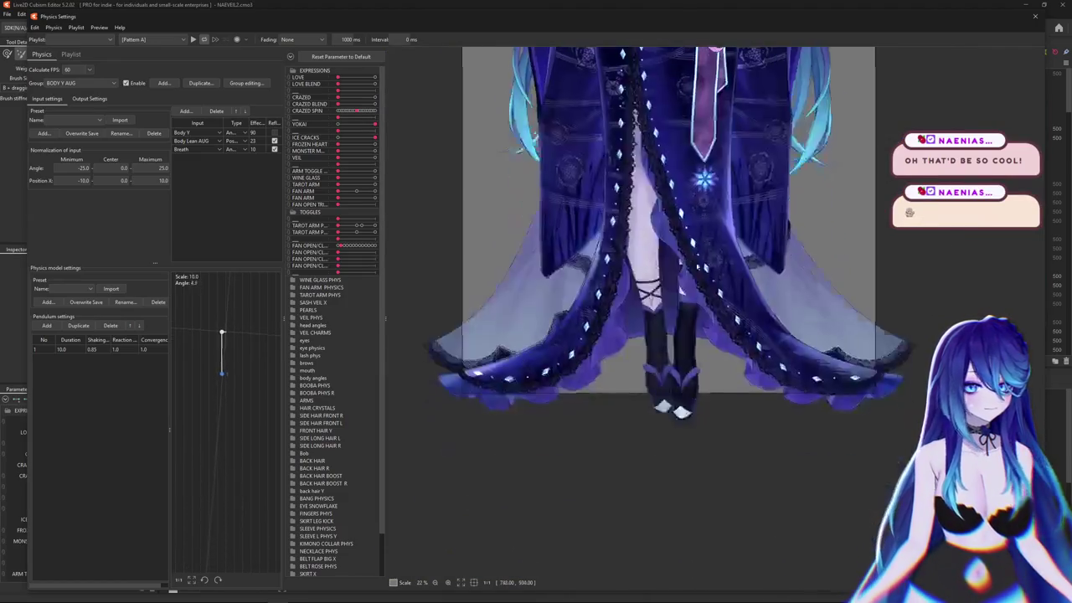
pyautogui.scroll(4, 626, 282)
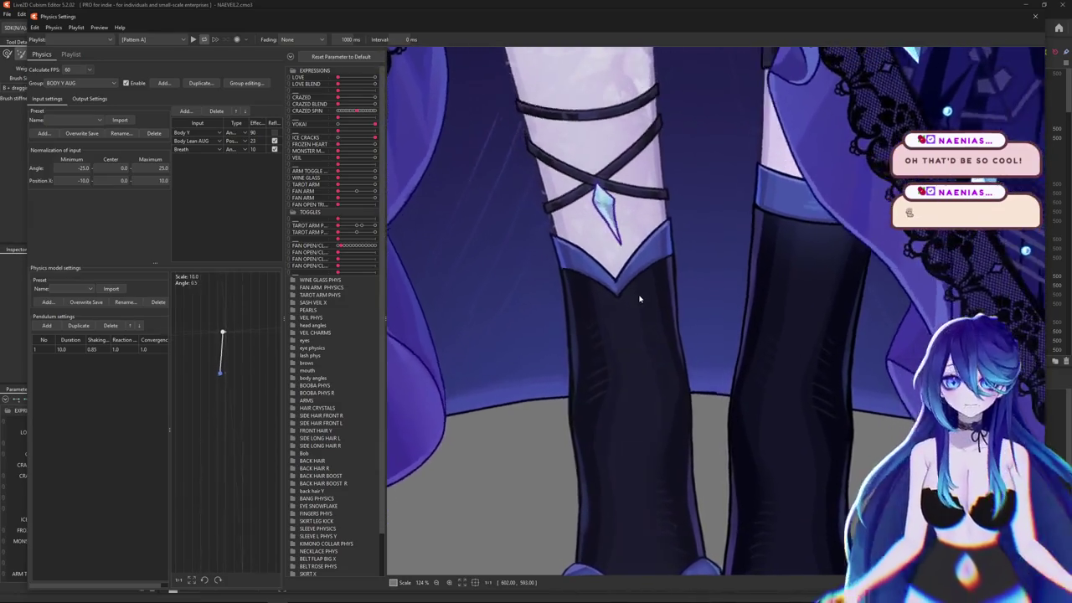
pyautogui.scroll(-6, 636, 297)
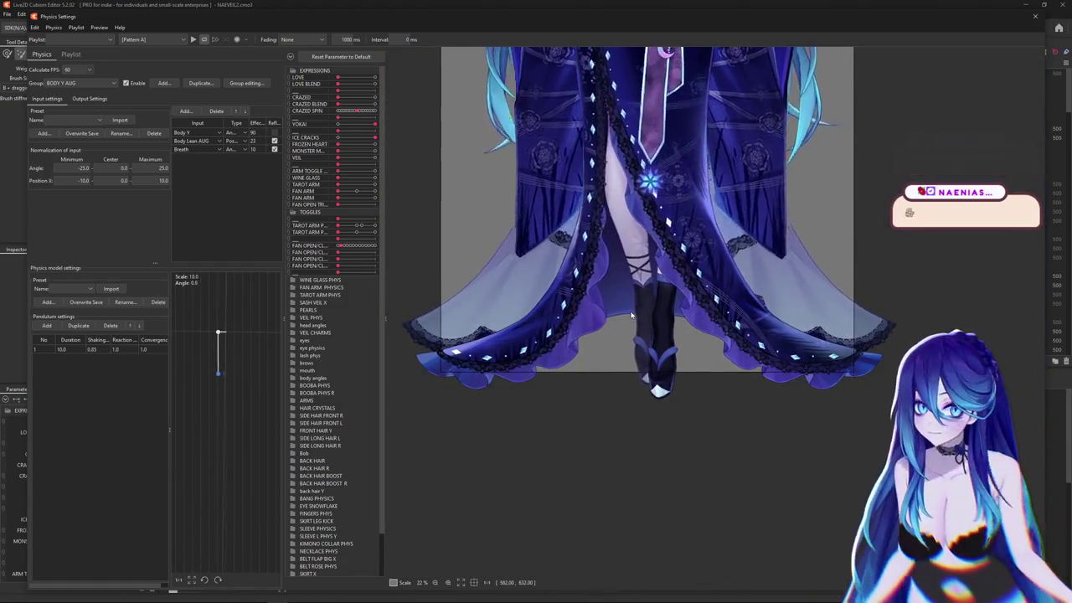
pyautogui.scroll(5, 708, 256)
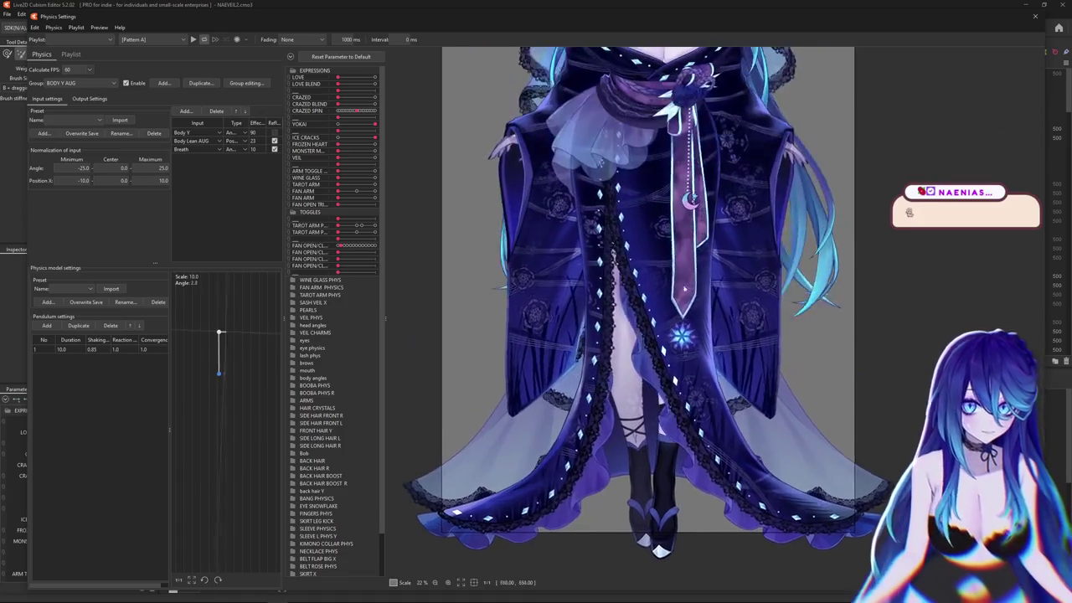
pyautogui.scroll(-2, 707, 256)
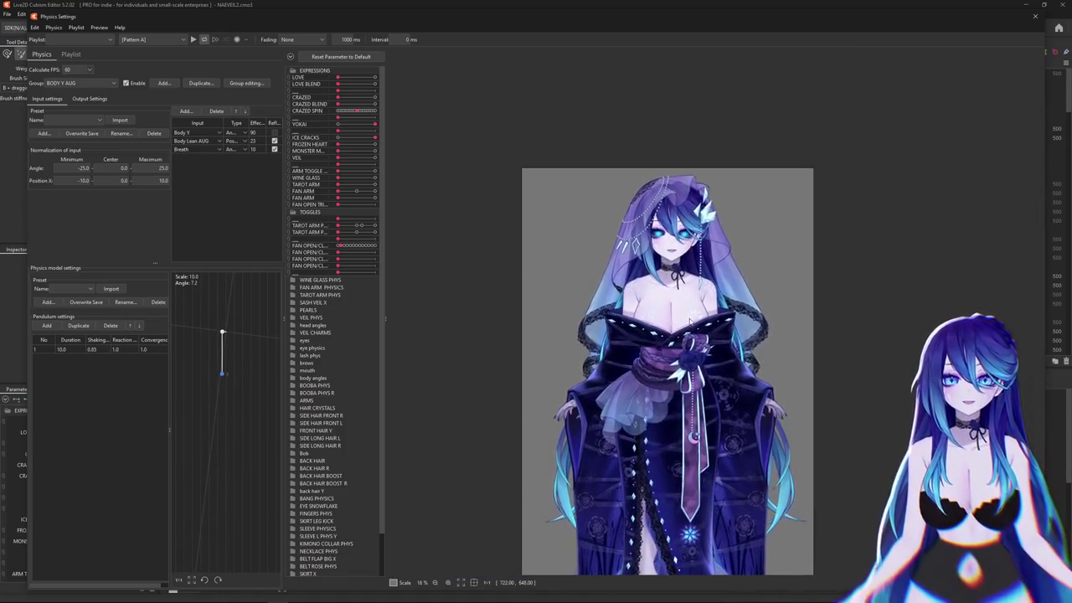
pyautogui.scroll(6, 692, 316)
pyautogui.scroll(-6, 691, 316)
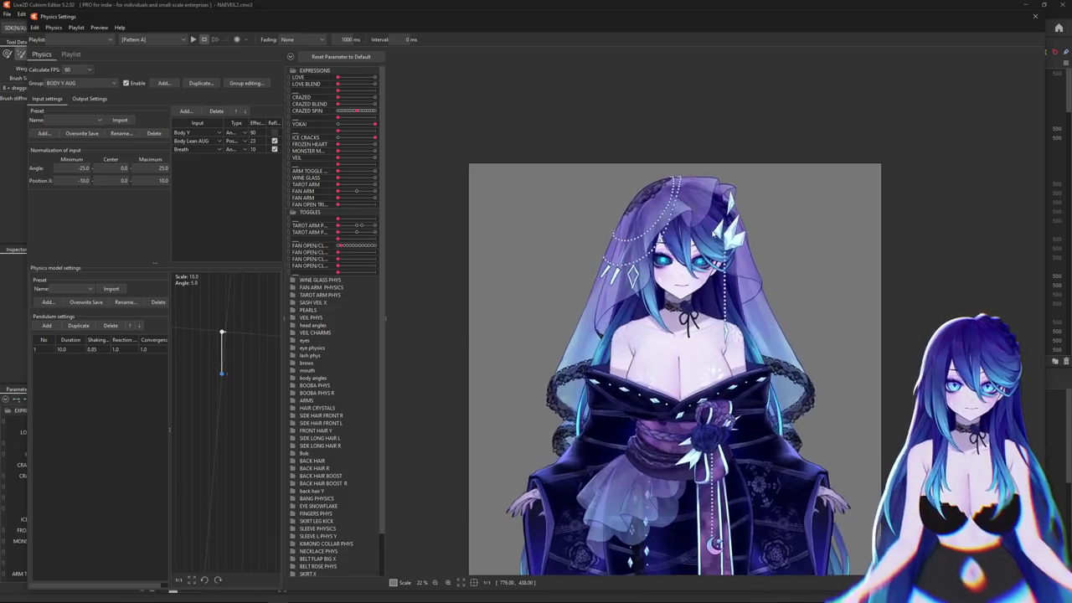
pyautogui.click(1036, 16)
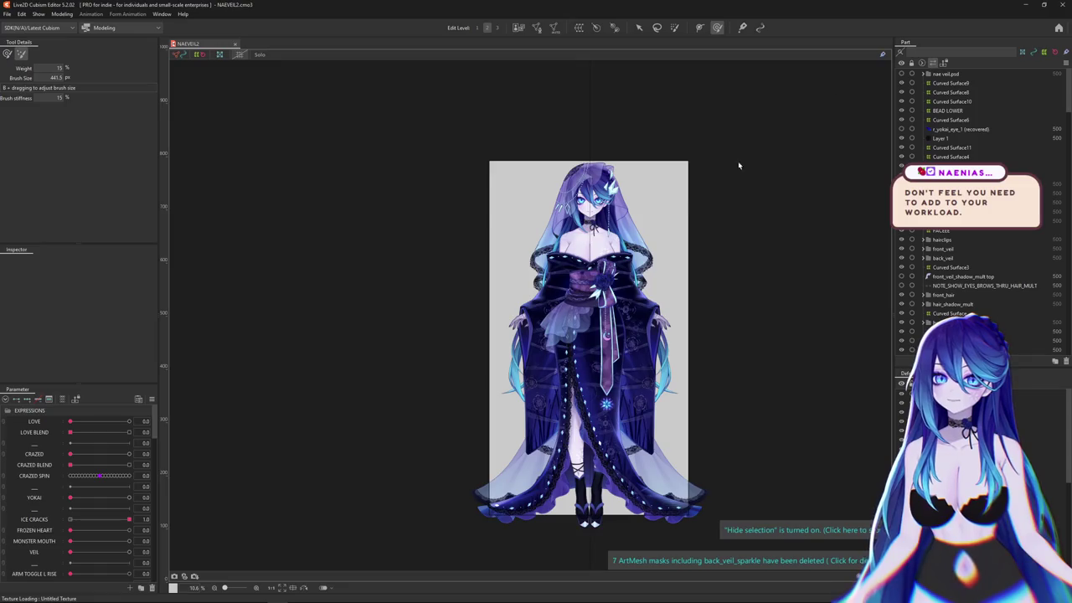
# - Close the bride model, restore down the Cubism window, and minimize the Google Drive browser
pyautogui.click(1052, 8)
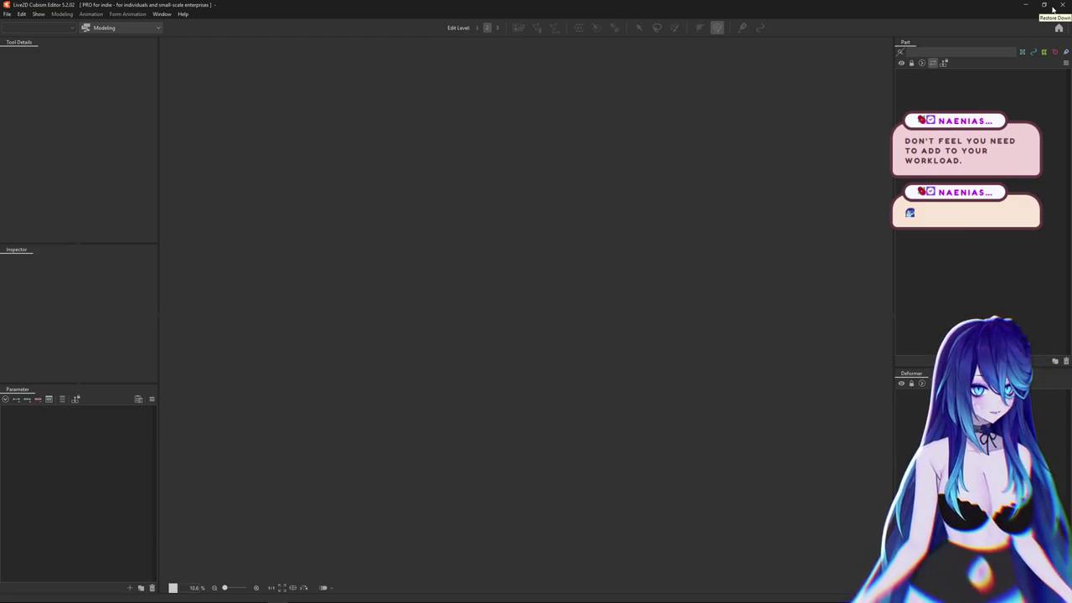
pyautogui.click(1065, 7)
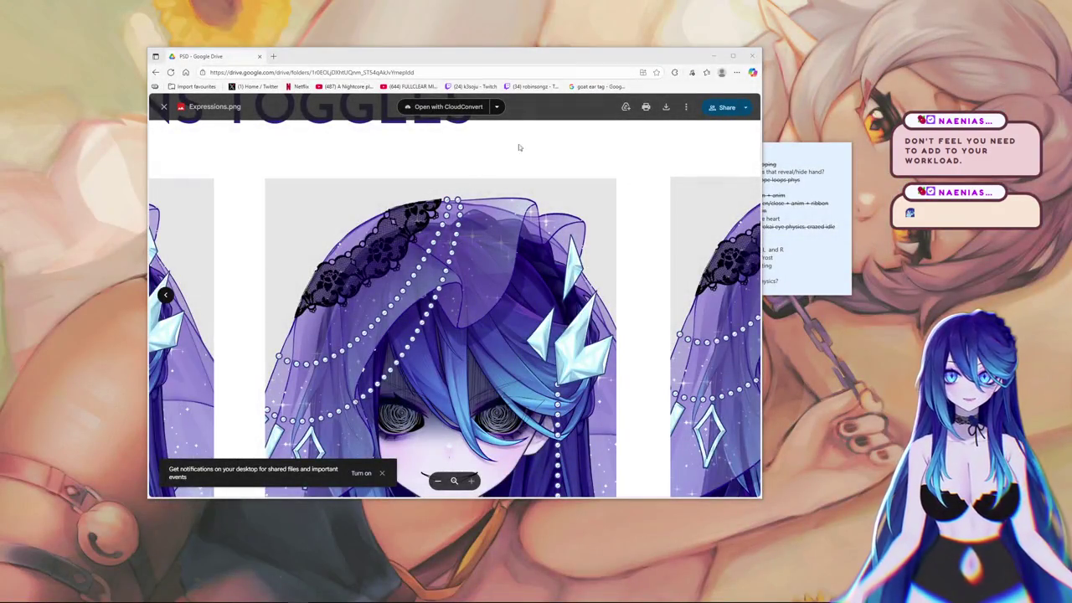
pyautogui.click(714, 55)
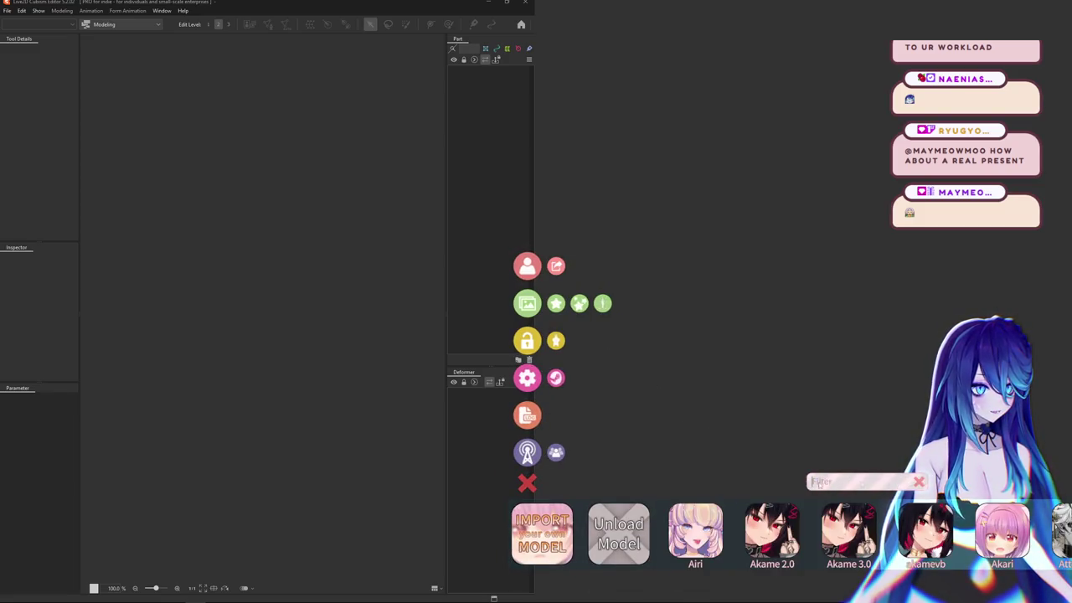
# - Load the MAV 3.3 model in VTube Studio and reopen Okami Sky Updated.cmo3 in Cubism
pyautogui.write('MAV')
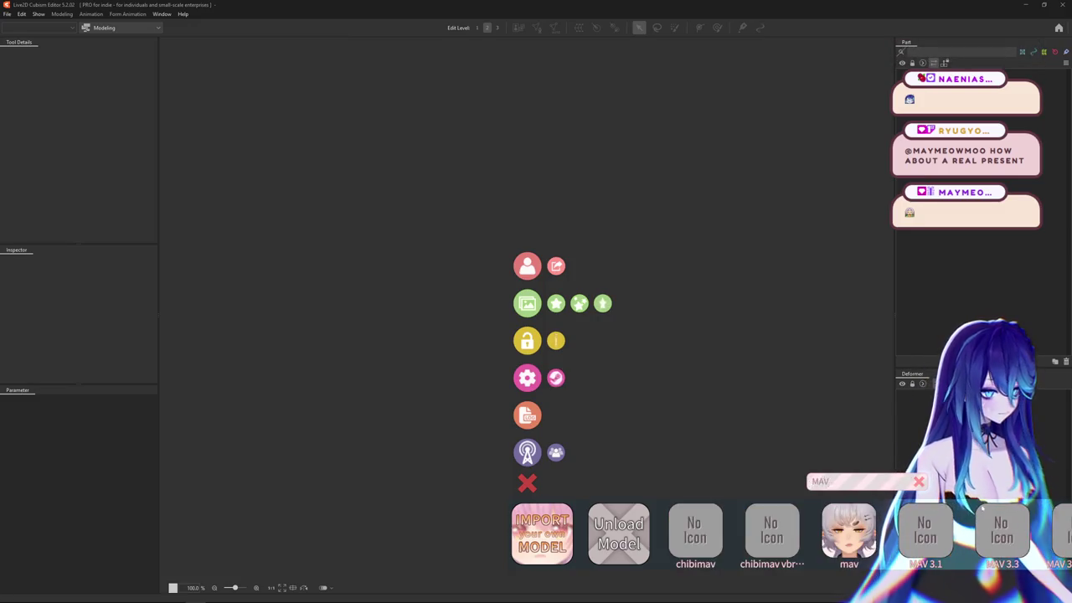
pyautogui.click(1030, 536)
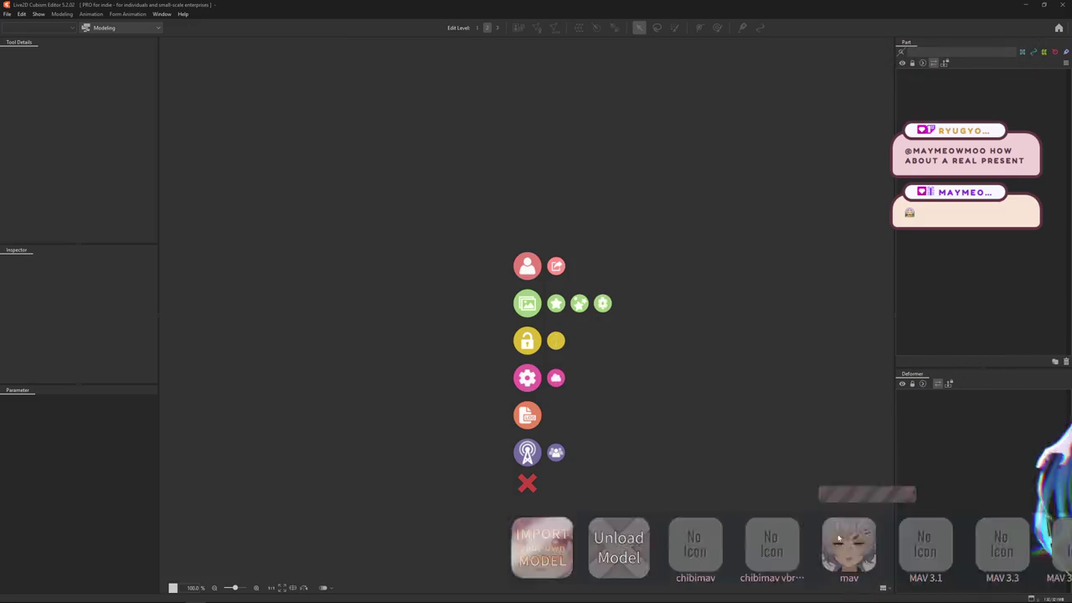
pyautogui.click(529, 486)
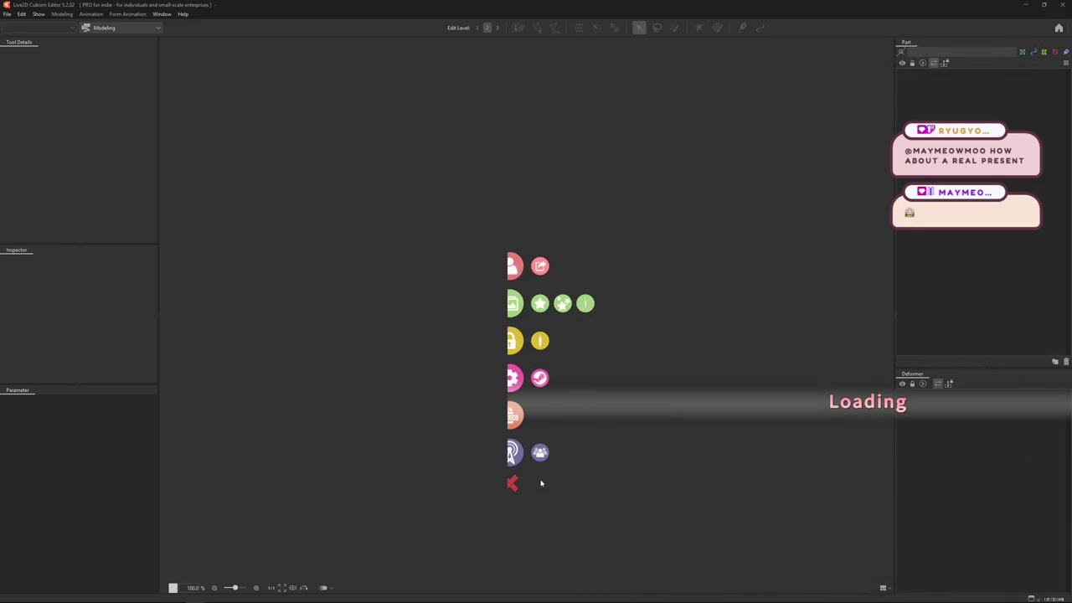
pyautogui.click(7, 15)
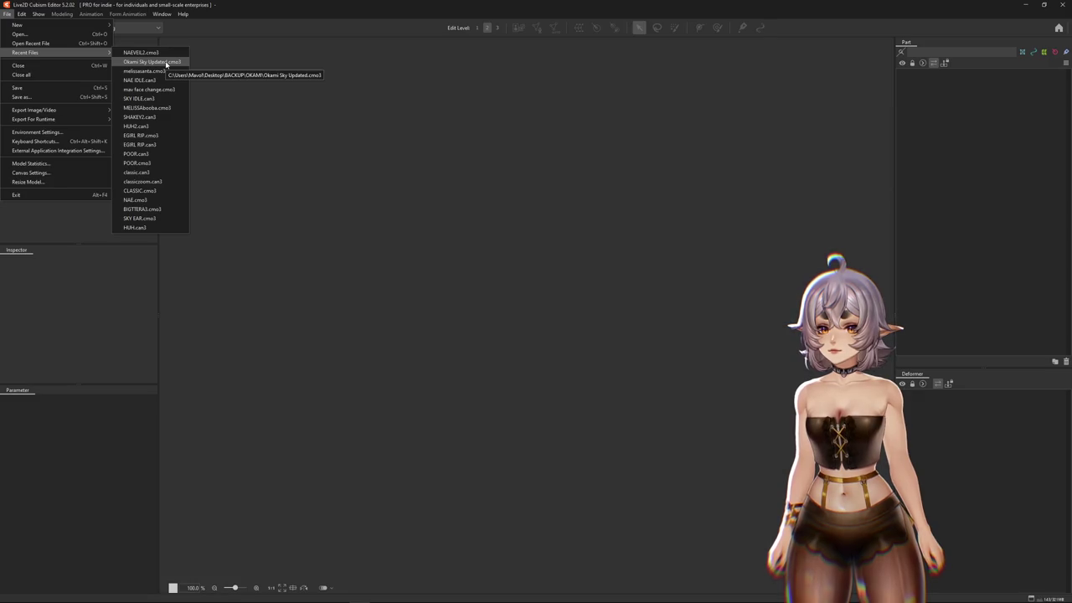
pyautogui.click(151, 62)
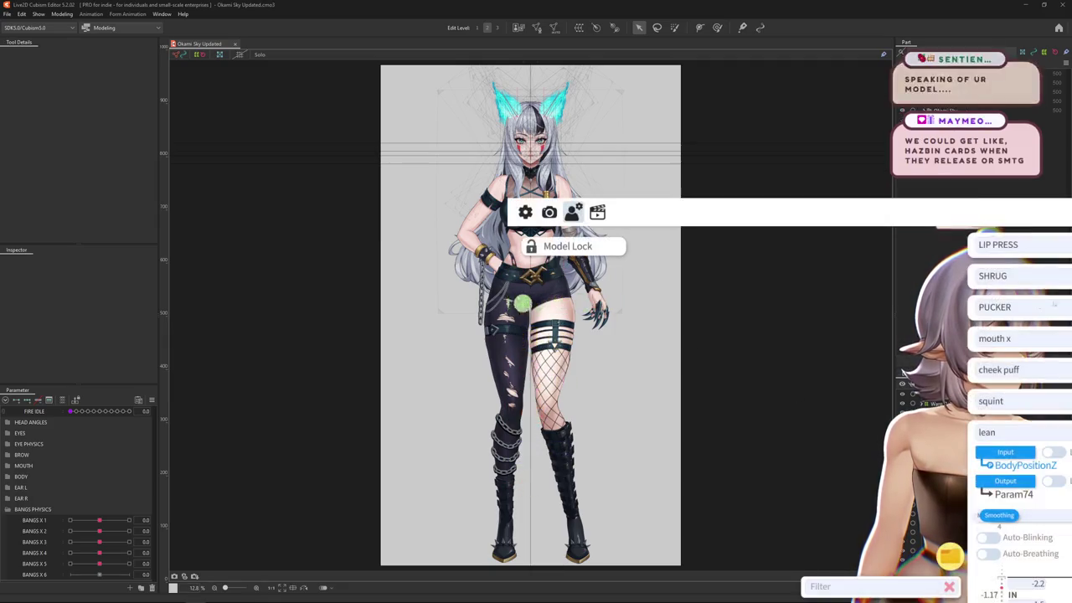
# - Change the lean parameter's IN range from -2.2–1.5 to -2.5–1 in VTube Studio
pyautogui.scroll(-3, 1017, 377)
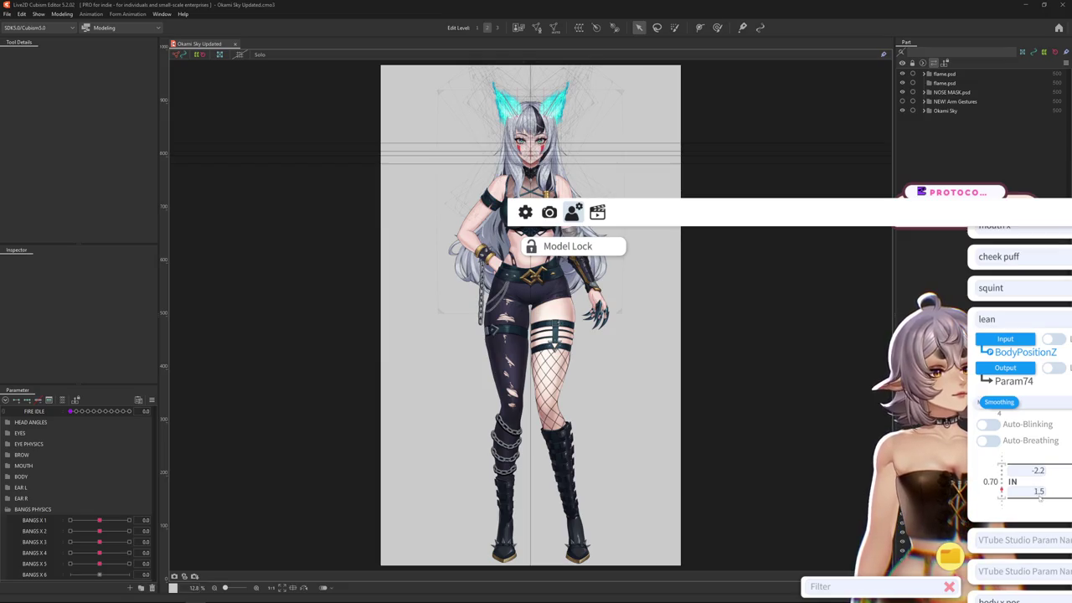
pyautogui.write('1')
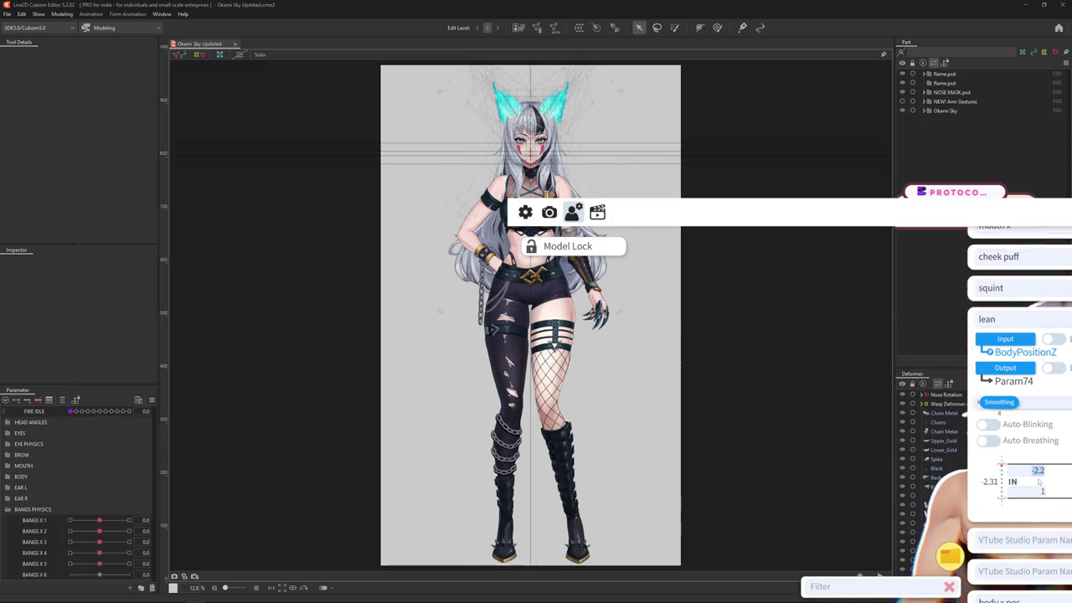
pyautogui.write('.5')
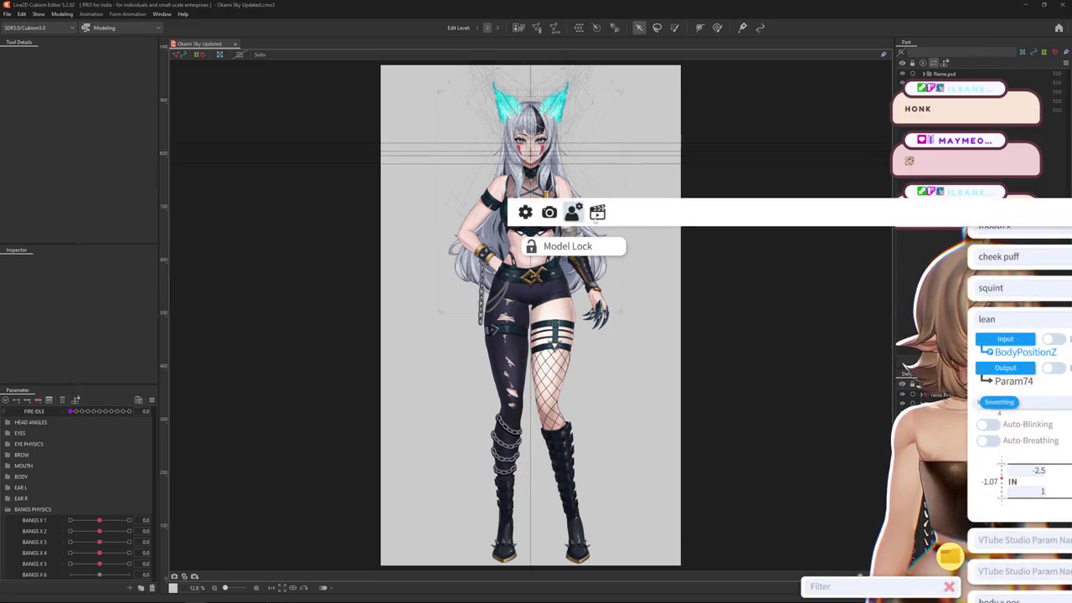
pyautogui.click(1057, 356)
# - Open hair color.exp3.json and lower its OPACITY HAIR value from about 2.4 to 2.2
pyautogui.scroll(-1, 901, 398)
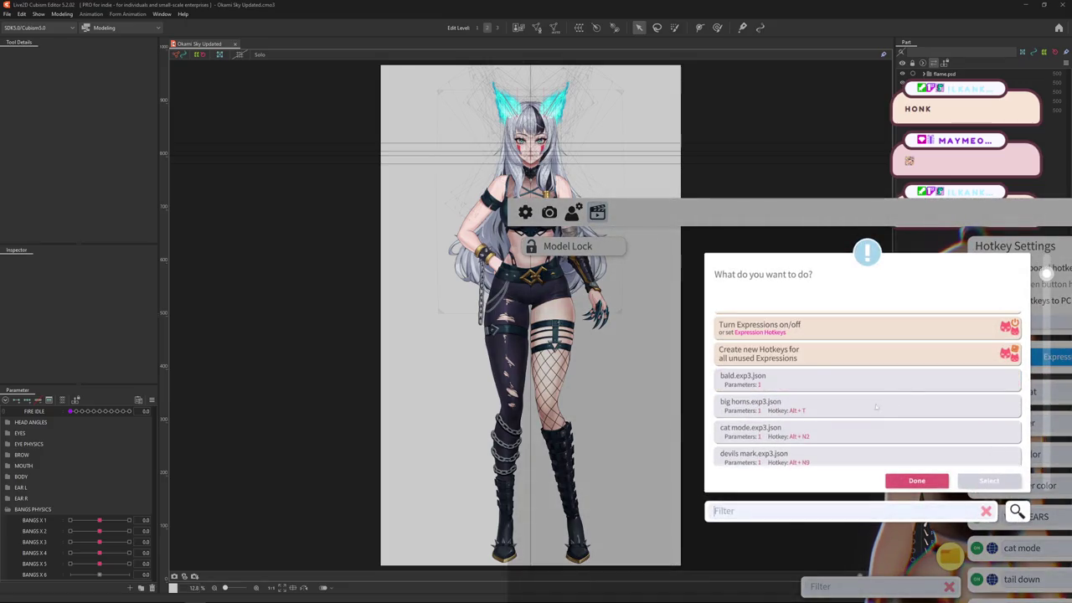
pyautogui.scroll(-1, 854, 410)
pyautogui.scroll(-2, 819, 424)
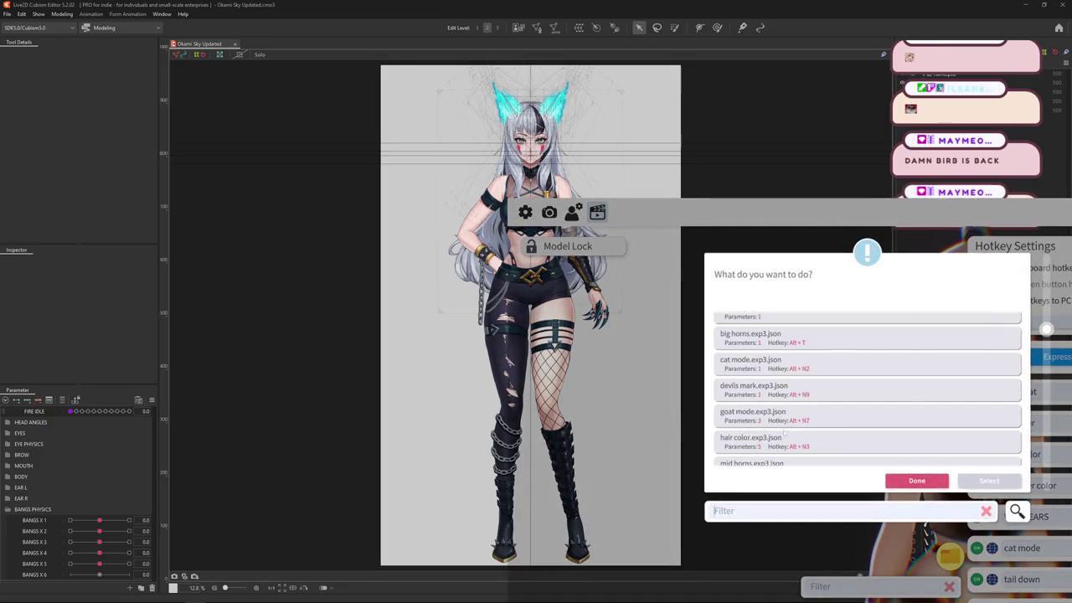
pyautogui.click(822, 444)
pyautogui.click(989, 481)
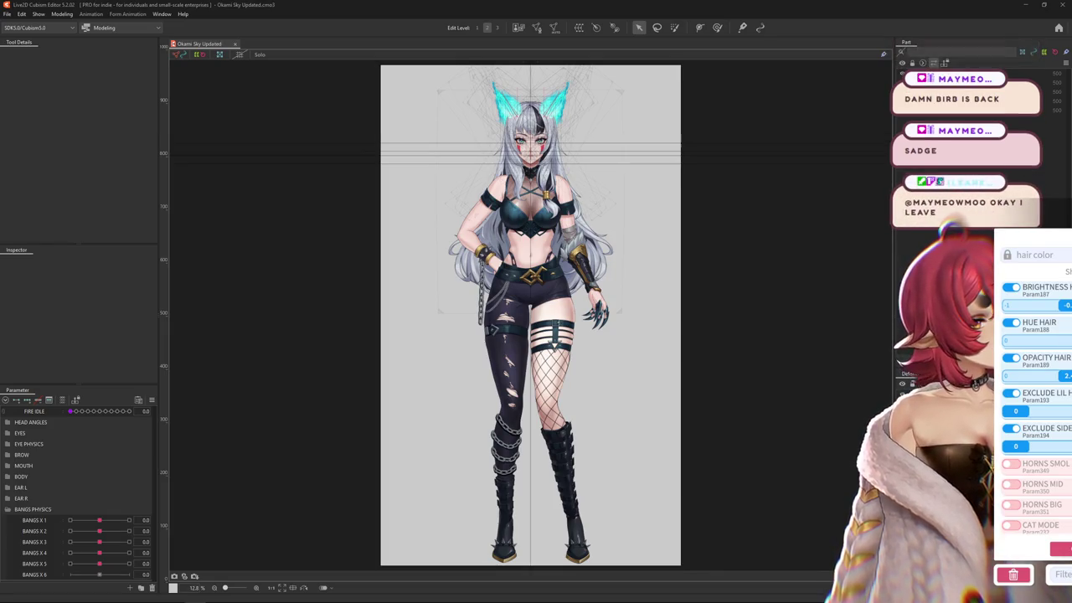
pyautogui.click(1061, 377)
pyautogui.moveTo(1058, 381); pyautogui.dragTo(1070, 379)
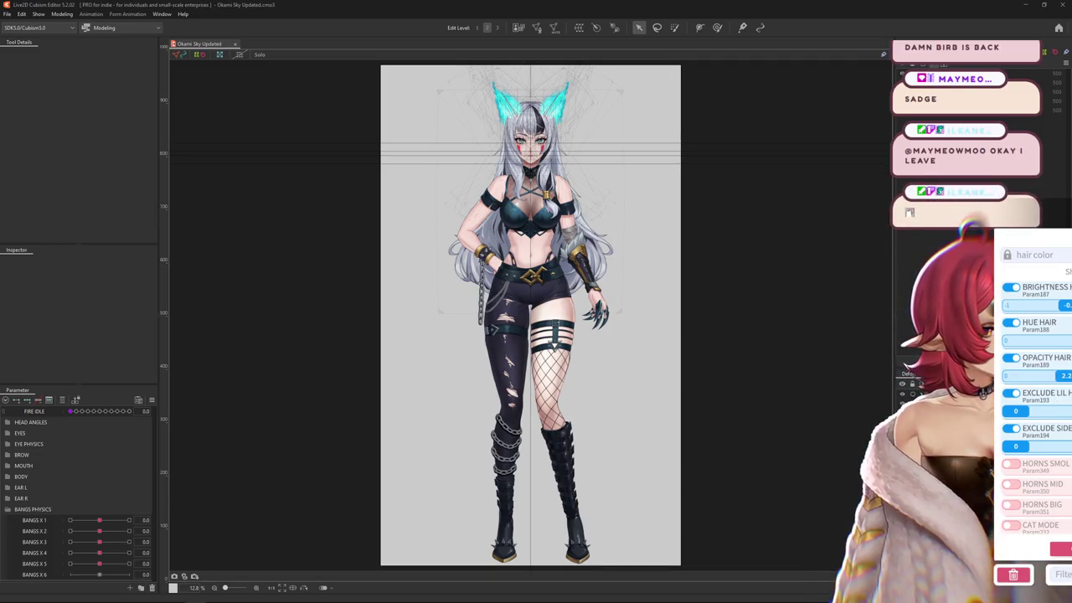